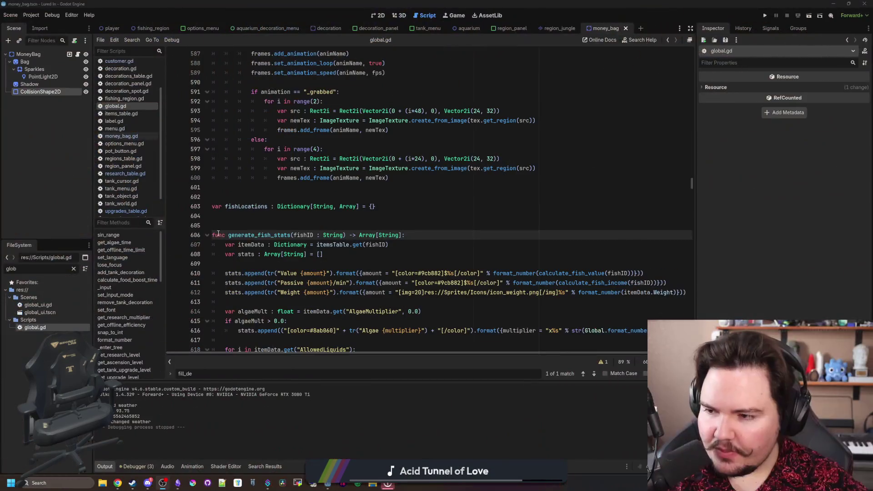
Check the game notes' heading about the liquid type not working
key("Up")
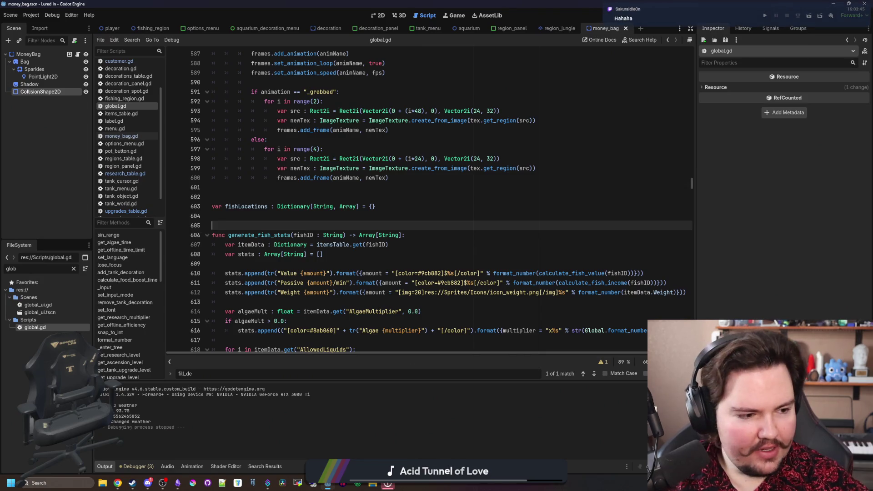
key("alt+Tab")
scroll(430, 245, "down", 1)
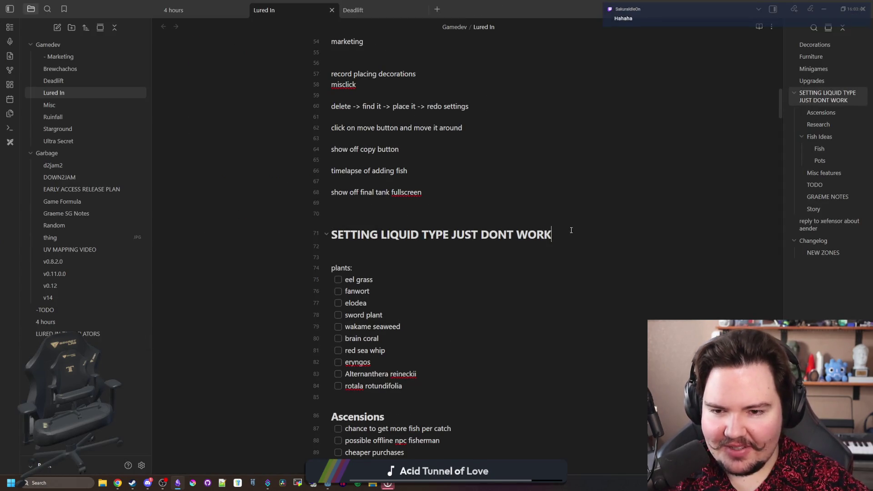
left_click_drag(571, 233, 334, 226)
left_click(367, 231)
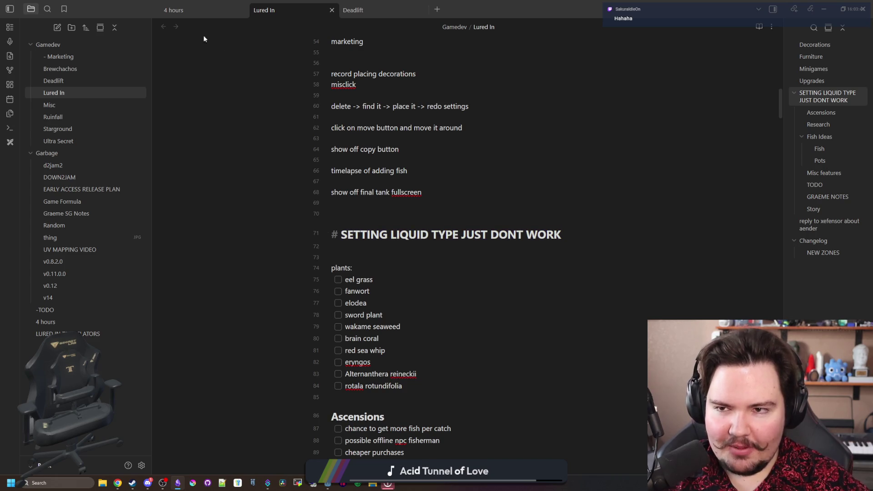
Run Lured In from the Godot editor and dismiss the feedback notice
key("alt+Tab")
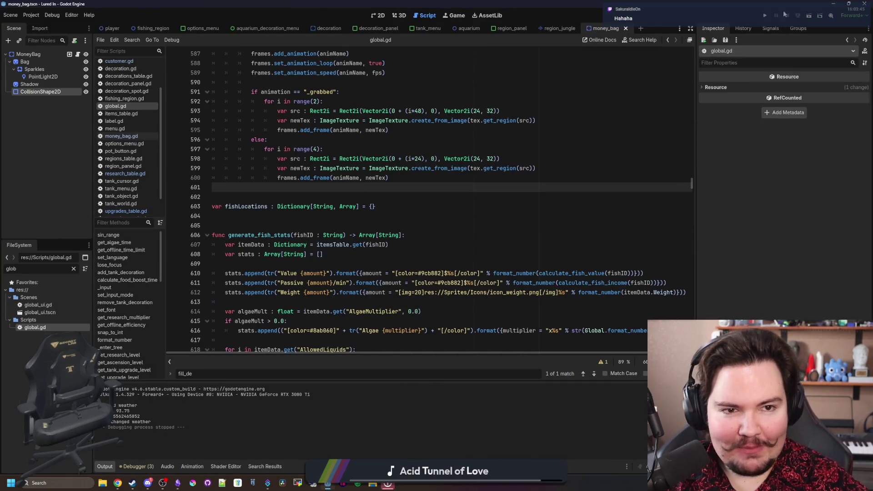
left_click(764, 15)
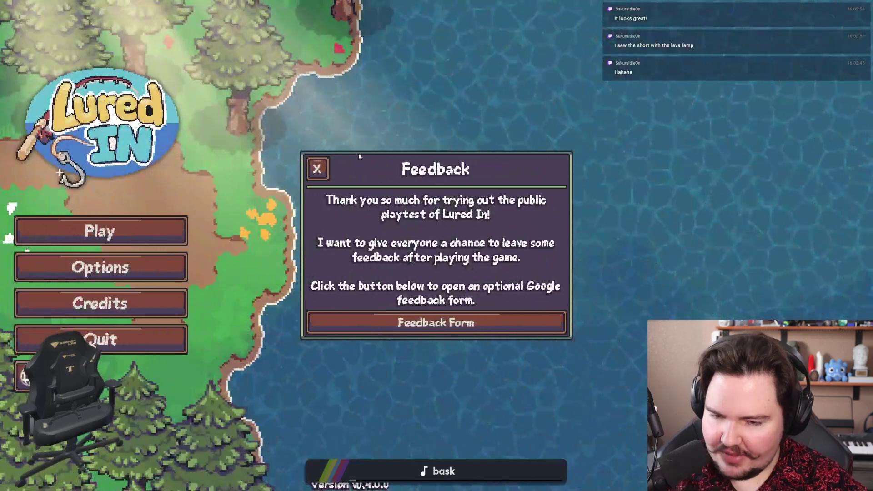
left_click(318, 167)
Start playing Lured In and dismiss the Welcome Back earnings notice
left_click(91, 242)
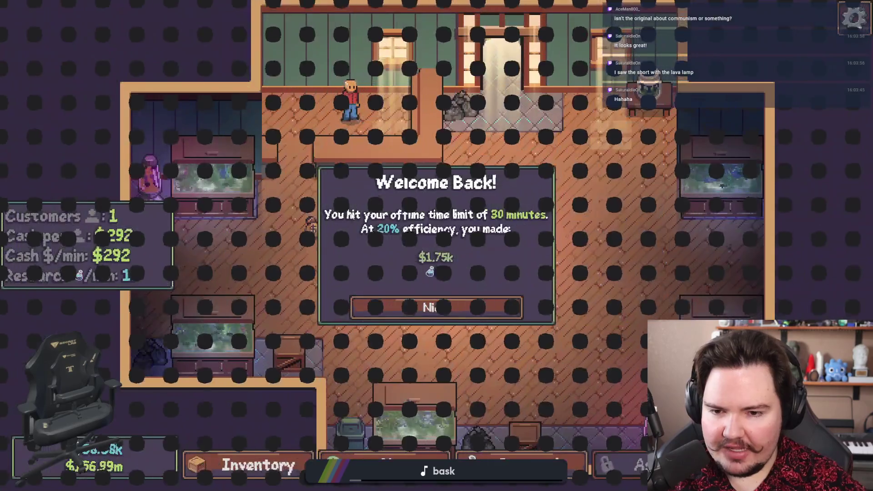
left_click(467, 311)
scroll(461, 284, "up", 1)
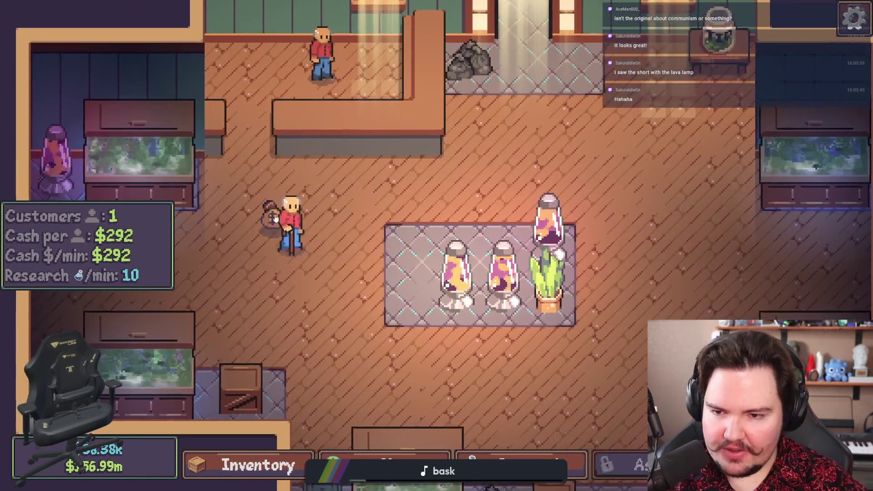
scroll(460, 355, "up", 3)
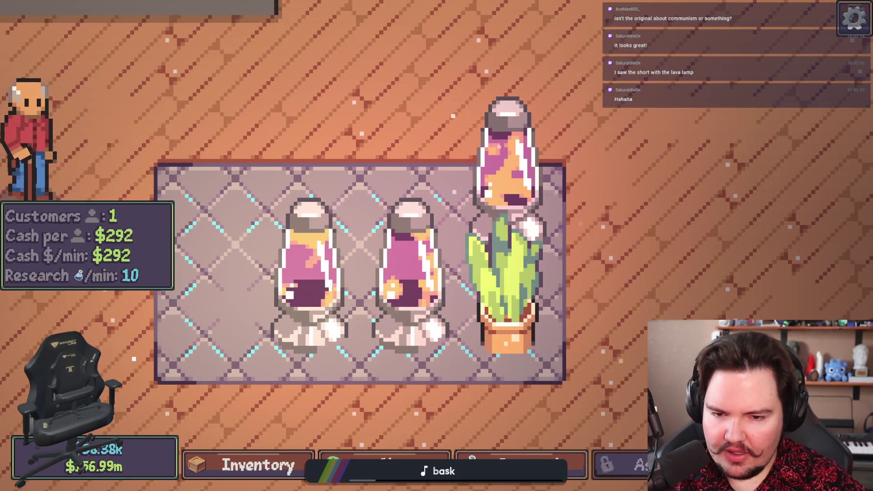
scroll(498, 313, "down", 5)
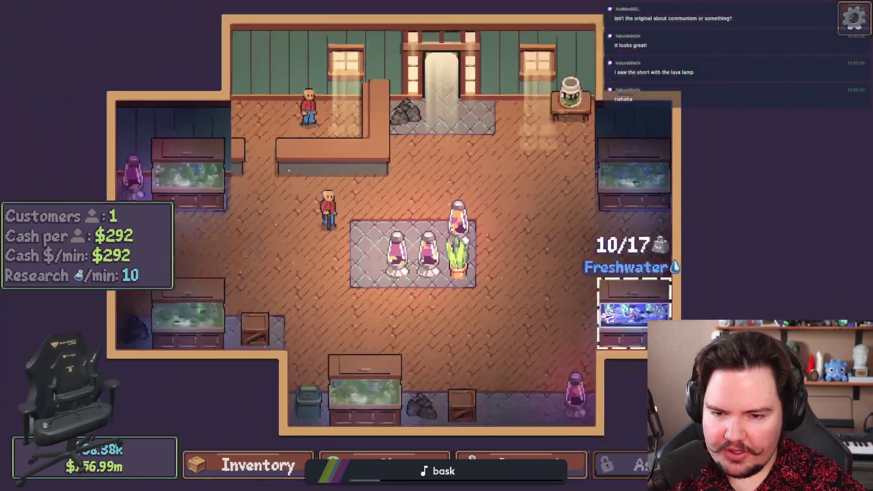
scroll(498, 313, "up", 2)
Change Fish Tank 4's liquid type to Saltwater, confirm the warning, and view its fish
left_click(630, 313)
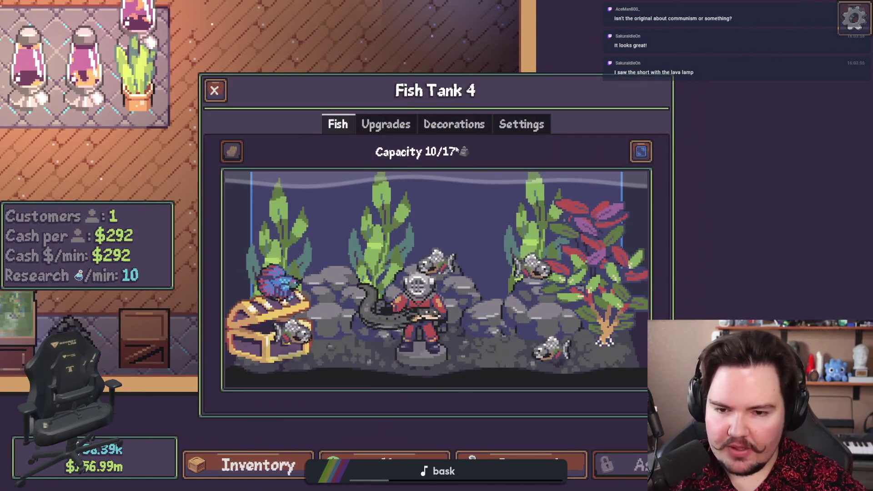
left_click(504, 127)
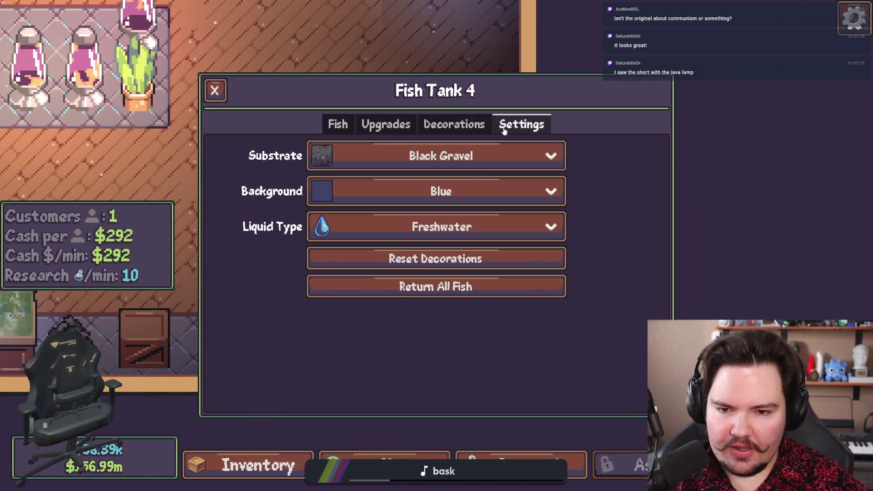
left_click(441, 228)
left_click(347, 273)
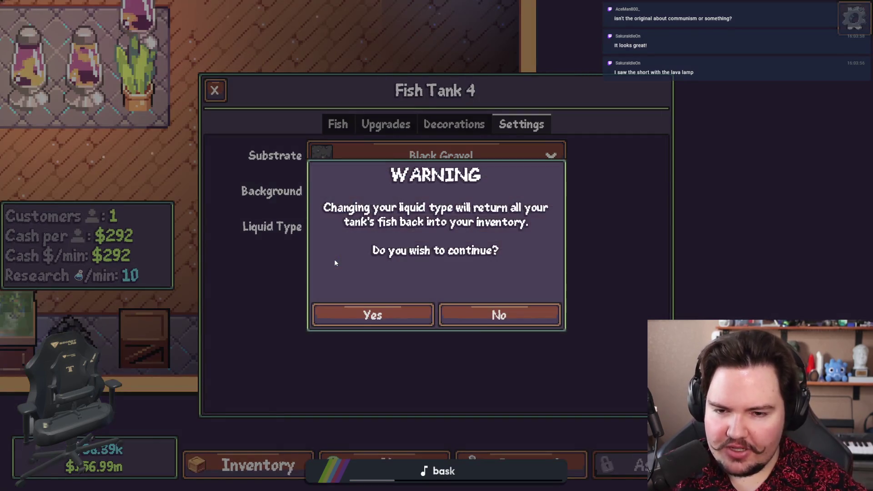
left_click(375, 313)
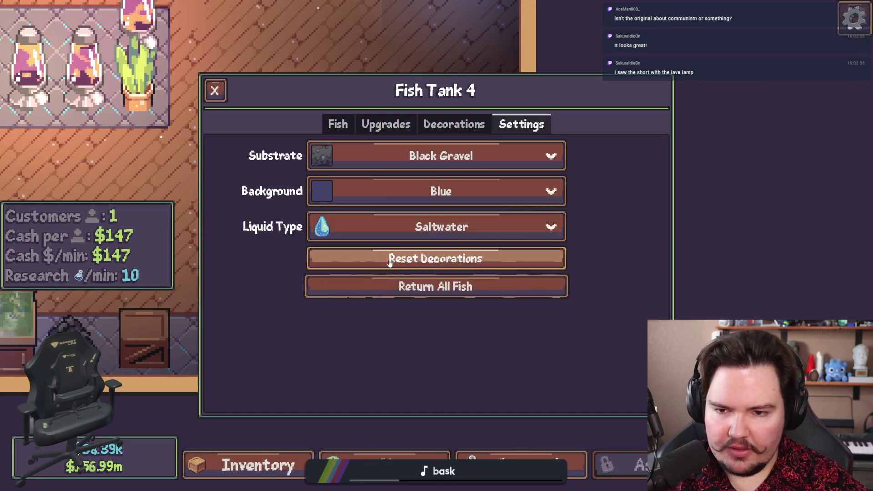
left_click(335, 126)
left_click(215, 90)
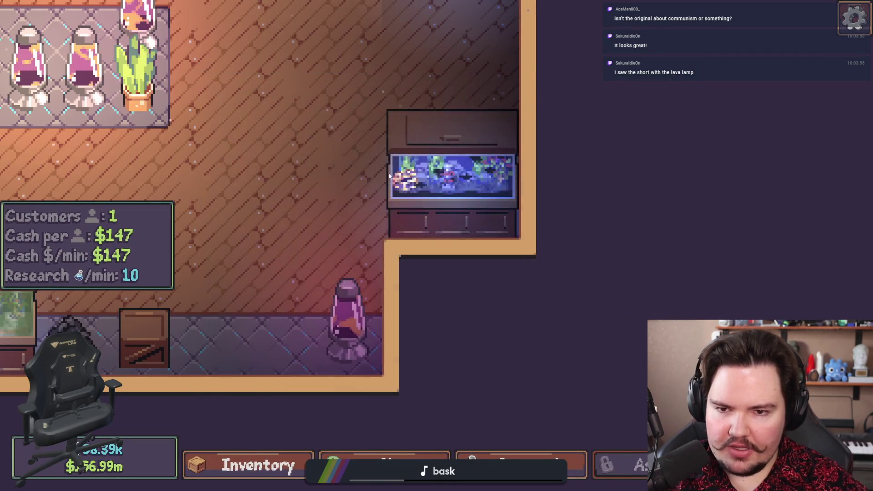
Reopen Fish Tank 4's settings and reselect Saltwater in the liquid type list
left_click_drag(487, 203, 459, 319)
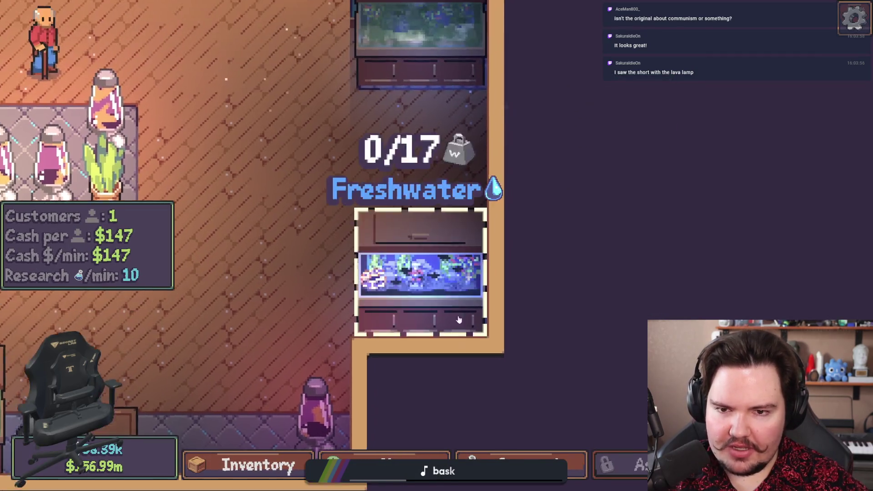
left_click(459, 319)
left_click(522, 124)
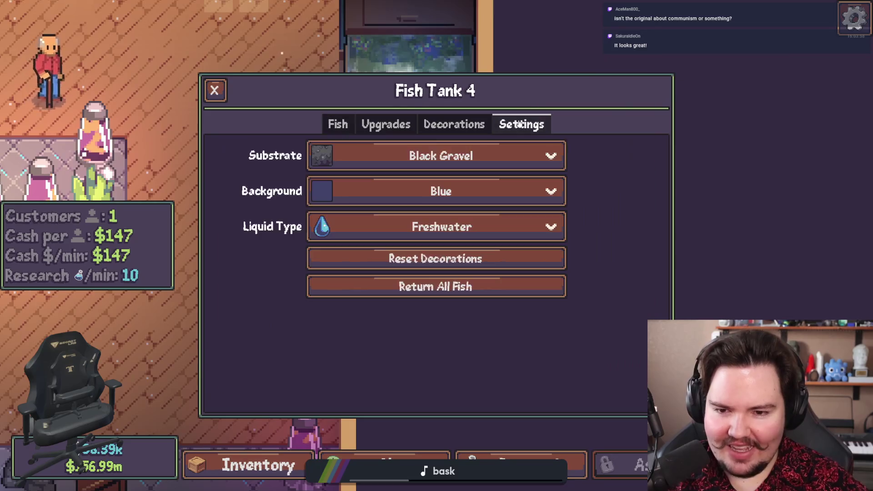
left_click(436, 226)
left_click(393, 275)
left_click(436, 227)
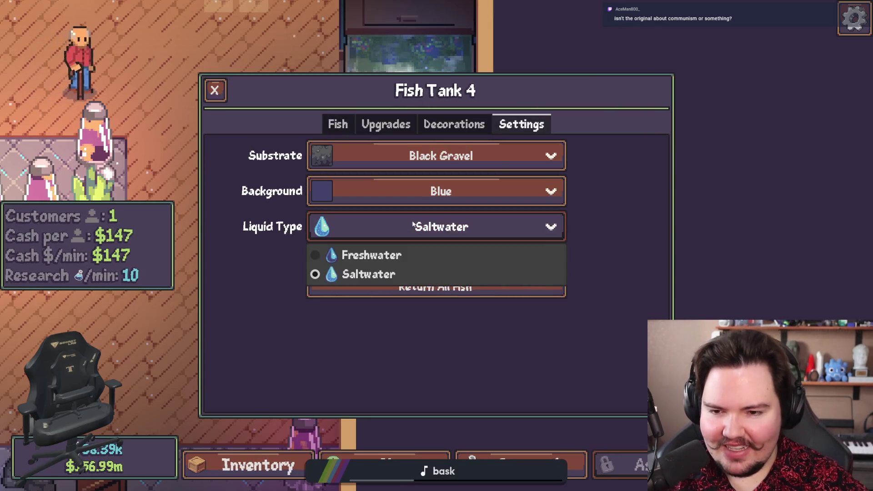
left_click(368, 274)
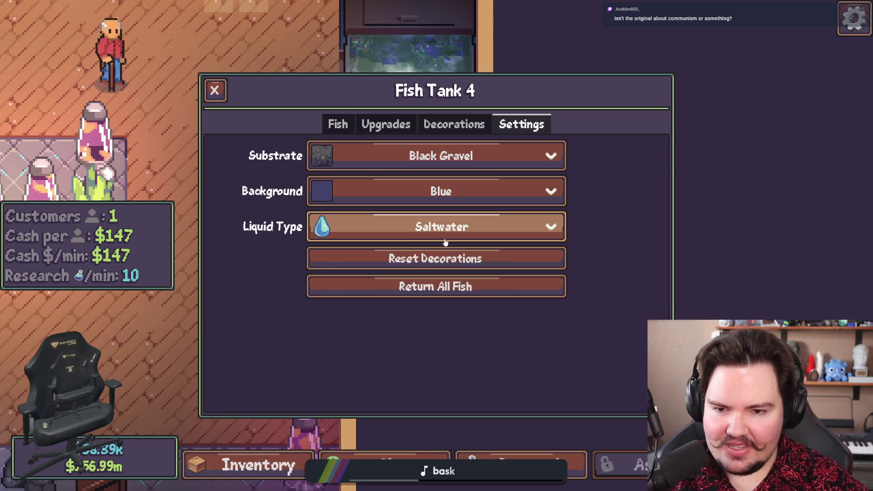
left_click(368, 228)
left_click(369, 229)
Recheck Fish Tank 4, finding it still Freshwater, and return to the editor
left_click(368, 228)
left_click(393, 253)
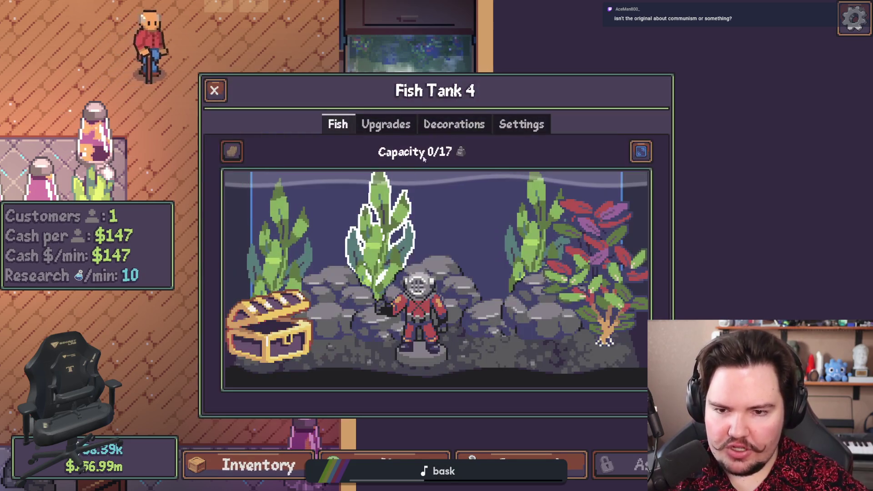
left_click(524, 132)
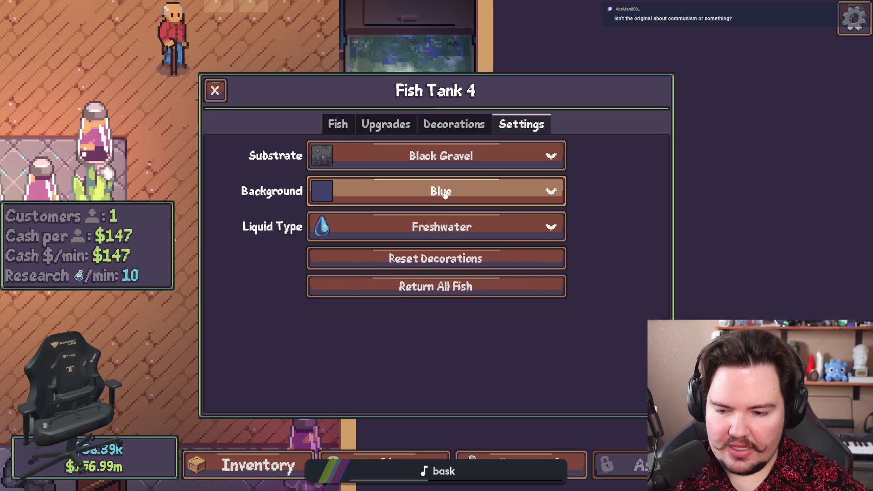
key("F5")
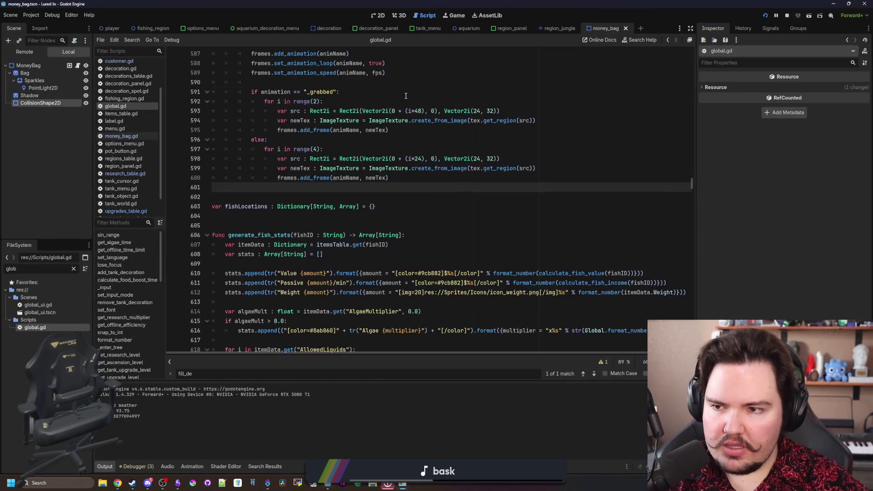
Filter the FileSystem file list to files matching 'tank'
left_click(75, 269)
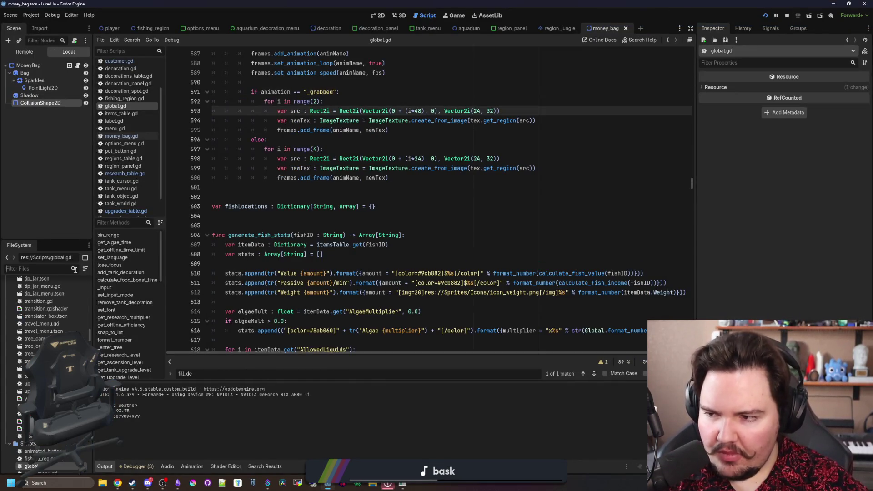
type("tank")
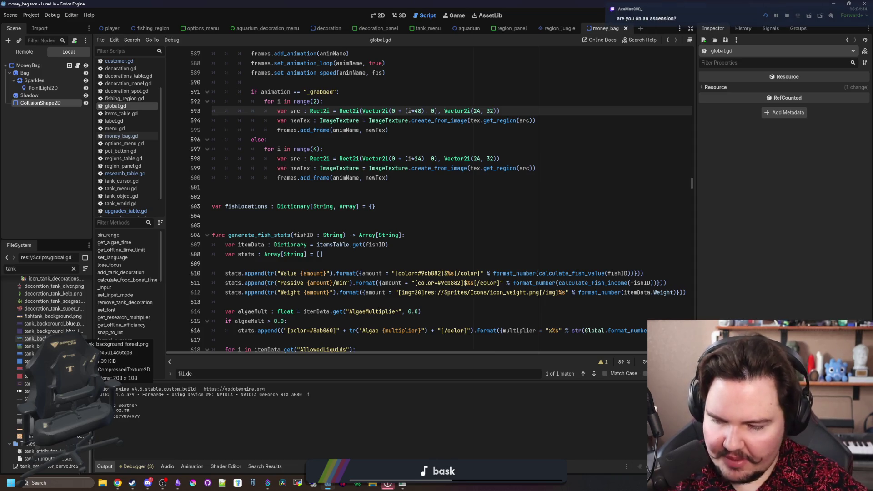
scroll(50, 327, "up", 5)
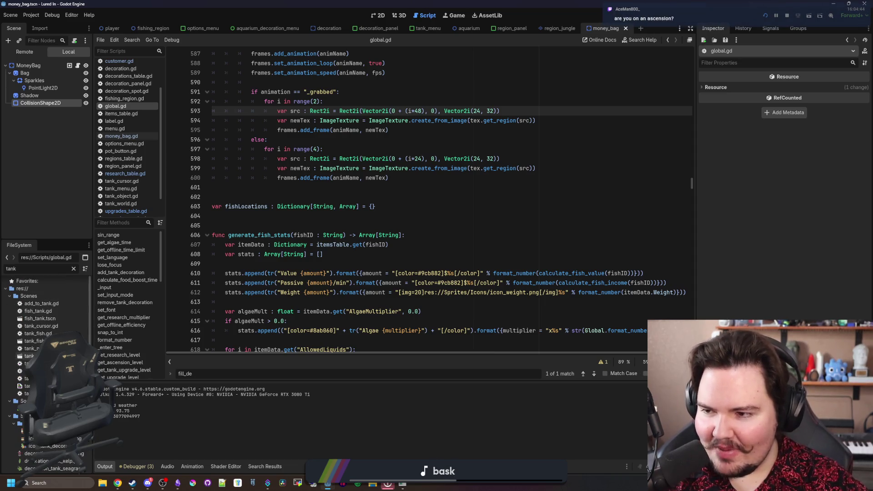
Review generate_fish_stats in global.gd against the running game, then select tank_menu.gd
left_click(283, 215)
left_click(293, 198)
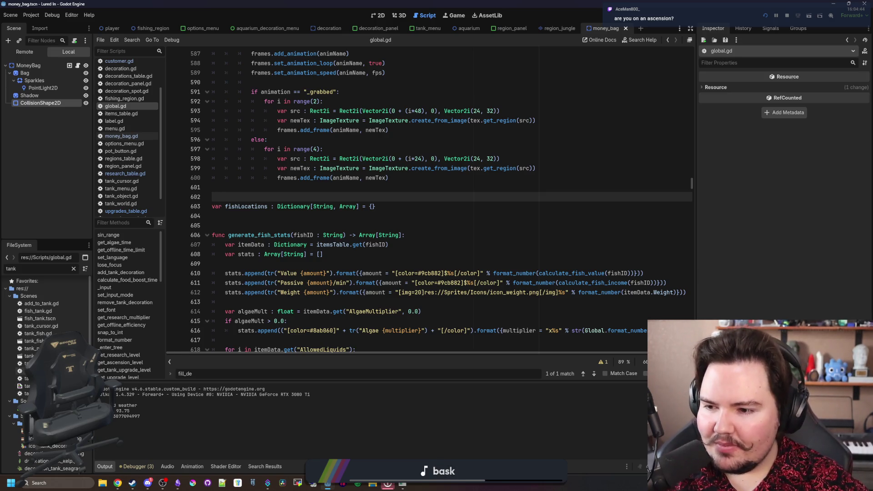
key("alt+Tab")
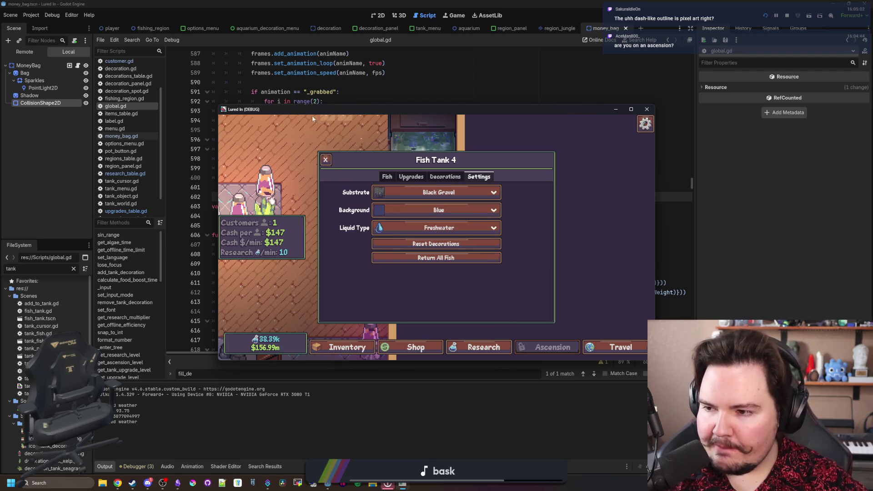
key("alt+Tab")
left_click(326, 234)
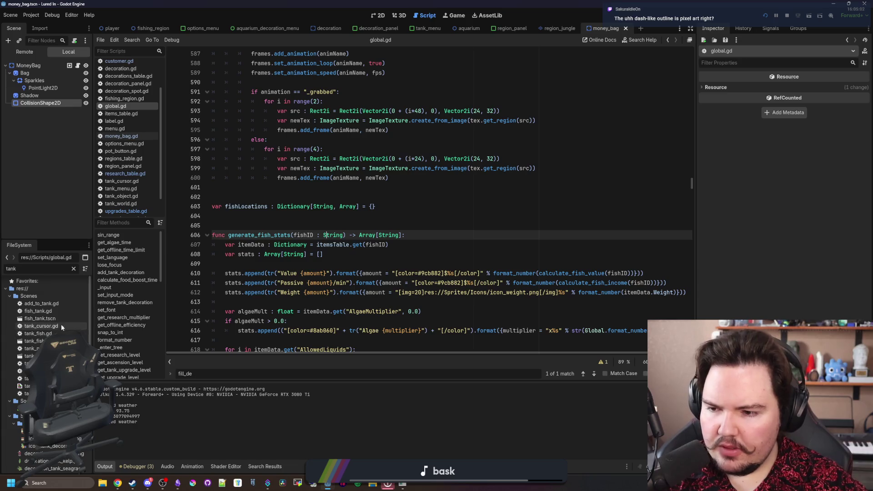
left_click(30, 356)
double_click(30, 348)
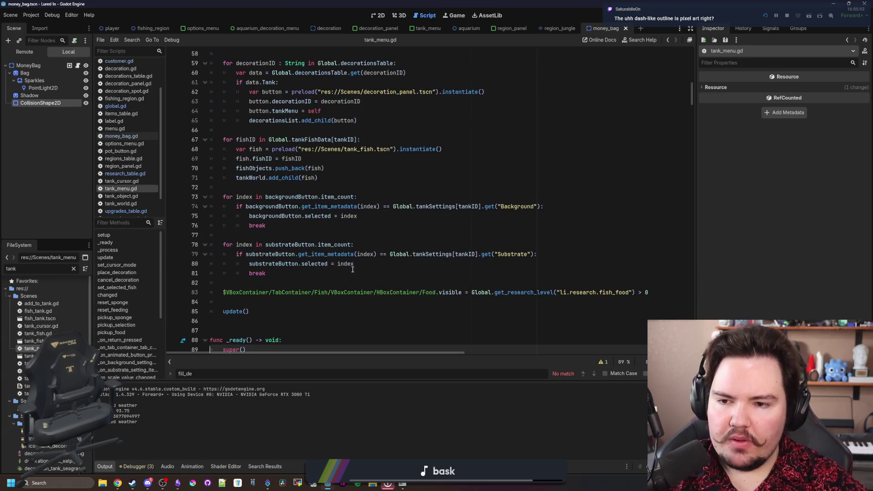
left_click(345, 244)
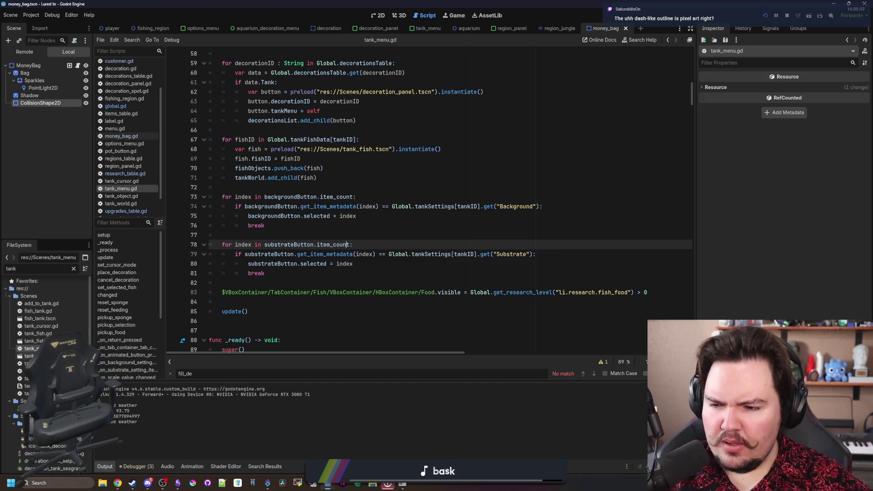
double_click(29, 356)
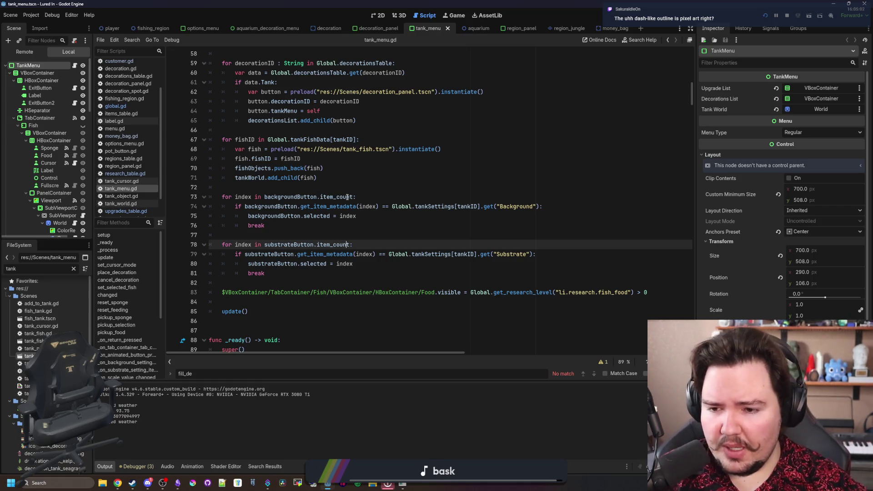
scroll(348, 197, "down", 10)
left_click_drag(692, 117, 691, 305)
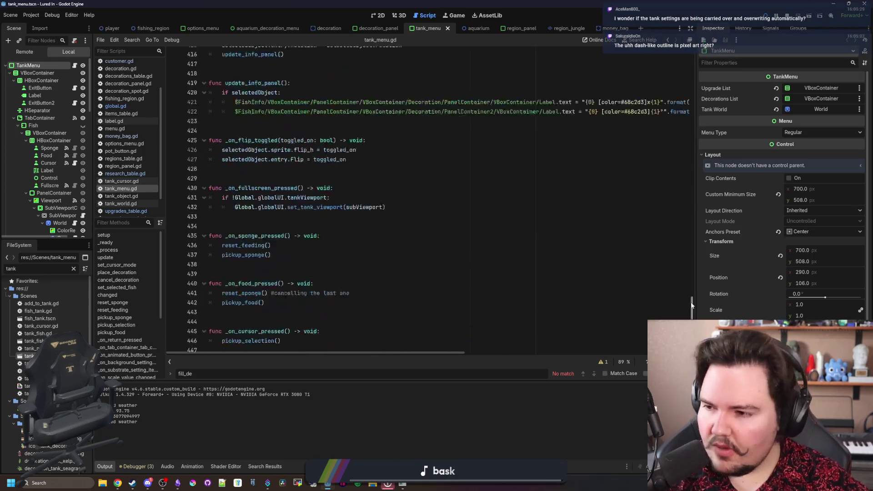
scroll(462, 204, "down", 10)
left_click(462, 270)
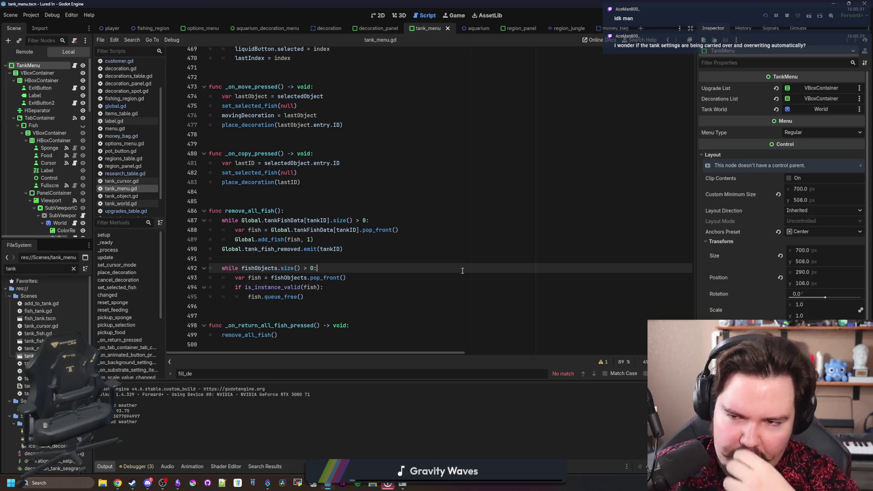
left_click(316, 202)
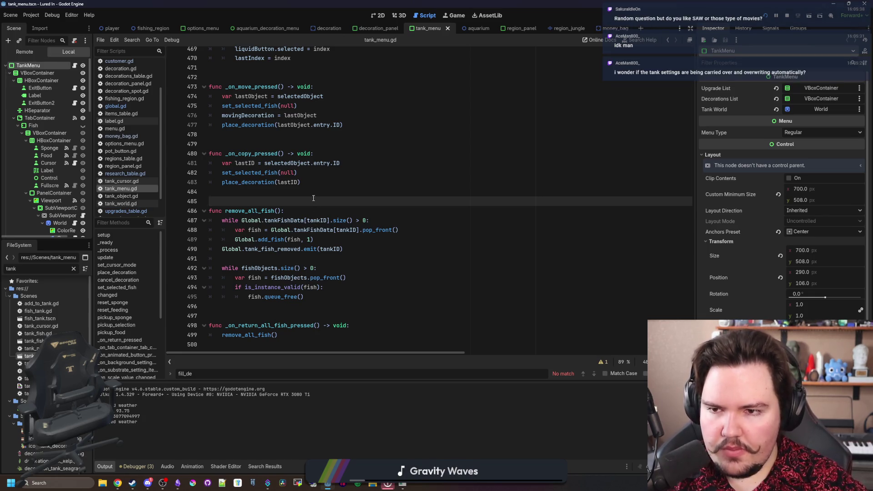
scroll(313, 198, "up", 6)
scroll(314, 197, "up", 1)
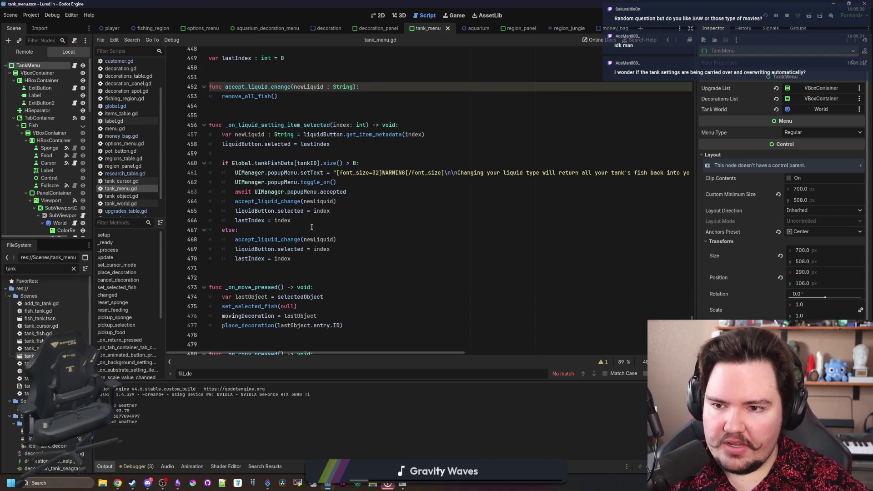
Insert blank lines for a debug print after line 458 and save the script
mouse_move(325, 267)
left_mouse_down()
mouse_move(214, 230)
mouse_move(211, 125)
left_mouse_up()
left_click(214, 112)
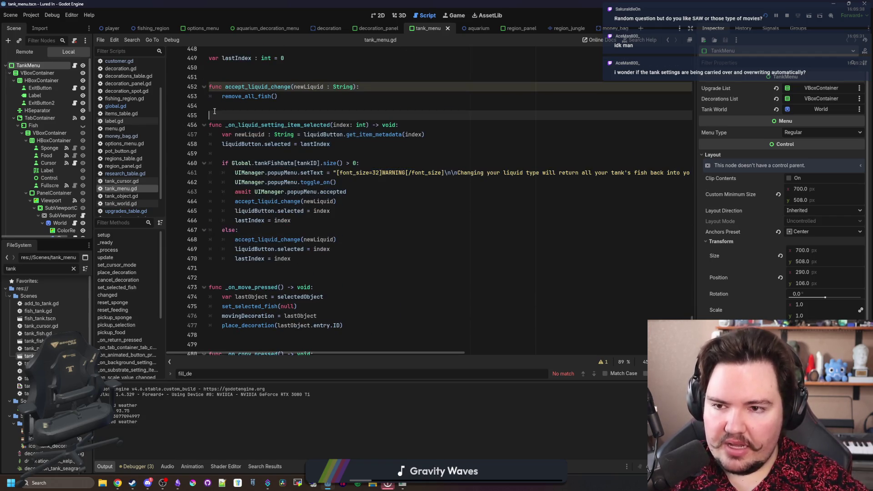
scroll(264, 235, "up", 1)
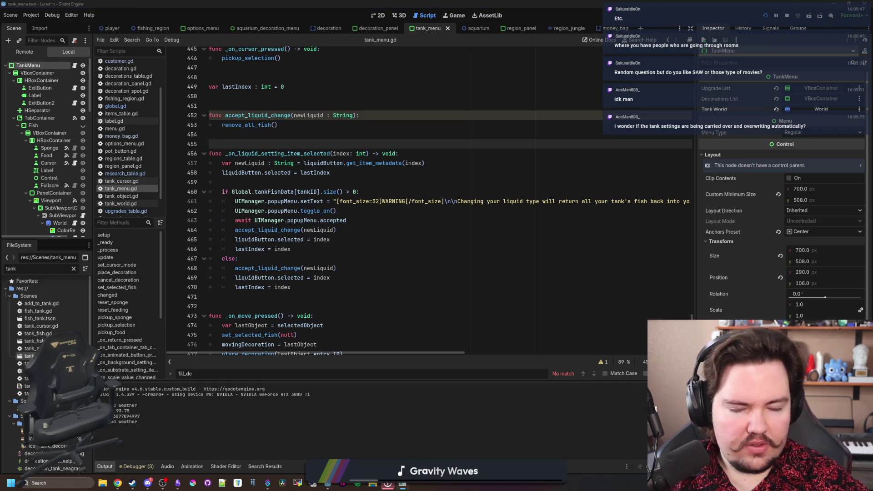
left_click(252, 187)
key("Return")
key("Return")
key("Up")
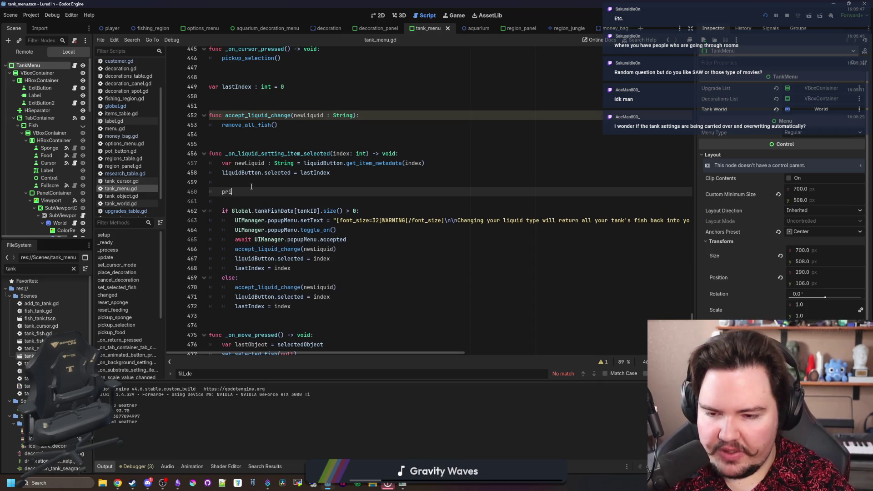
key("Up")
key("ctrl+s")
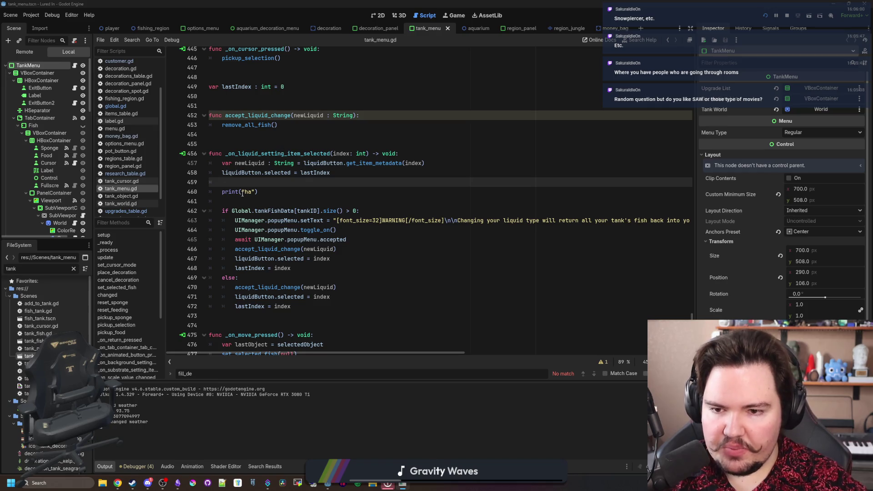
Delete the debug print lines and inspect the remove_all_fish call and its definition
left_click_drag(268, 195, 206, 182)
key("BackSpace")
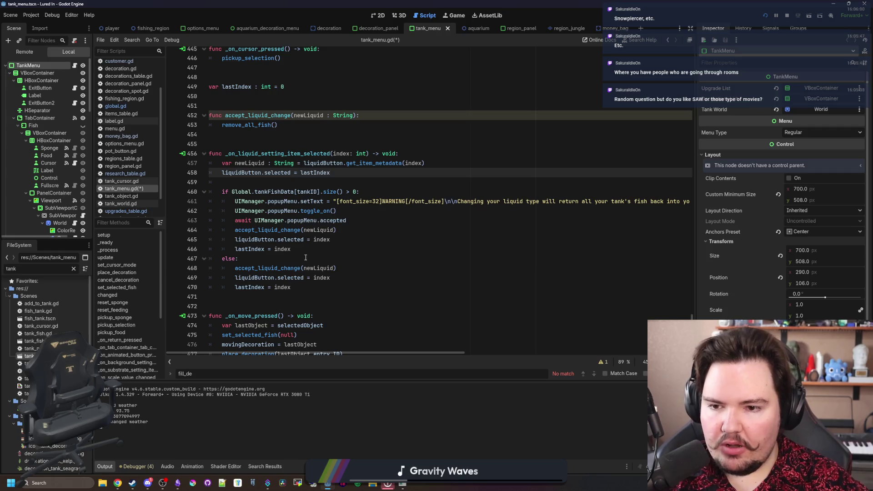
left_click(282, 266)
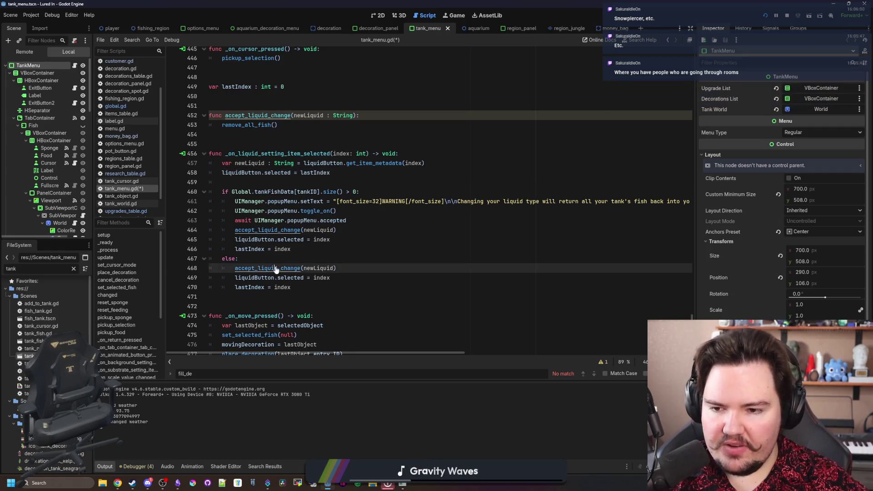
scroll(282, 255, "up", 3)
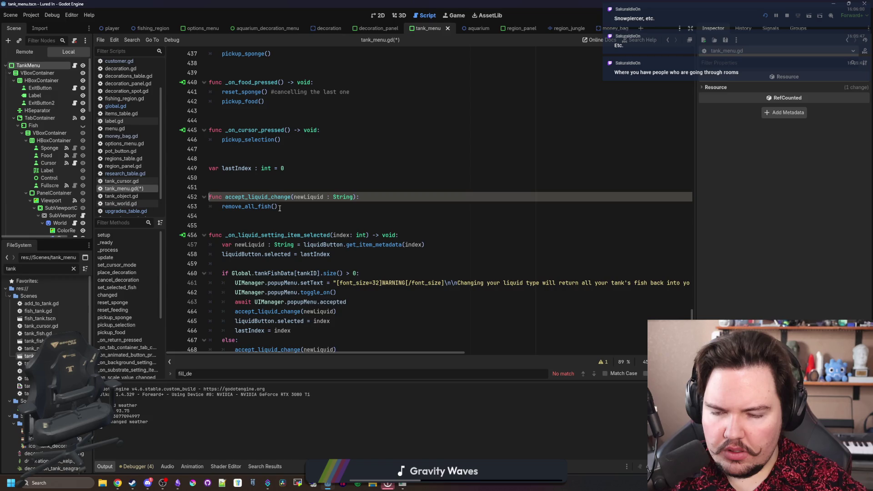
double_click(252, 207)
left_click(251, 215)
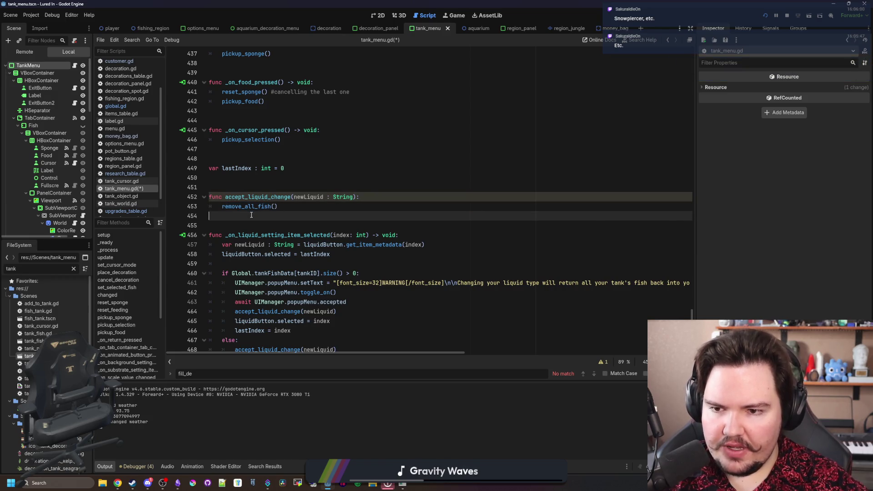
left_click(281, 208)
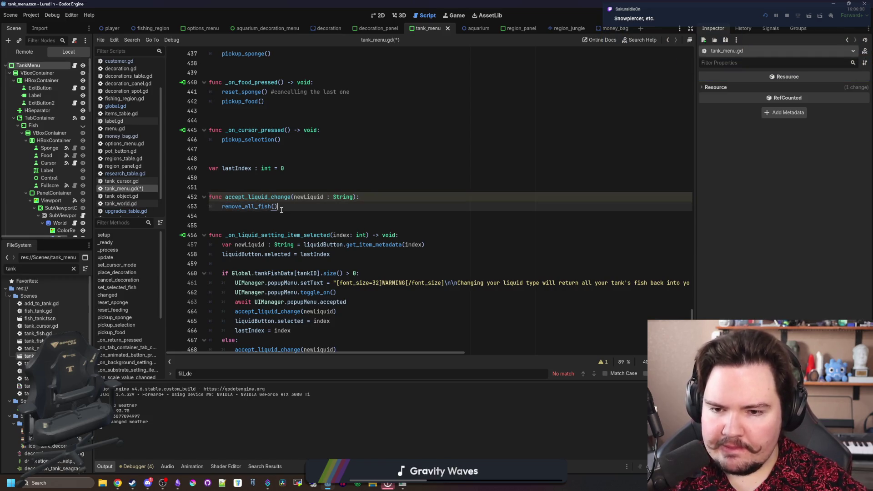
left_click(273, 206, "ctrl")
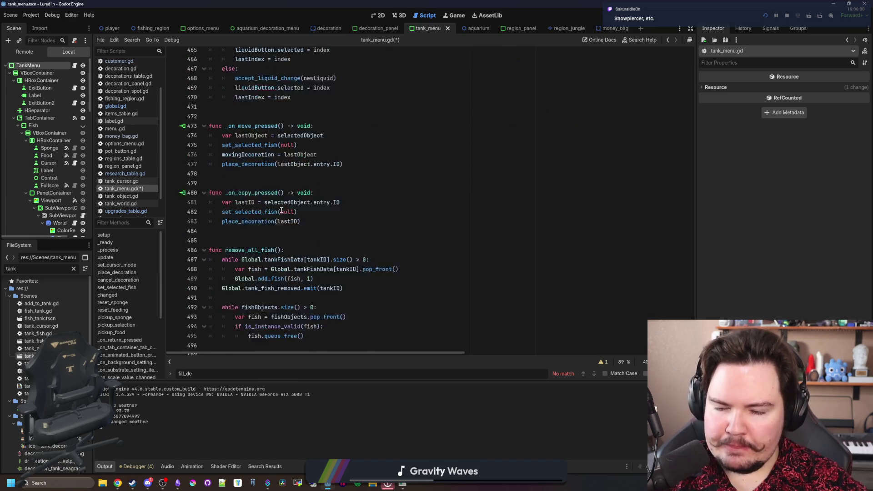
key("alt+Left")
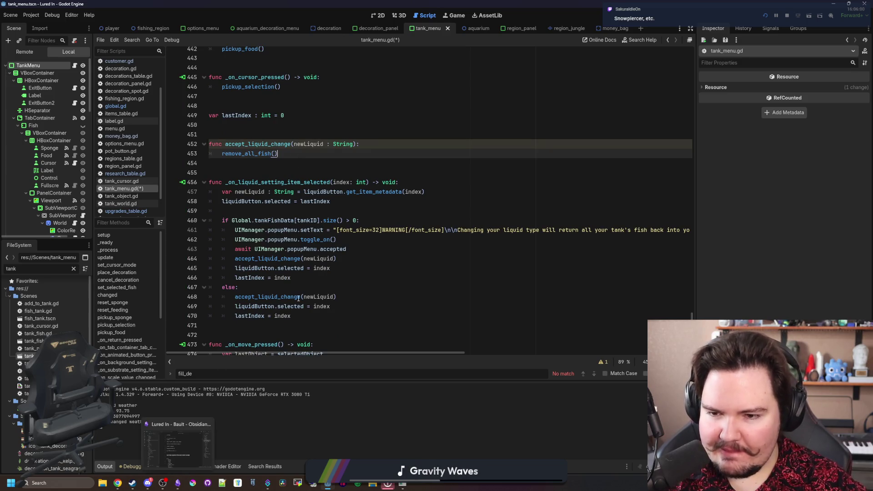
Replace remove_all_fish() in accept_liquid_change with pass
left_click(313, 277)
left_click_drag(278, 154, 222, 153)
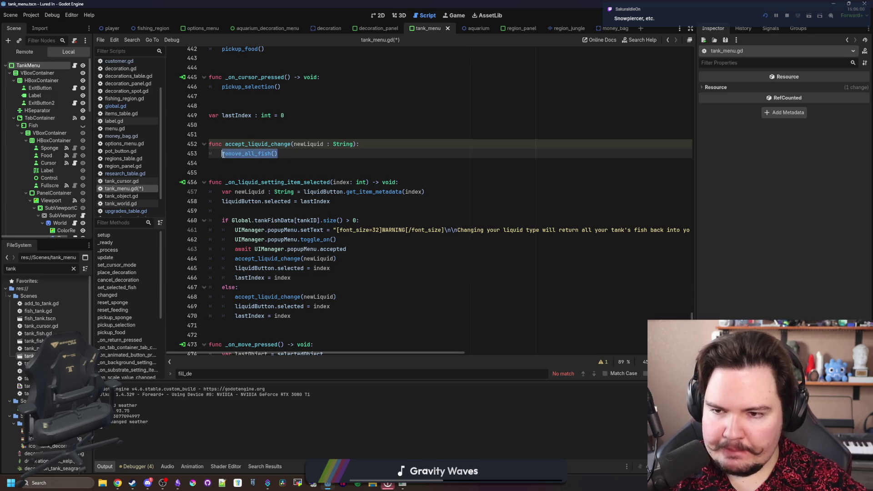
key("BackSpace")
type("pass")
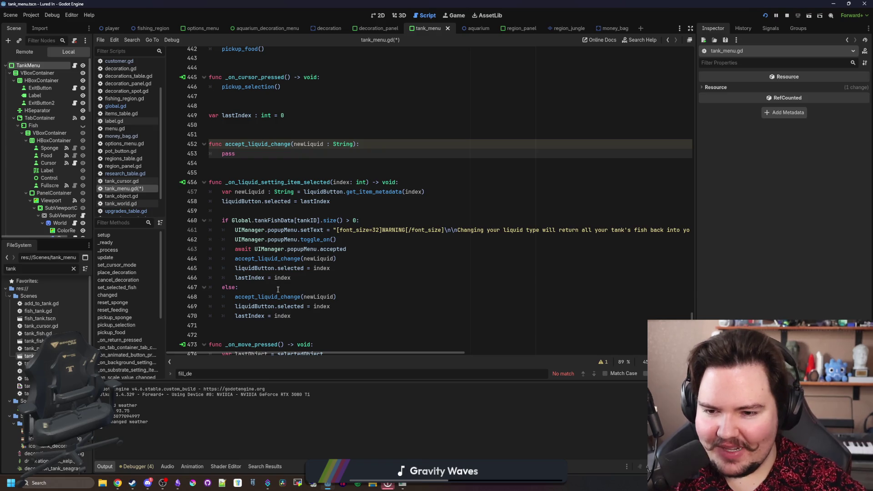
left_click(278, 289)
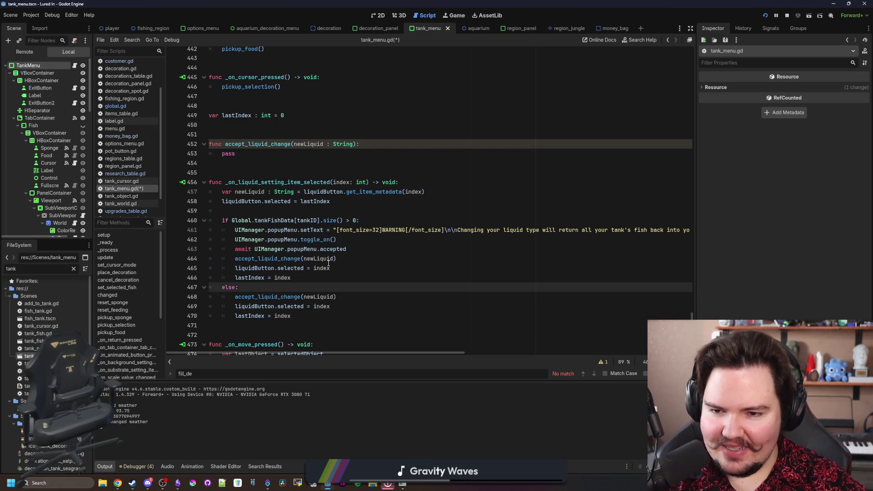
Paste remove_all_fish() after the await UIManager.popupMenu.accepted line and save tank_menu.gd
left_click(393, 247)
type("remove_all_fish()")
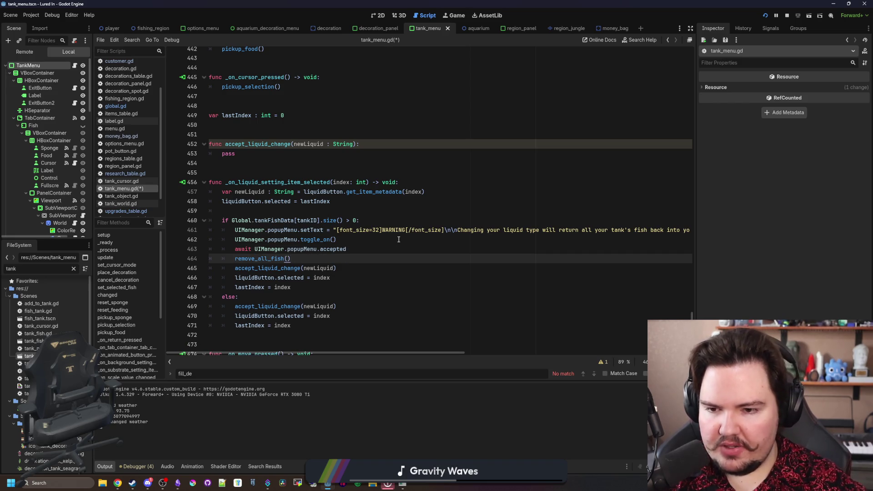
left_click(398, 240)
key("ctrl+s")
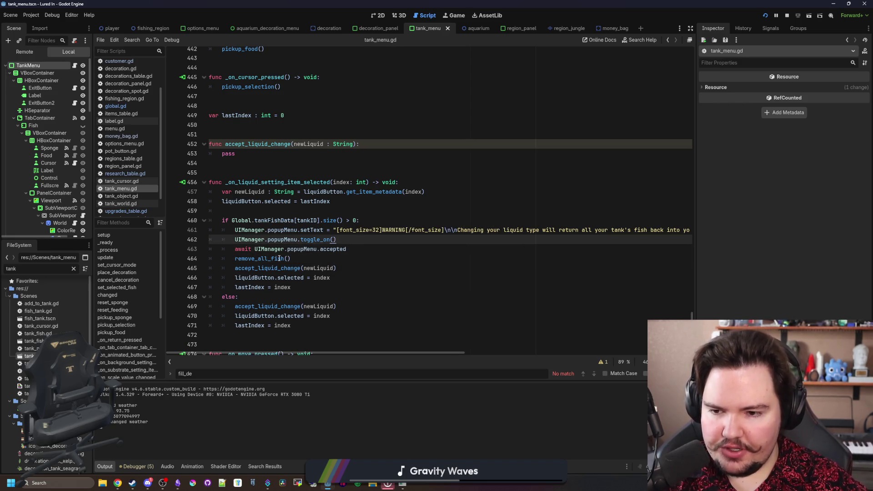
left_click(306, 162)
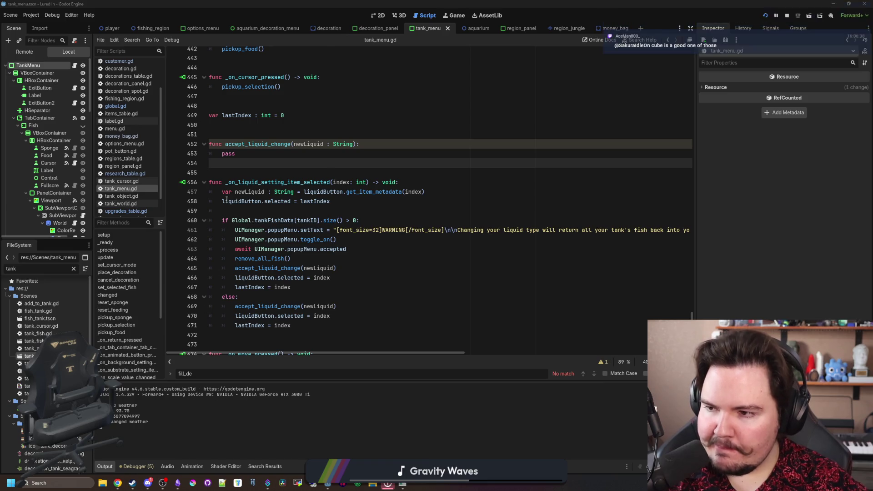
left_click(207, 483)
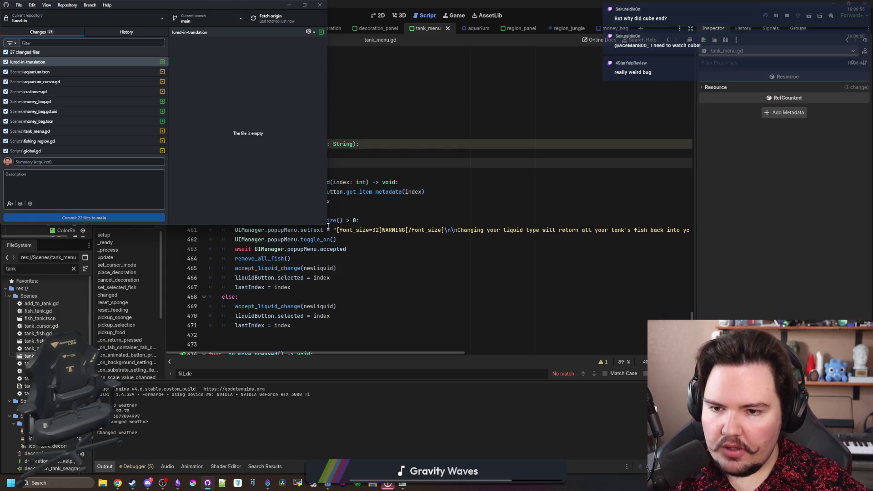
Enlarge GitHub Desktop and view the research_table.gd diff among the 27 changed files
mouse_move(327, 223)
left_mouse_down()
mouse_move(363, 275)
mouse_move(439, 312)
mouse_move(461, 300)
left_mouse_up()
mouse_move(323, 4)
left_mouse_down()
mouse_move(522, 100)
mouse_move(424, 94)
left_mouse_up()
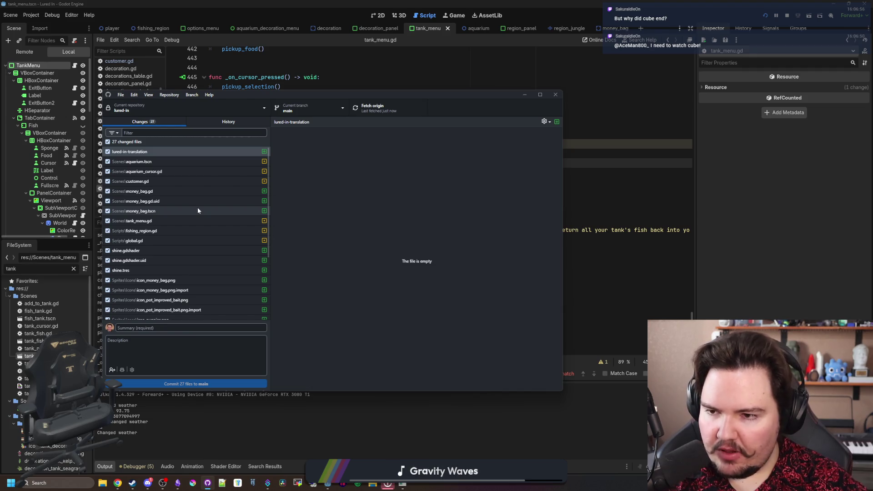
scroll(146, 178, "down", 3)
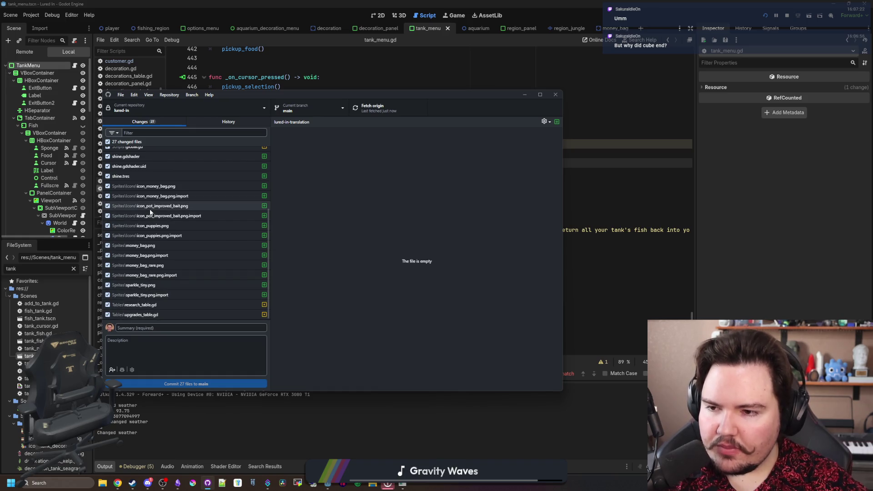
left_click(158, 307)
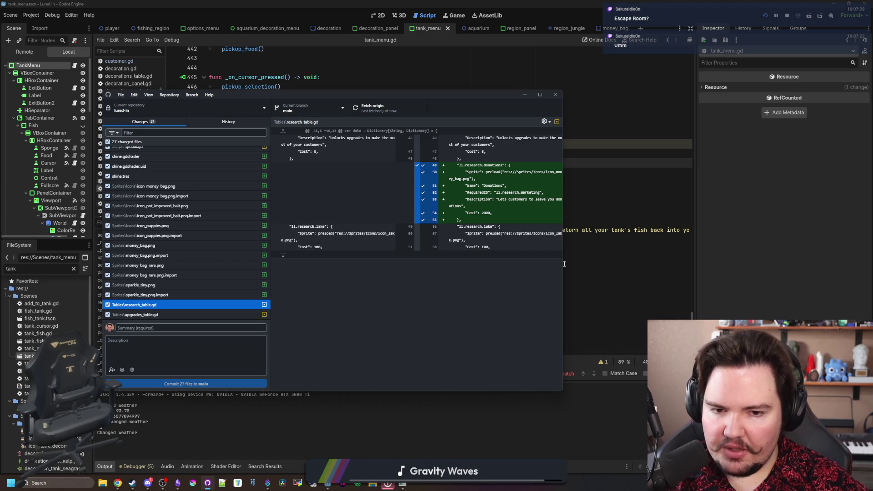
left_click_drag(562, 262, 669, 262)
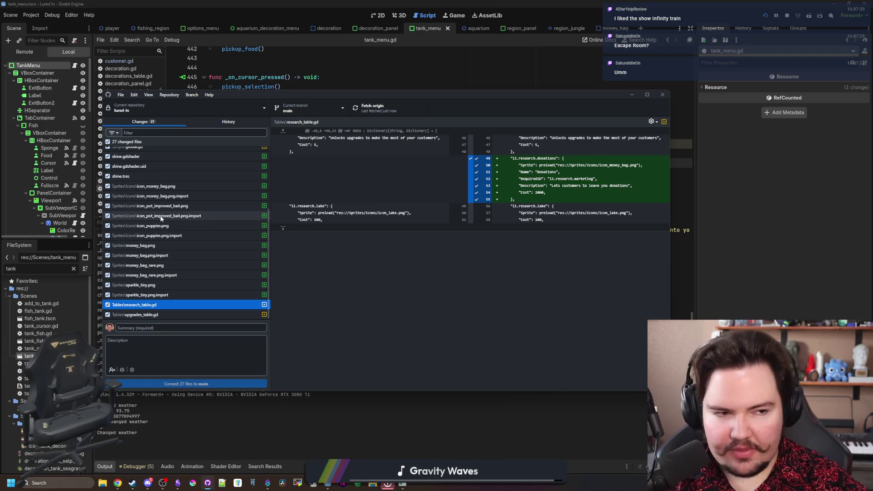
mouse_move(119, 484)
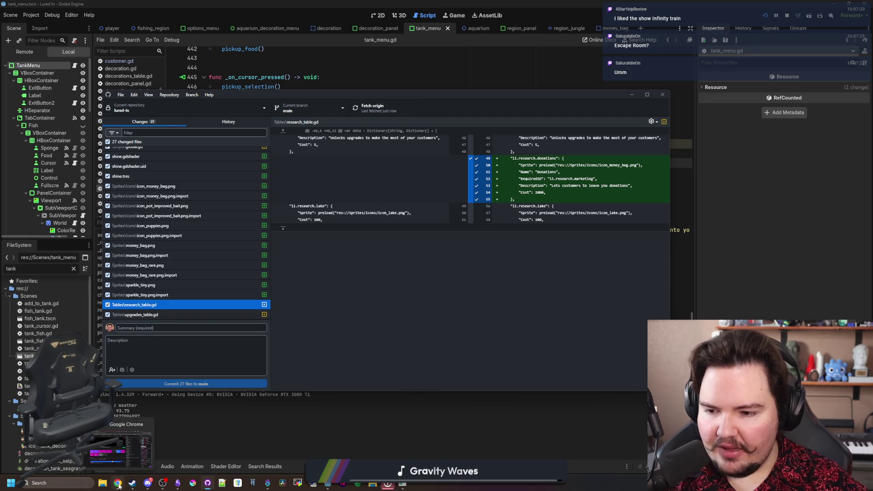
left_click(120, 450)
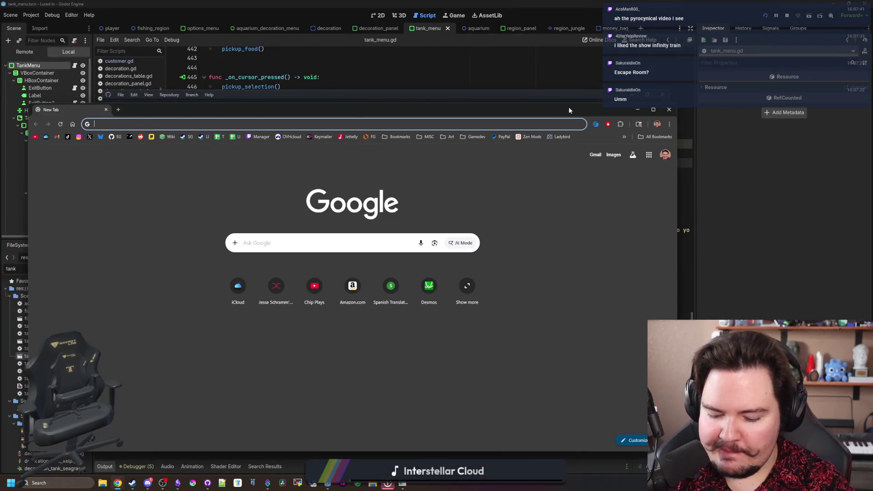
Search the web for 'movie with prison elevator', skim the results, and close the window
type("movie with priso")
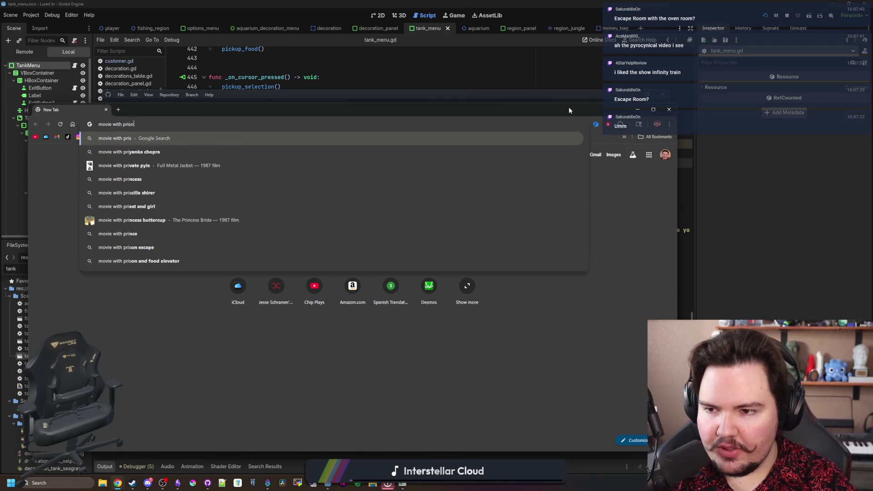
type("n elevator")
key("Return")
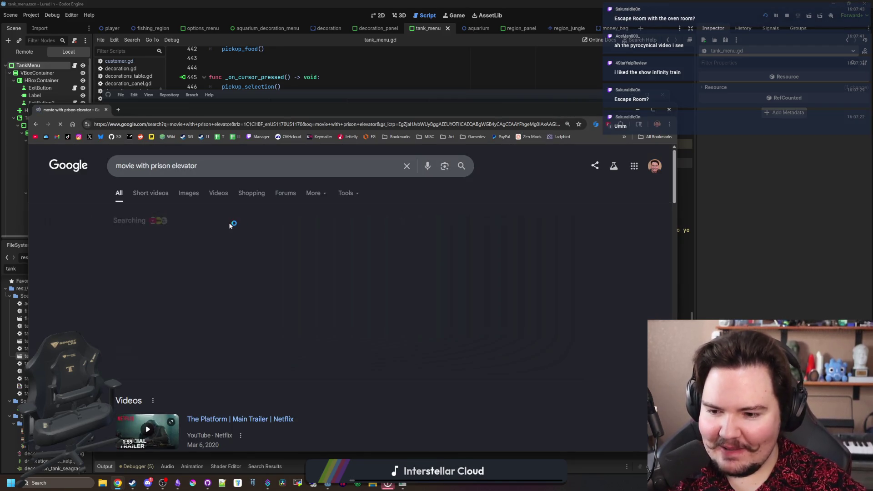
scroll(233, 346, "down", 2)
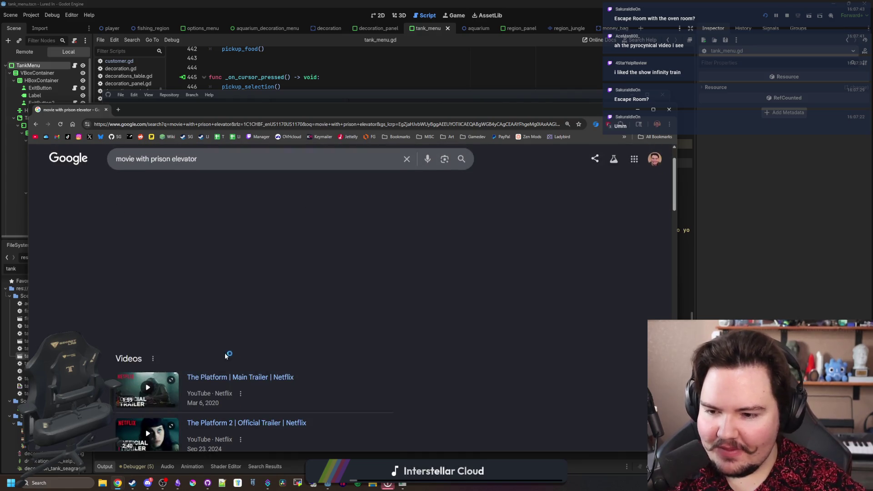
scroll(182, 313, "up", 2)
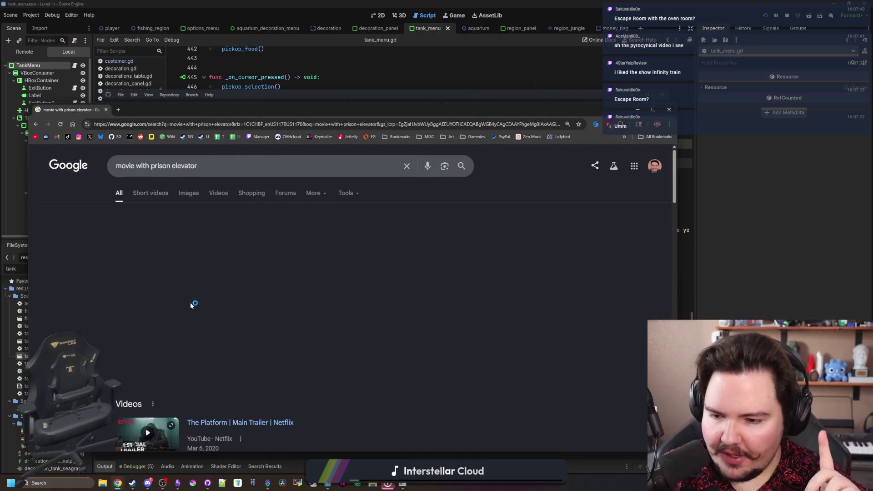
left_click(106, 111)
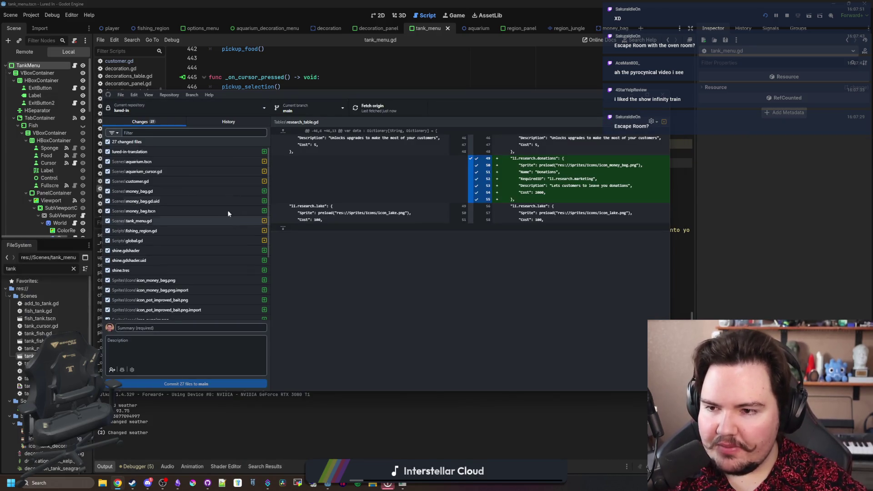
Review diffs of aquarium.tscn, aquarium_cursor.gd, customer.gd, money_bag.gd, shine.gdshader, money bag icon, tank_menu.gd
left_click(161, 165)
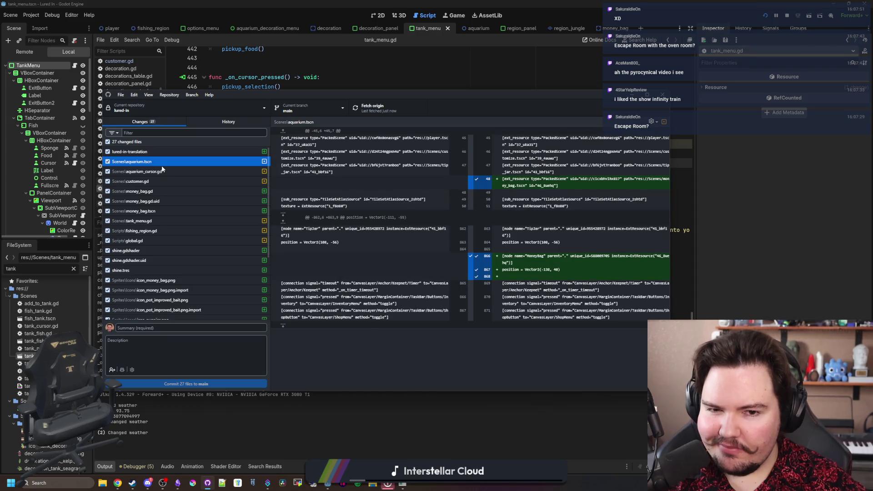
left_click(160, 171)
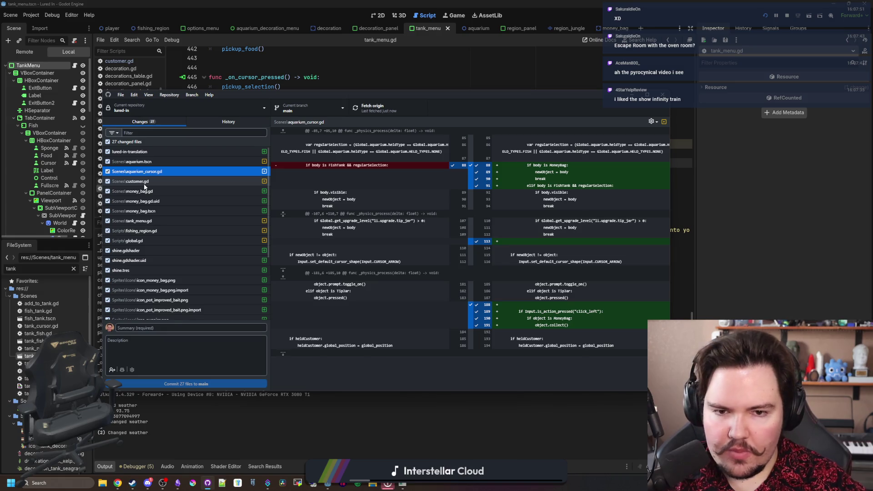
left_click(144, 184)
left_click(145, 191)
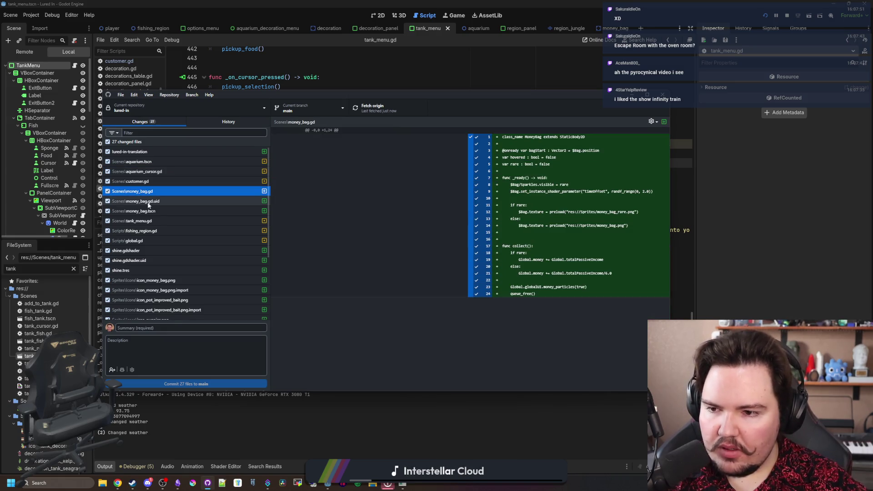
left_click(152, 250)
left_click(152, 280)
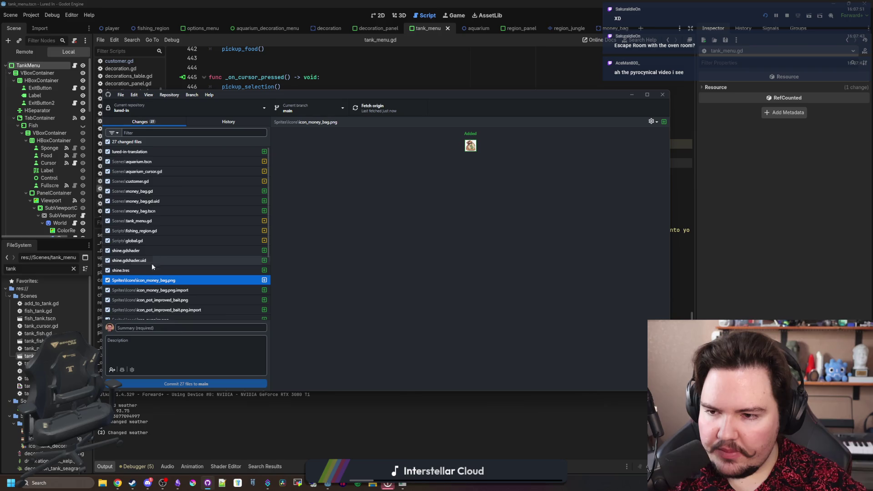
left_click(145, 222)
left_click(163, 191)
scroll(160, 218, "down", 3)
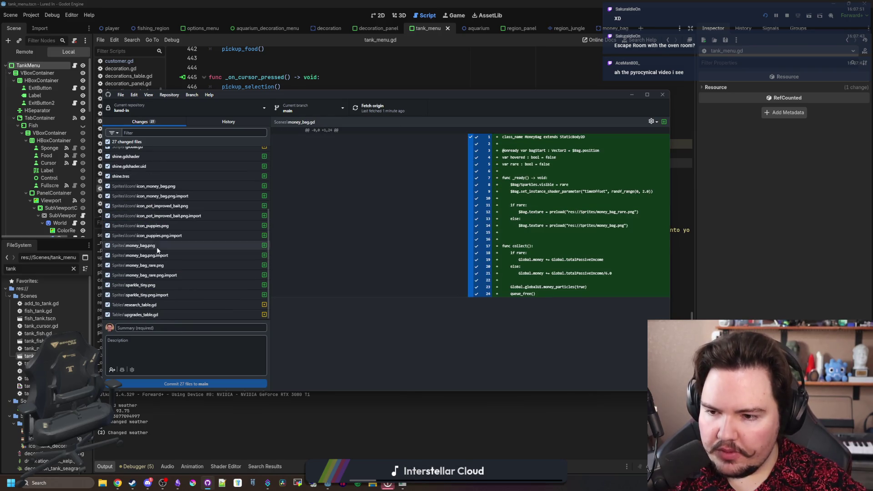
scroll(158, 250, "up", 5)
key("alt+Tab")
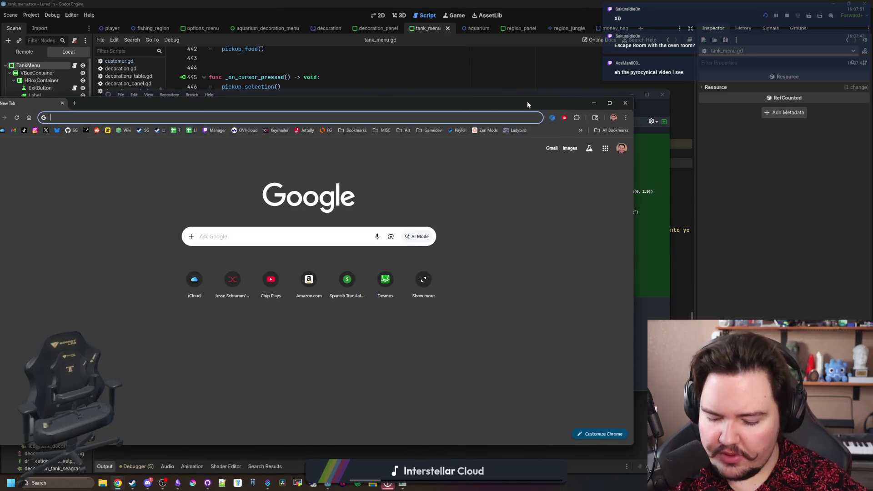
Open GitHub's lured-in repository via the owner's profile and glance at the pull request #22 merge
type("git")
key("Return")
double_click(527, 101)
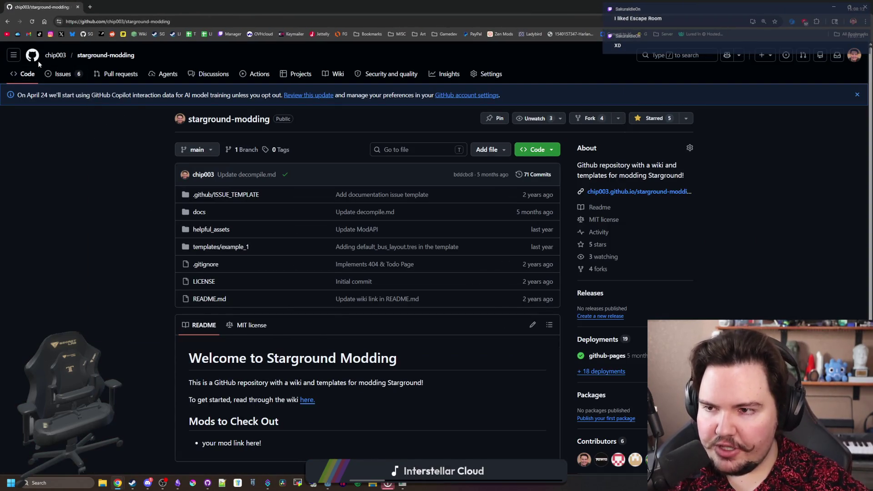
left_click(55, 55)
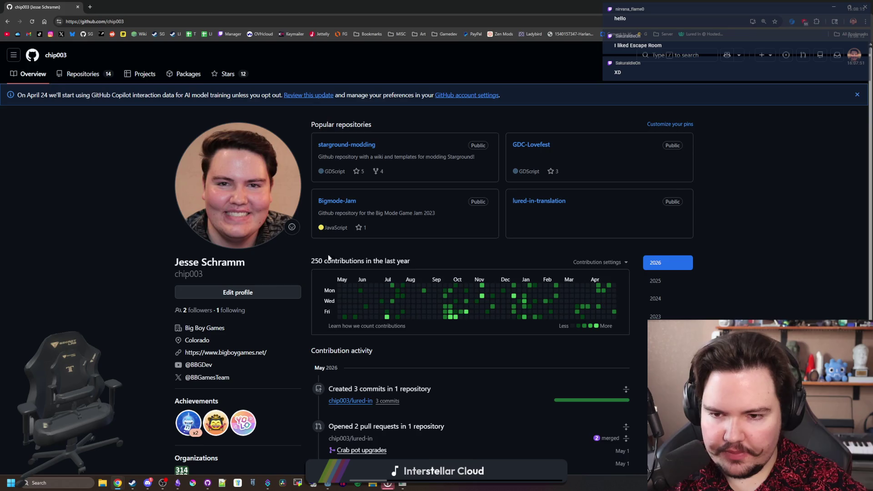
scroll(329, 257, "down", 2)
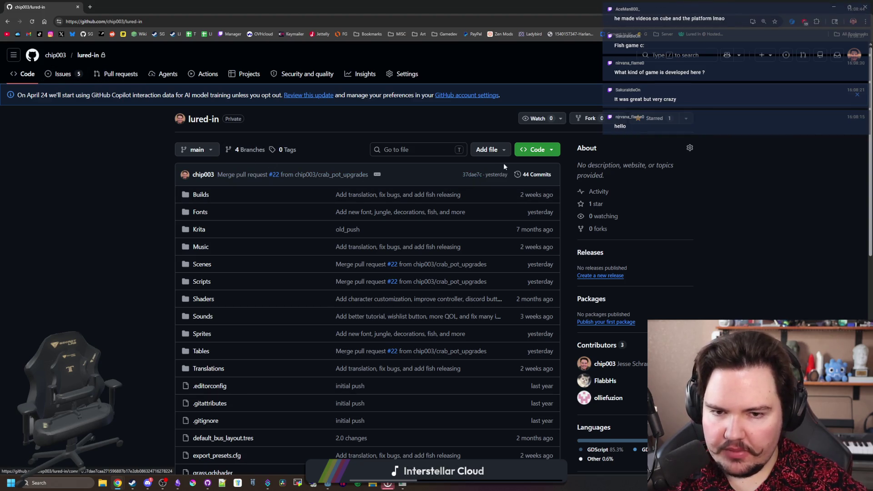
left_click(293, 176)
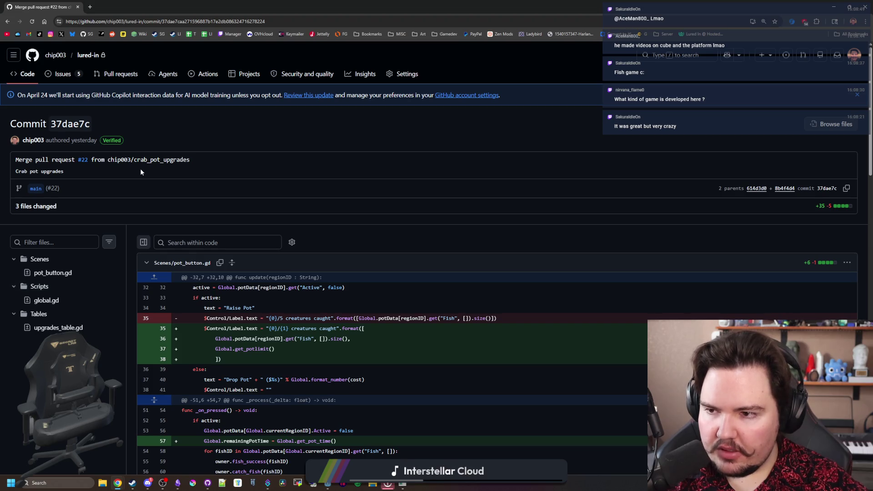
key("alt+Left")
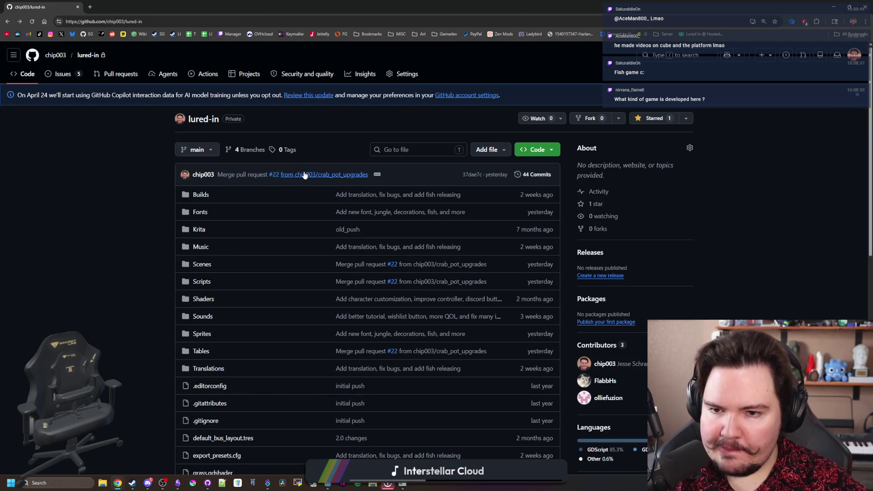
Open the commit list on main and the pull request #21 merge commit's changed files
left_click(520, 177)
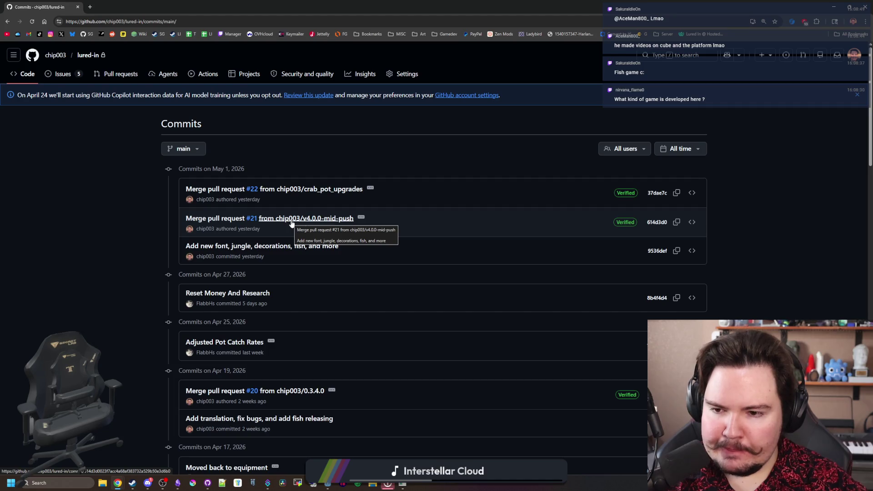
left_click(314, 220)
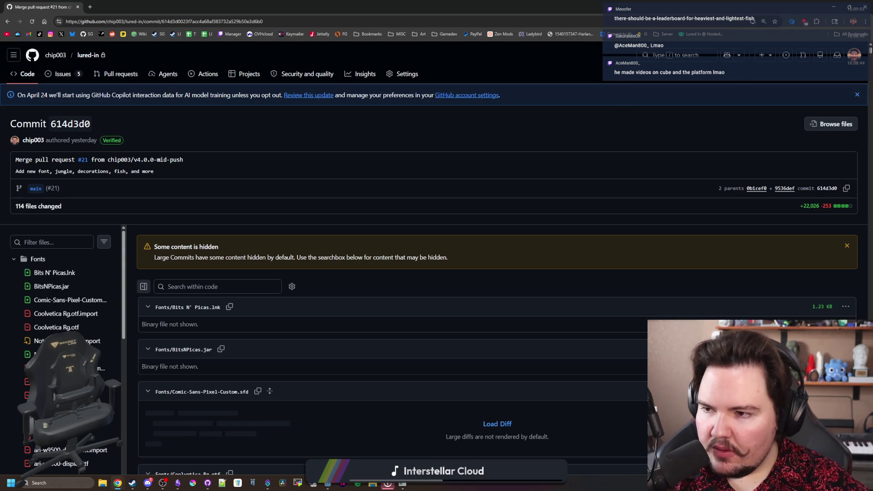
scroll(239, 230, "down", 2)
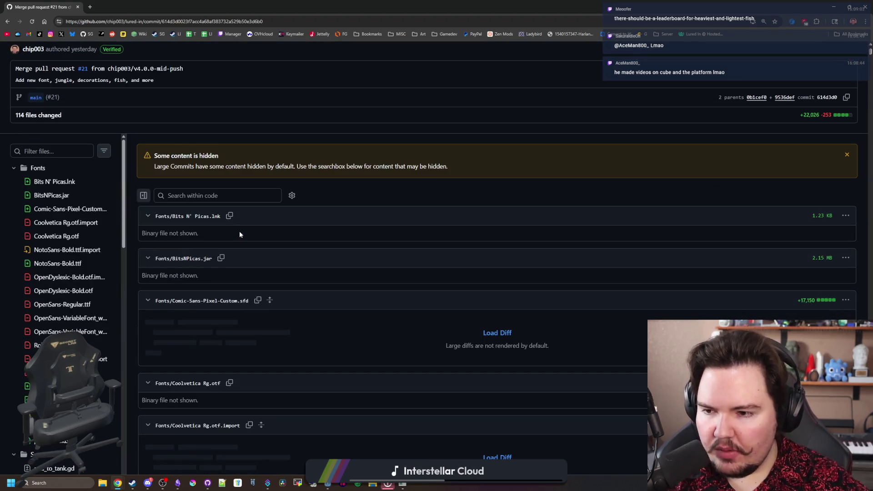
scroll(52, 271, "down", 4)
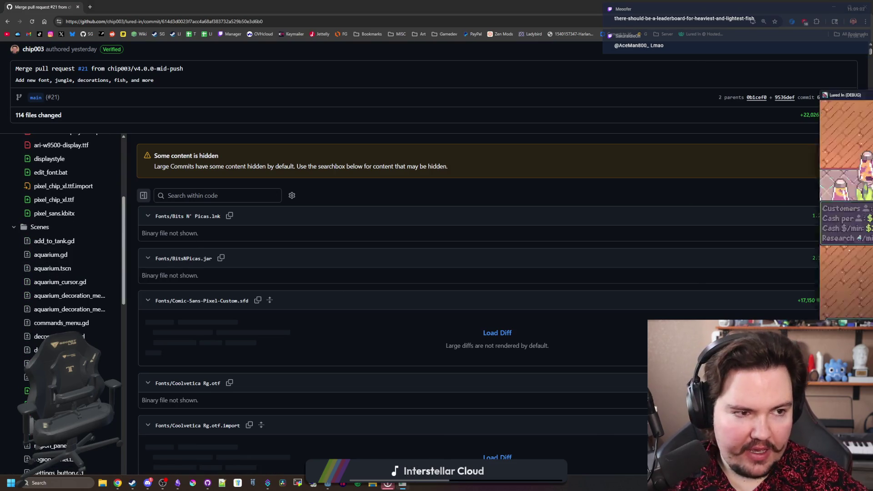
left_click(402, 484)
left_click(235, 99)
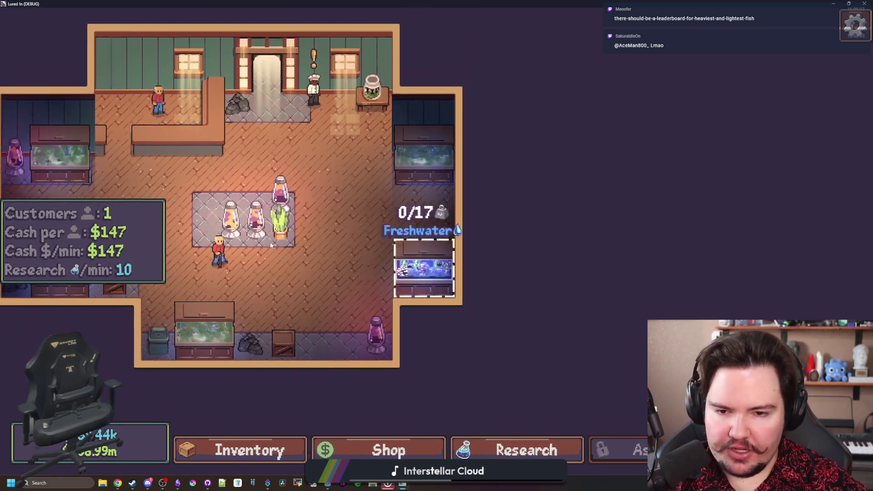
scroll(437, 303, "up", 3)
left_click(437, 303)
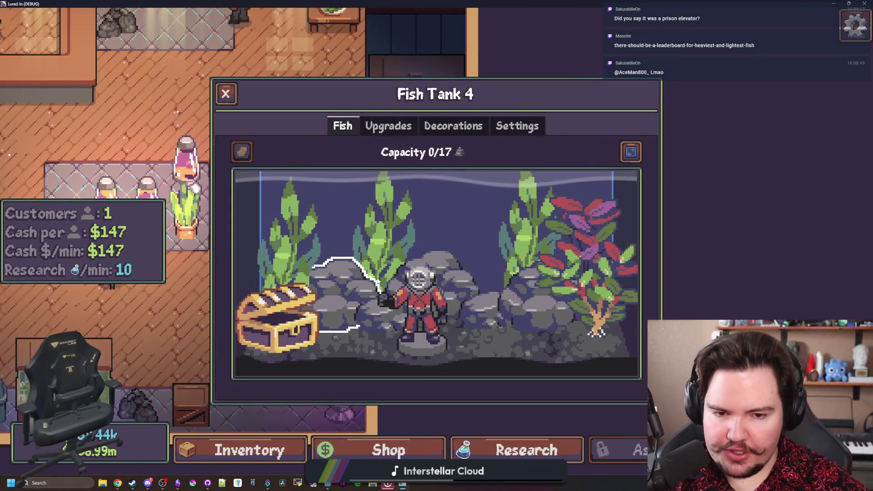
key("Escape")
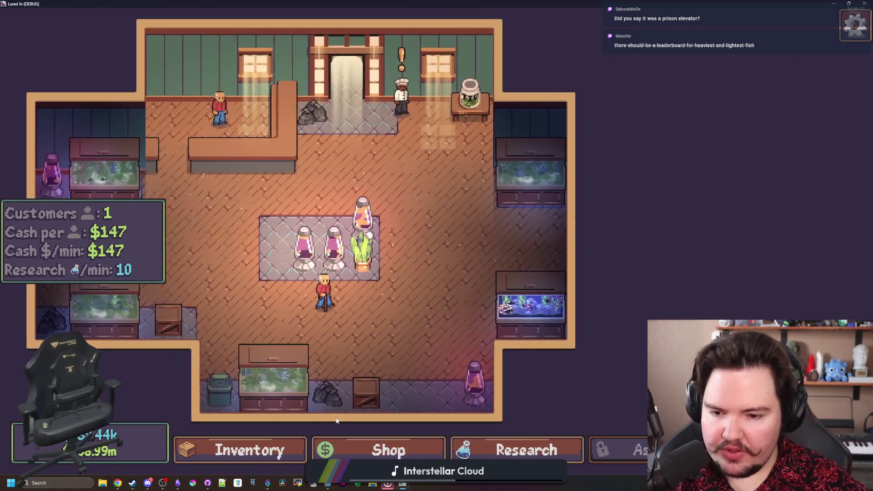
left_click(377, 449)
left_click(226, 97)
left_click(523, 449)
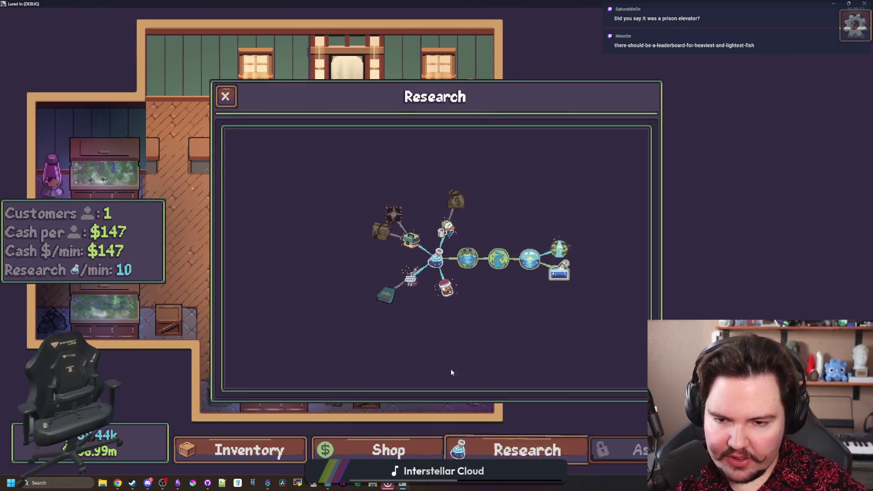
left_click(226, 96)
key("alt+Tab")
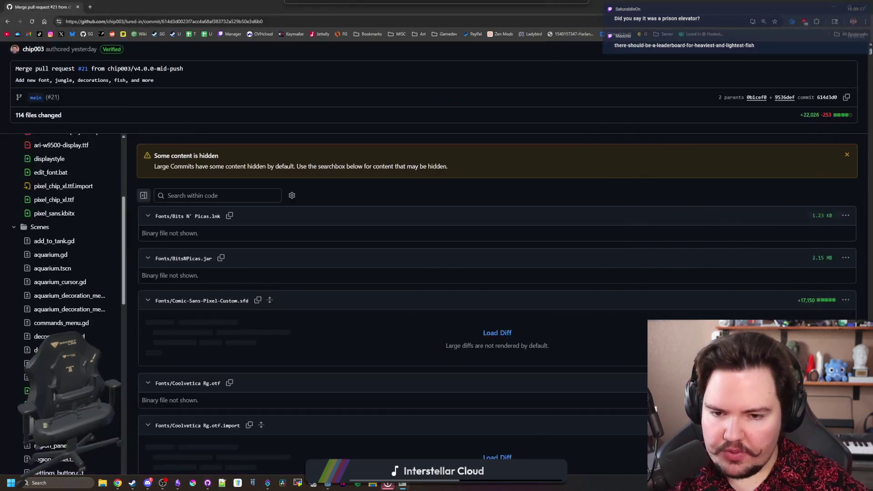
Copy the removed LiquidType assignment on line 450 of the tank_menu.gd diff
scroll(42, 319, "down", 3)
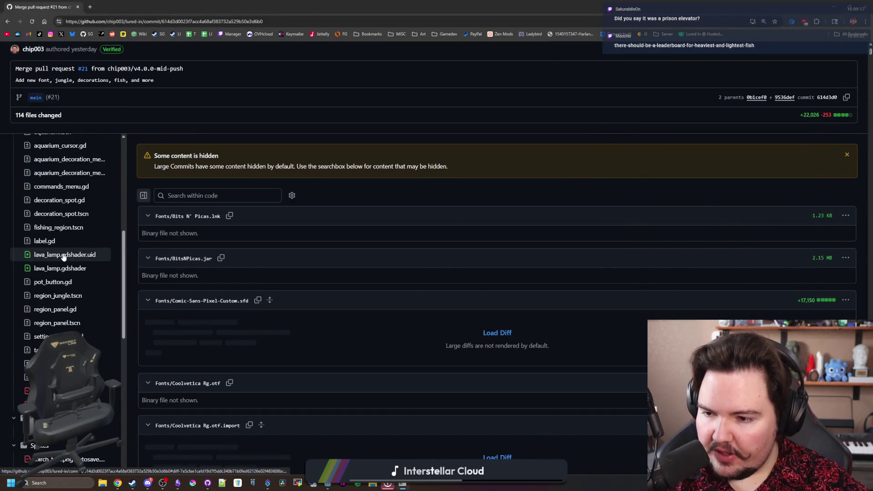
left_click(50, 350)
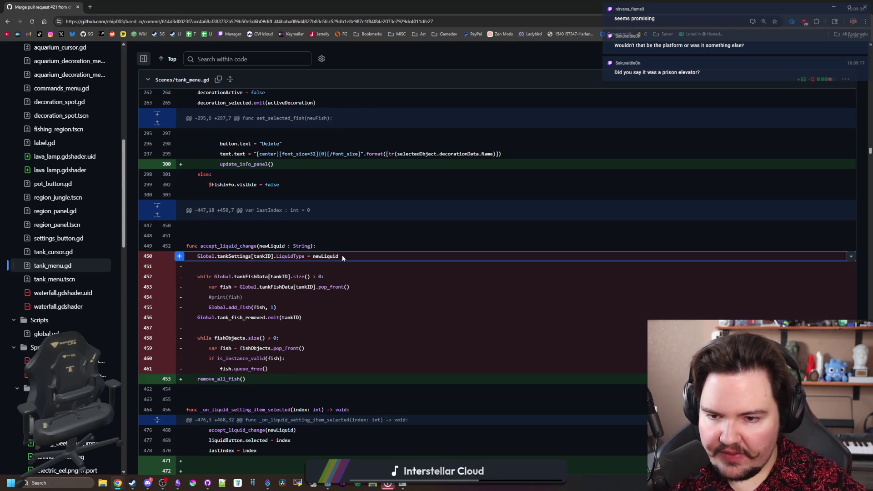
left_click_drag(342, 255, 208, 255)
key("ctrl+c")
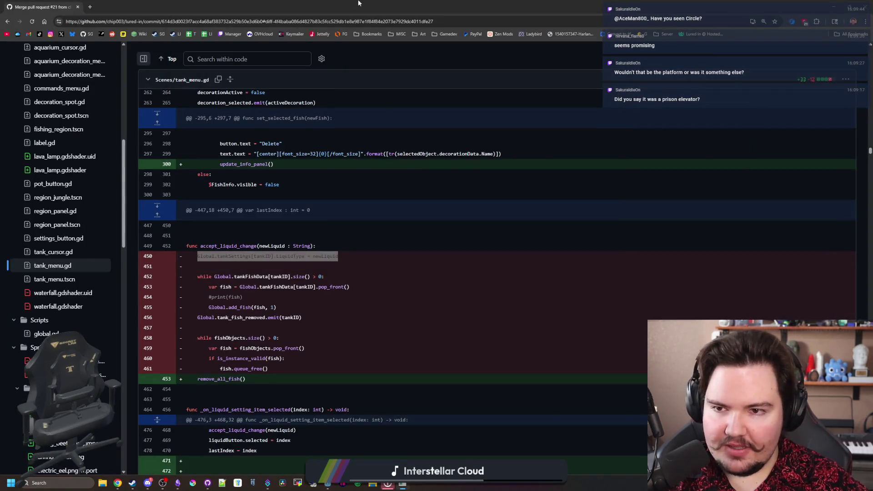
key("alt+Tab")
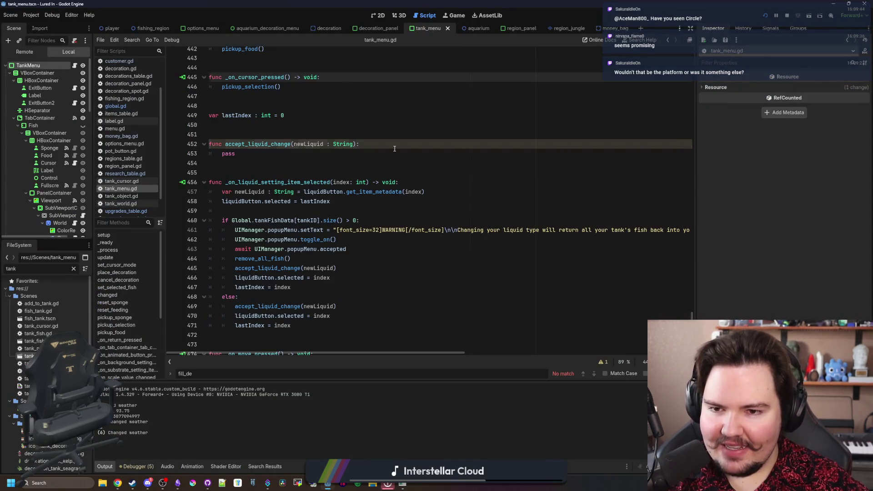
Paste the LiquidType assignment line into accept_liquid_change
left_click(394, 145)
key("Return")
key("ctrl+v")
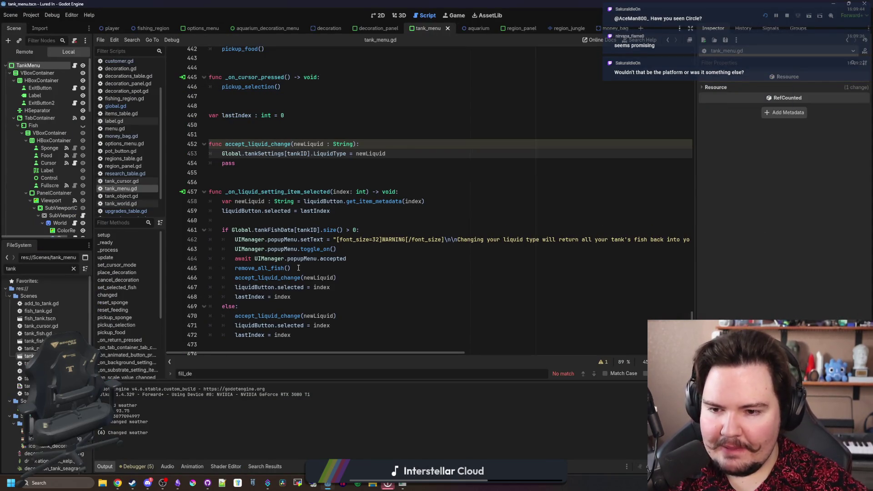
Move remove_all_fish() out of the selection handler into accept_liquid_change, replacing pass
left_click(298, 267)
key("shift+Home")
key("ctrl+c")
key("BackSpace")
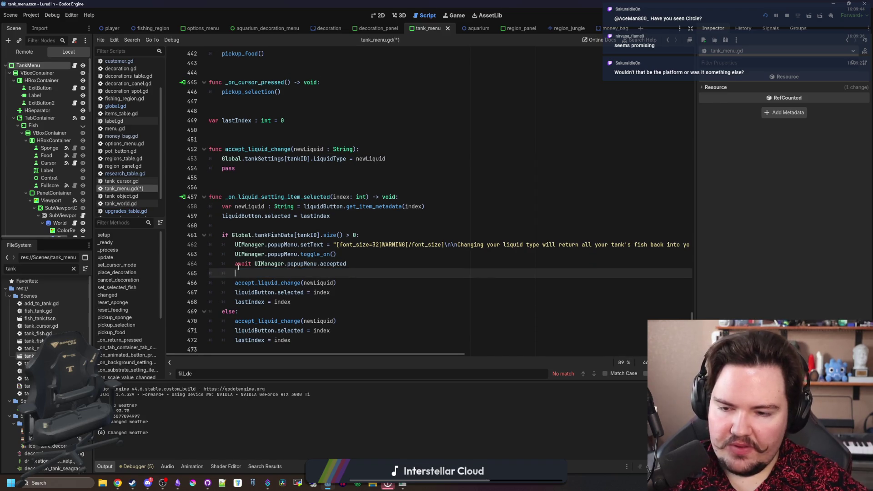
key("BackSpace")
double_click(228, 168)
key("ctrl+v")
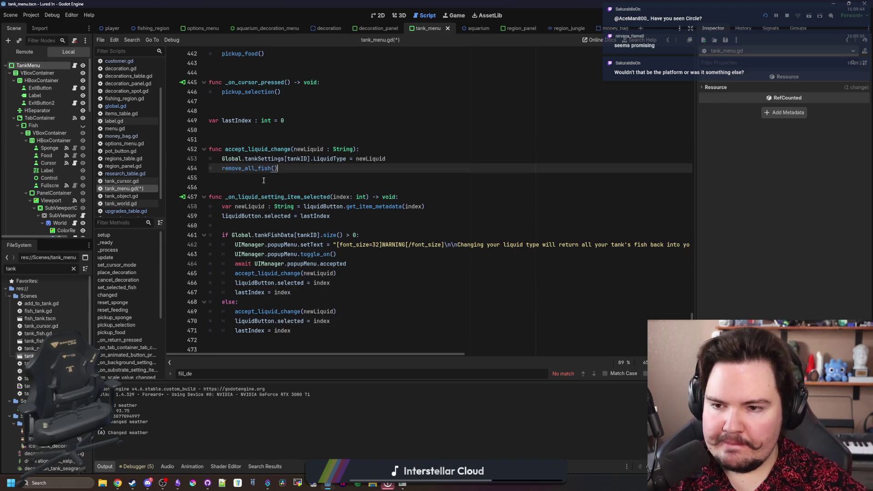
key("Down")
left_click(272, 134)
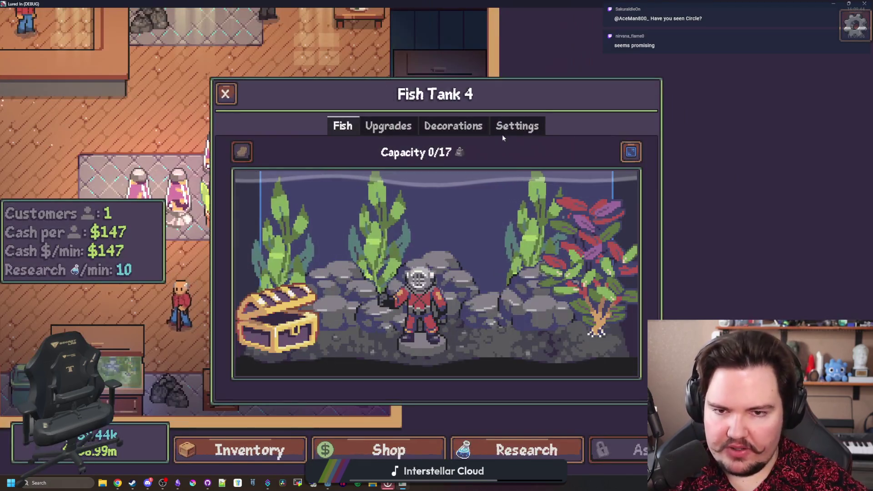
Switch Fish Tank 4's liquid type to Saltwater and close the tank window
left_click(509, 129)
left_click(441, 223)
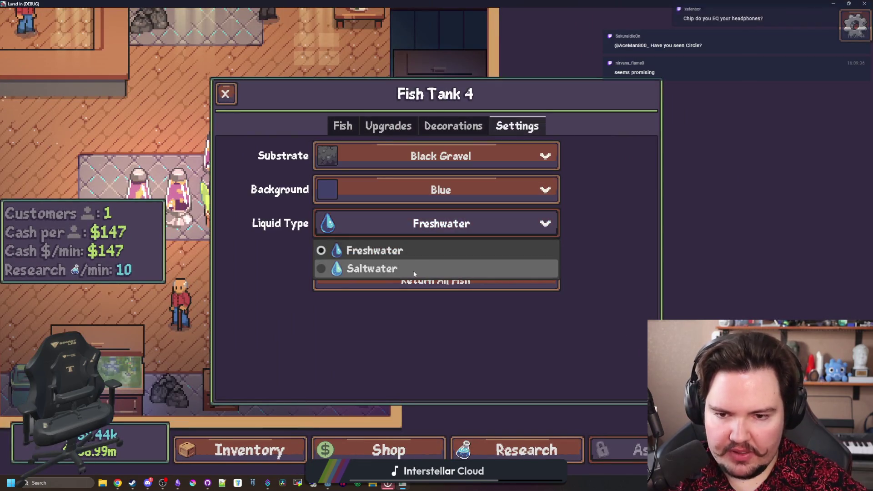
left_click(413, 268)
left_click(356, 128)
left_click(227, 93)
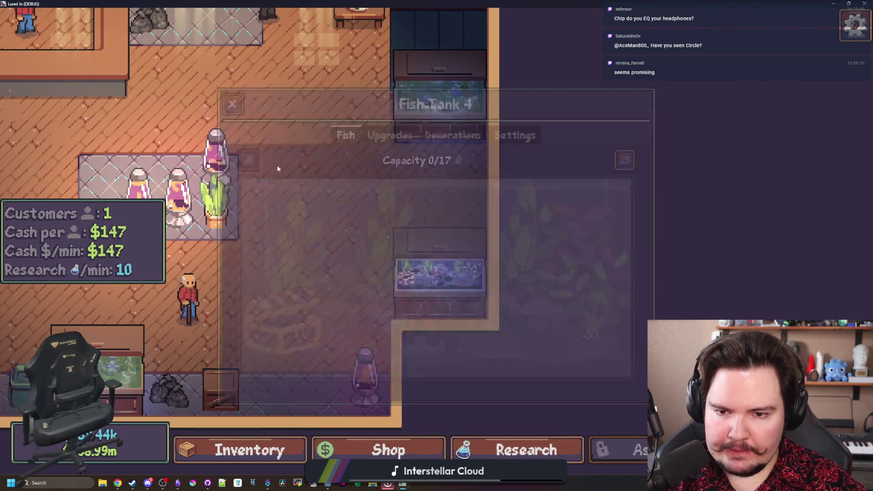
left_click(229, 92)
Reopen Fish Tank 4 to confirm its Saltwater liquid setting, then dismiss it
left_click(438, 241)
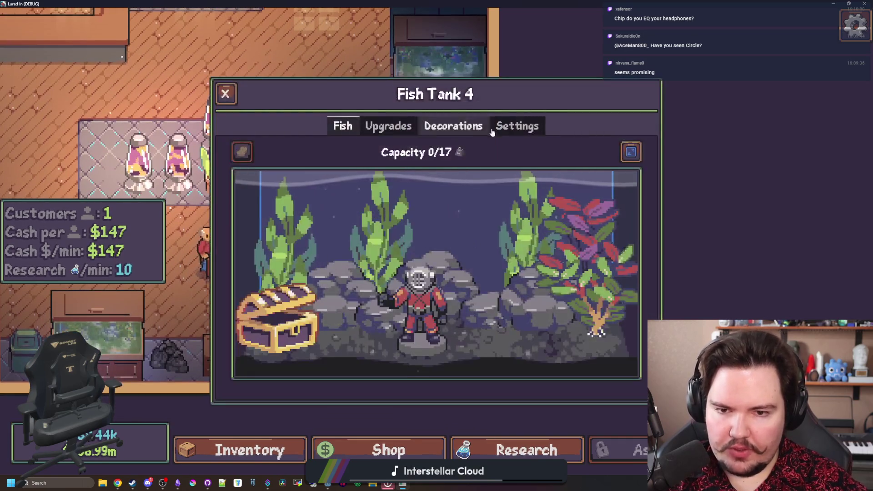
left_click(517, 126)
left_click(226, 93)
key("Escape")
Move a Mola Mola from the fish inventory into Fish Tank 4
key("i")
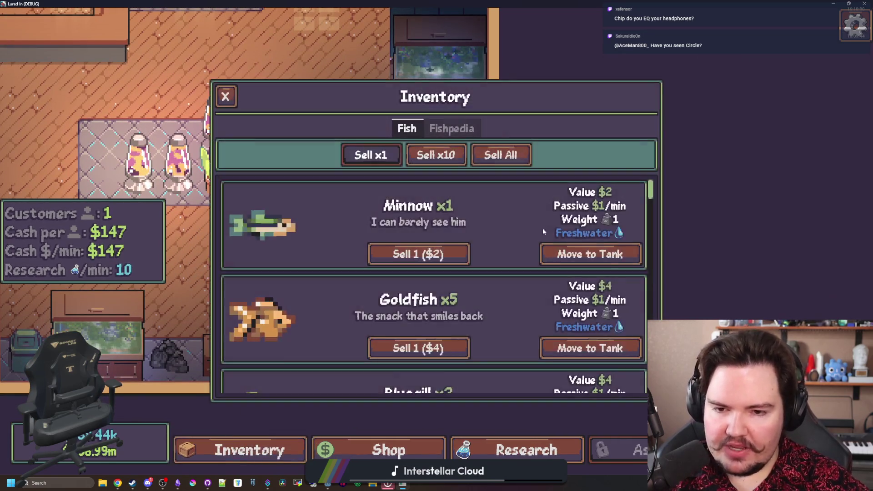
scroll(468, 274, "down", 10)
scroll(469, 277, "up", 10)
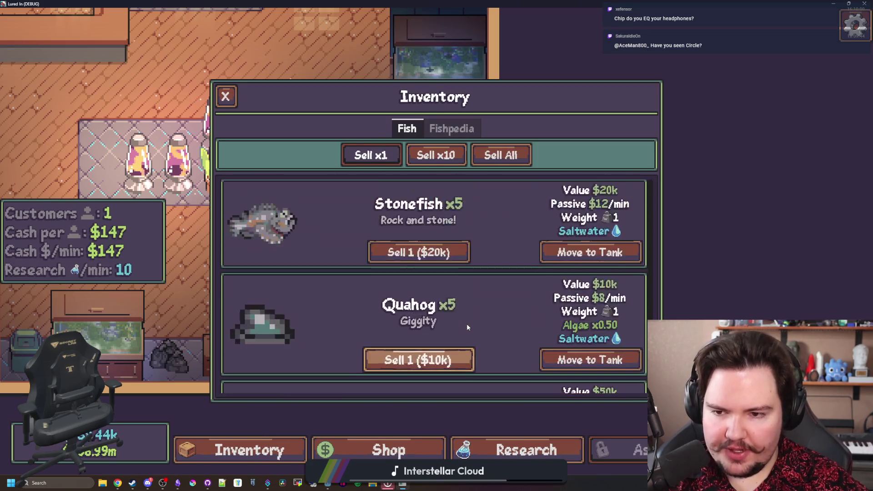
scroll(473, 330, "up", 8)
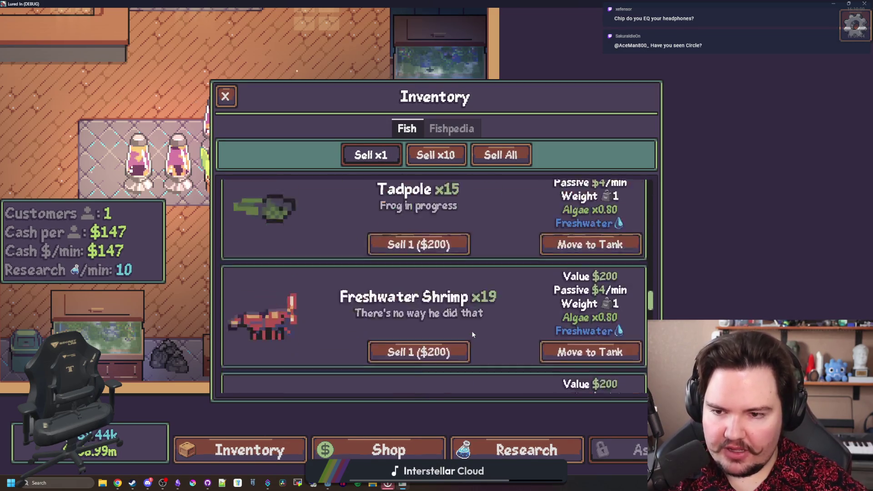
left_click(557, 350)
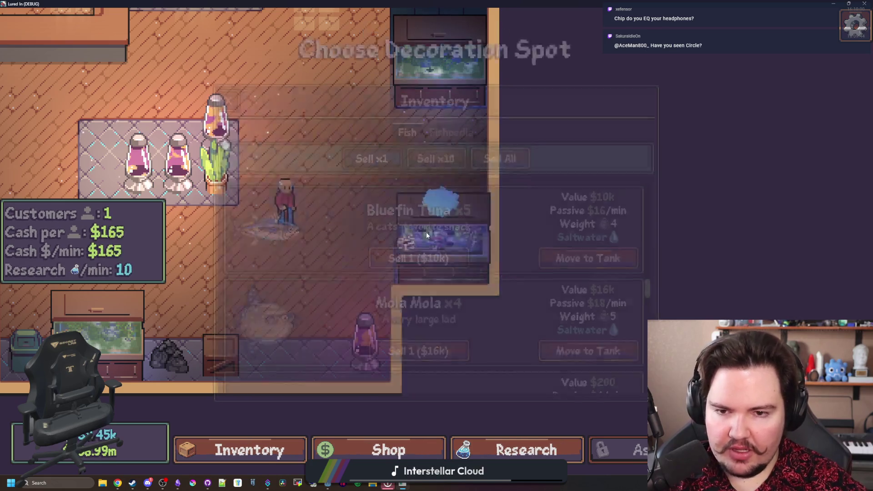
left_click(426, 232)
Add more Mola Molas until Fish Tank 4 reaches 15/17 capacity
left_click(568, 350)
left_click(478, 278)
left_click(568, 350)
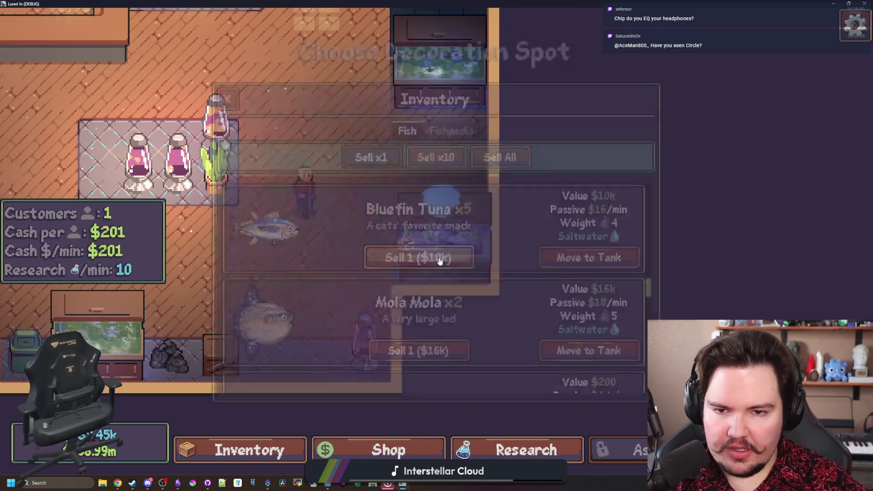
left_click(432, 255)
left_click(568, 350)
left_click(430, 224)
left_click(431, 225)
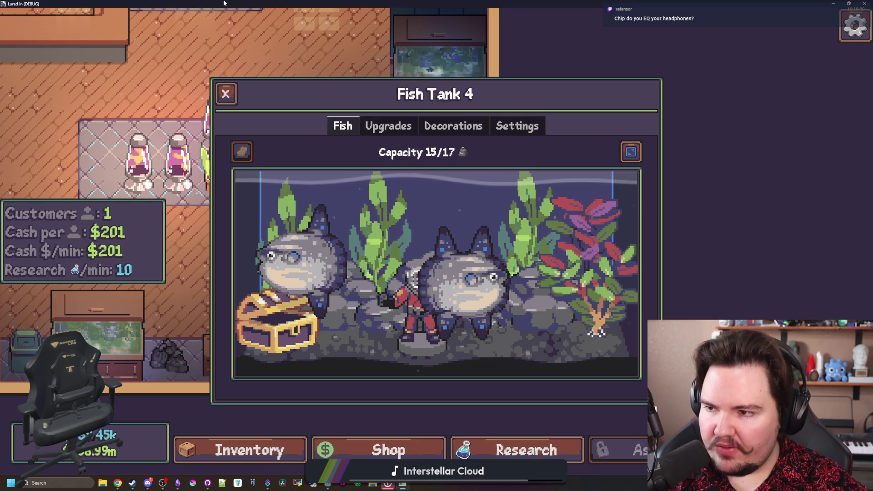
Restore and re-maximize the game window, then close the Fish Tank 4 window
key("super+Down")
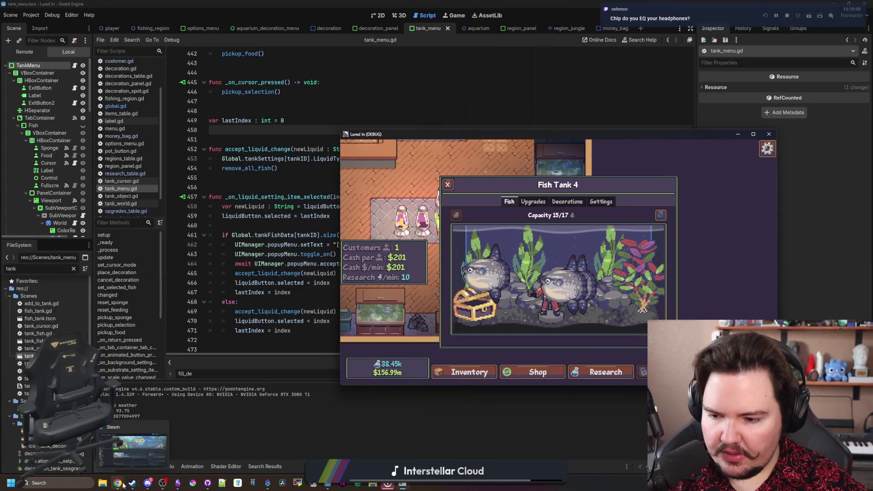
mouse_move(118, 482)
mouse_move(153, 447)
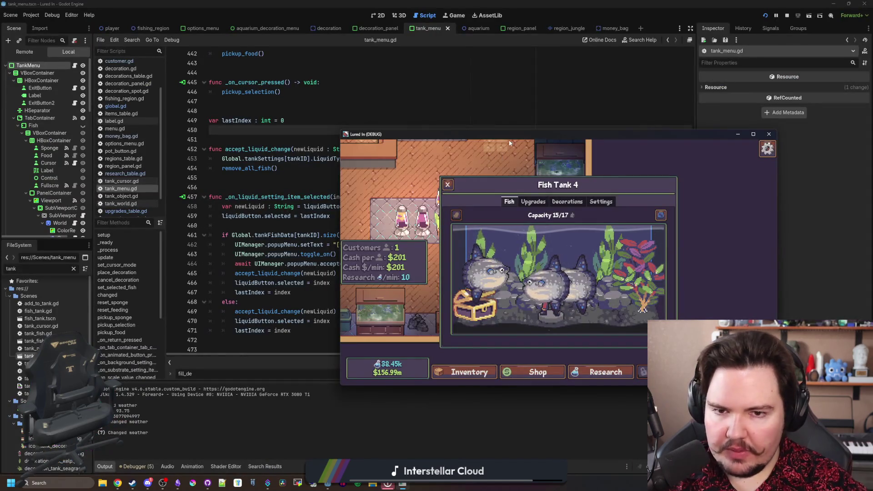
double_click(531, 176)
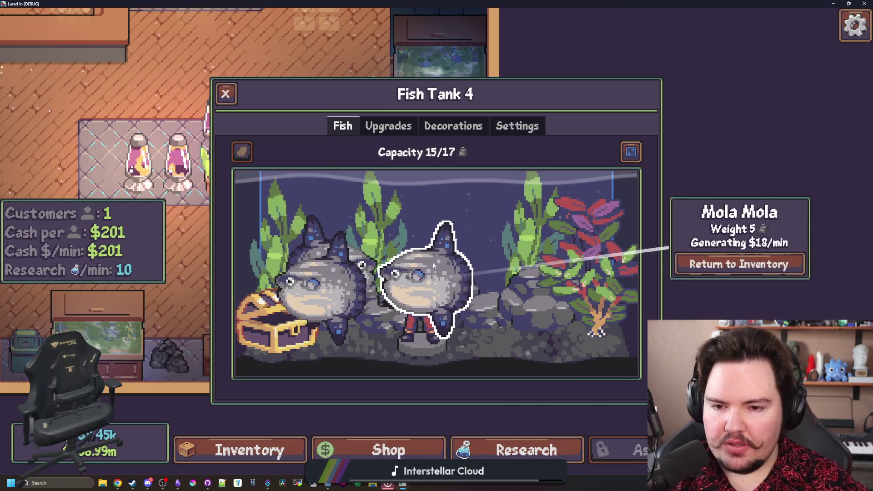
left_click(225, 93)
Scroll through the fish inventory, close it, and pan toward the counter and chef
left_click(262, 464)
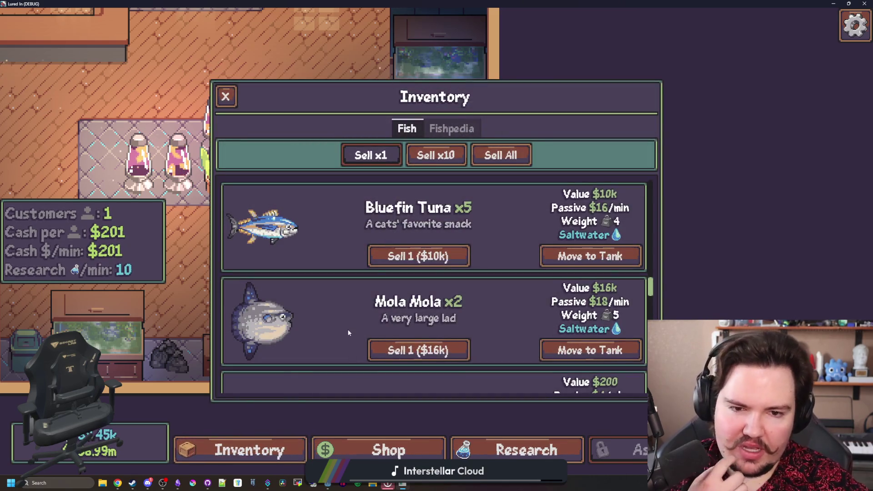
scroll(349, 325, "down", 3)
scroll(348, 315, "down", 10)
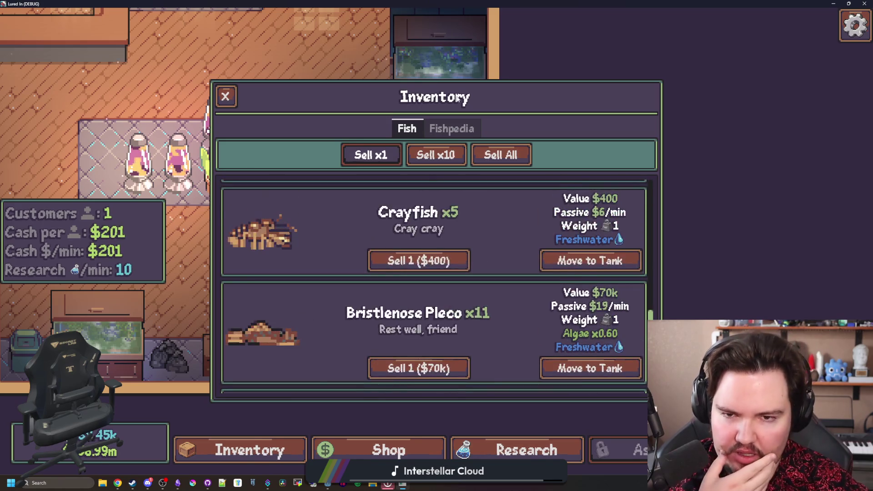
scroll(318, 214, "up", 15)
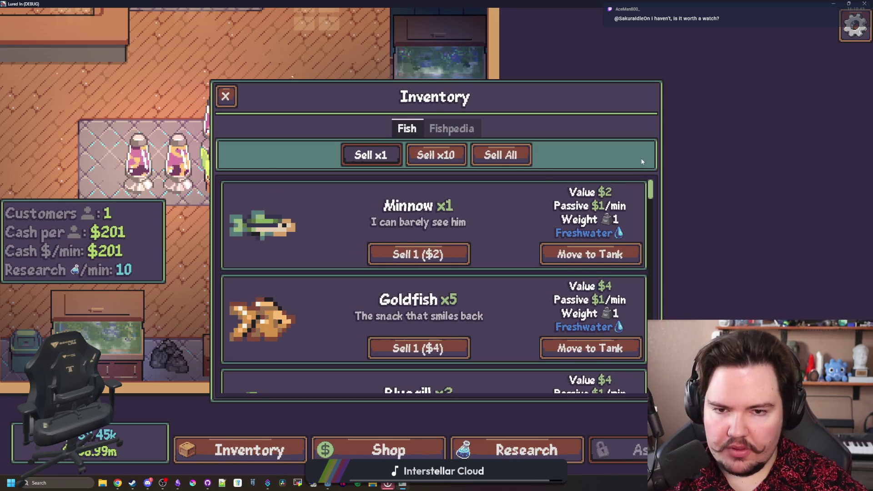
scroll(270, 241, "down", 10)
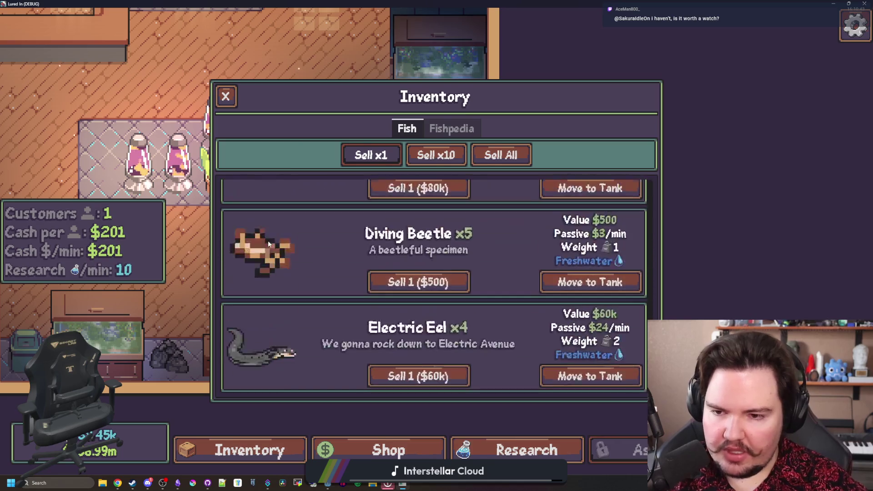
scroll(270, 240, "up", 10)
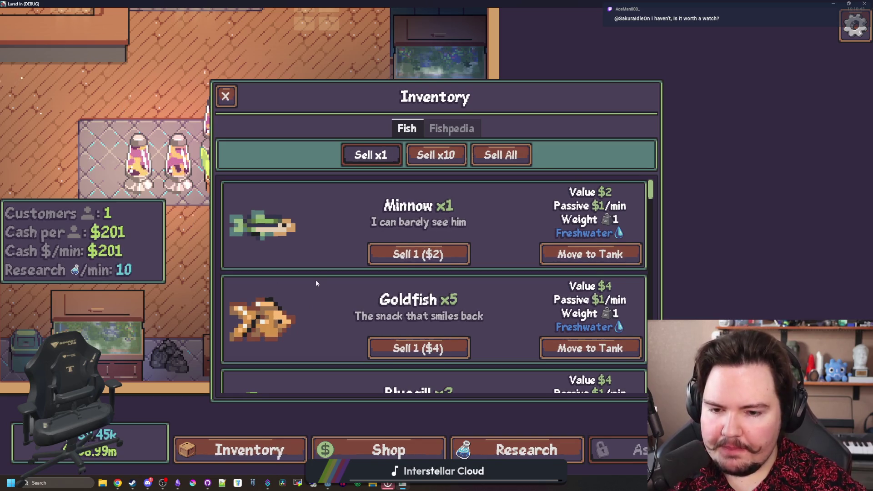
key("Escape")
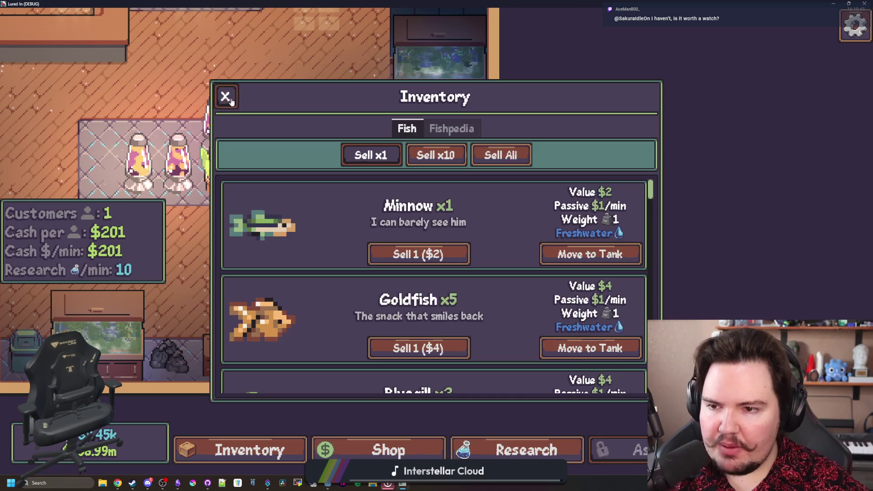
key("w")
key("a")
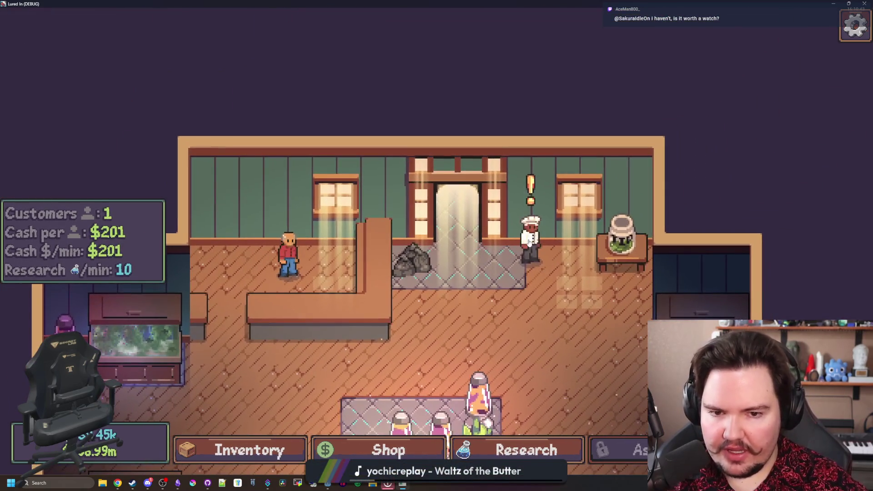
View the chef's carp offer, close it and the Offline Income notice, then launch File Explorer
left_click(534, 234)
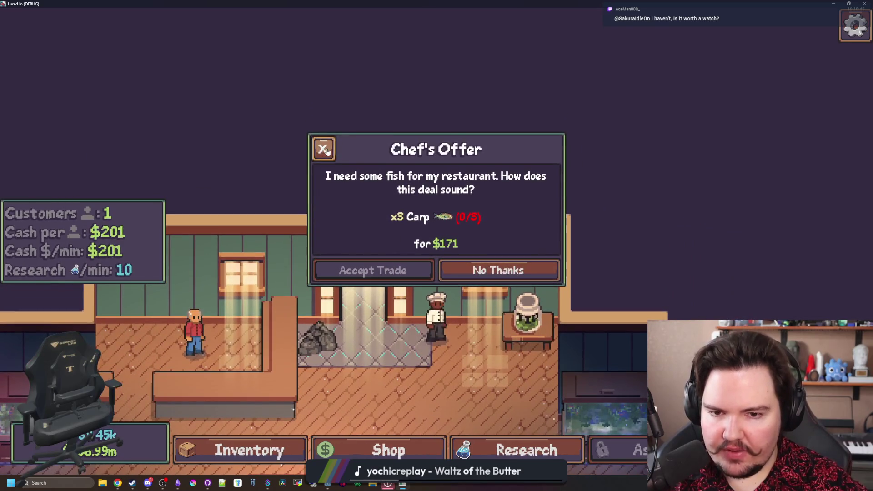
left_click(323, 149)
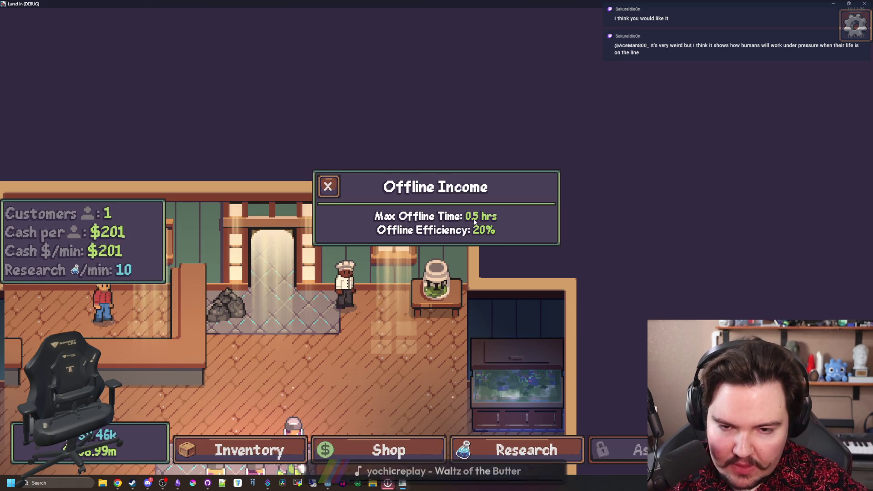
left_click(327, 186)
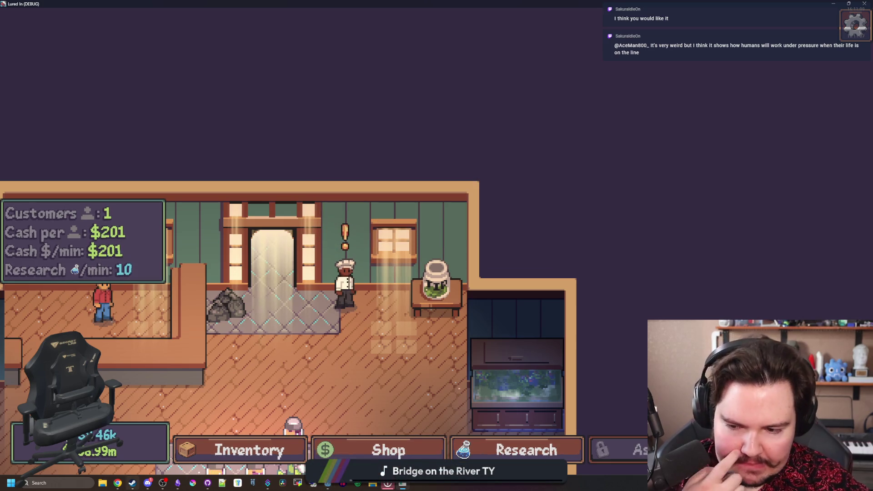
key("super+e")
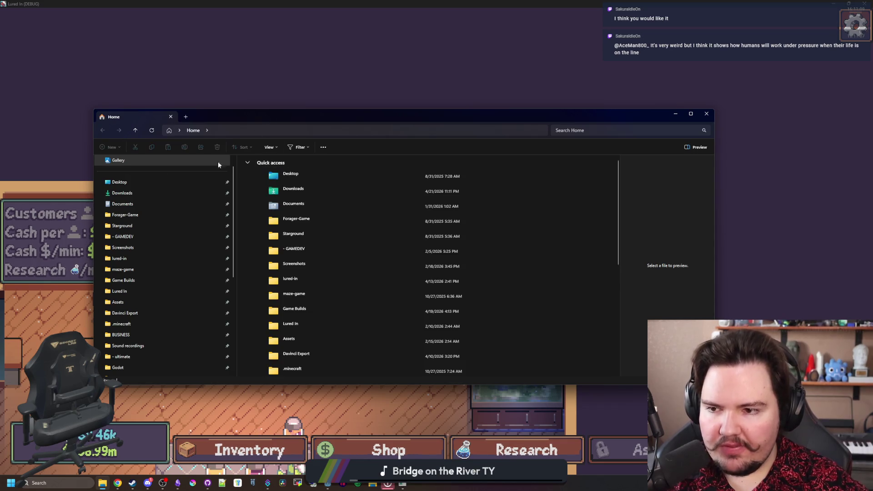
Open pixel_sans.kbitx from the lured-in Fonts folder and view its full-stop glyph
left_click(136, 259)
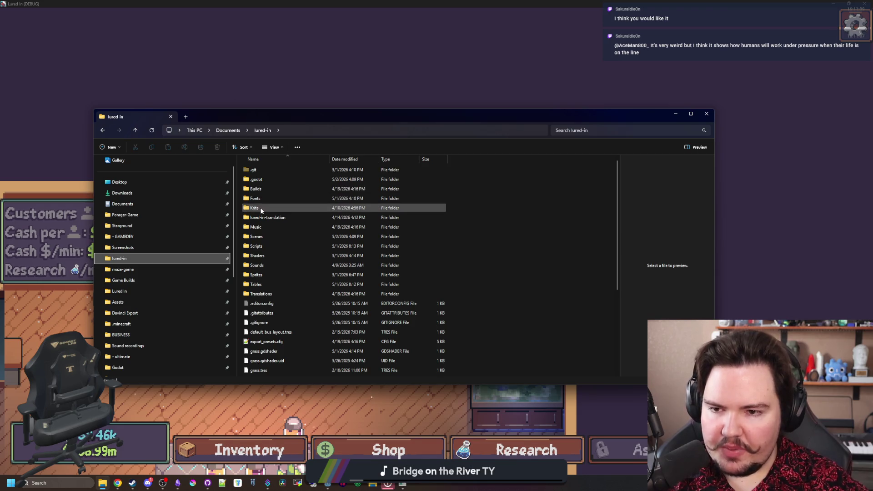
double_click(279, 197)
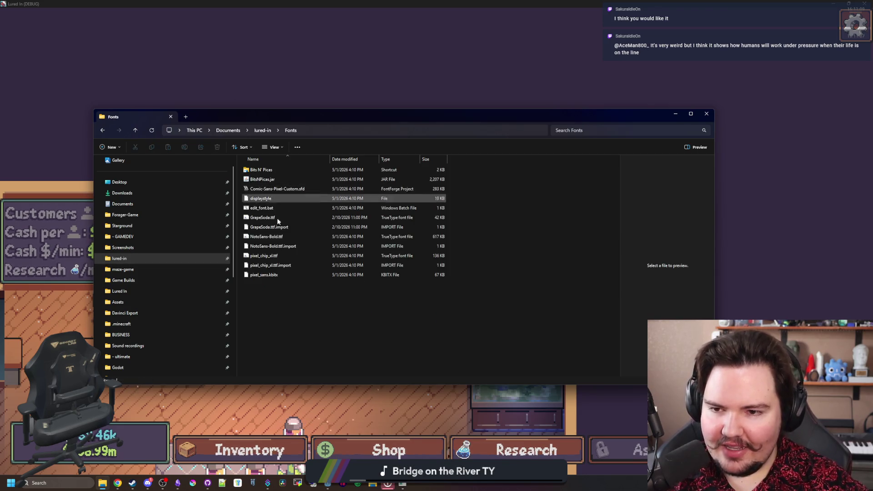
left_click(440, 404)
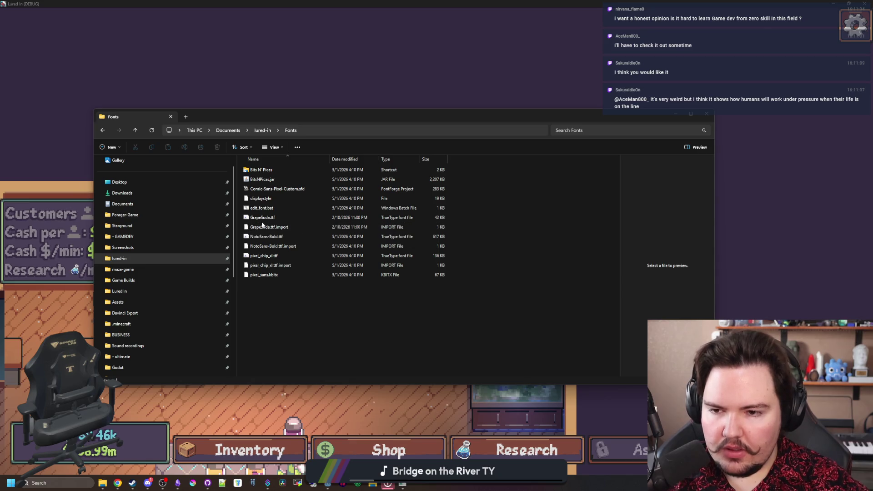
double_click(265, 172)
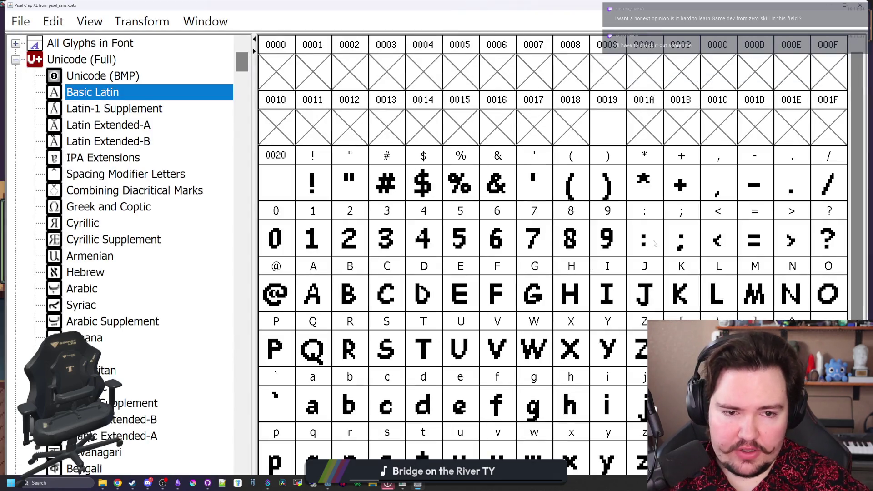
double_click(777, 188)
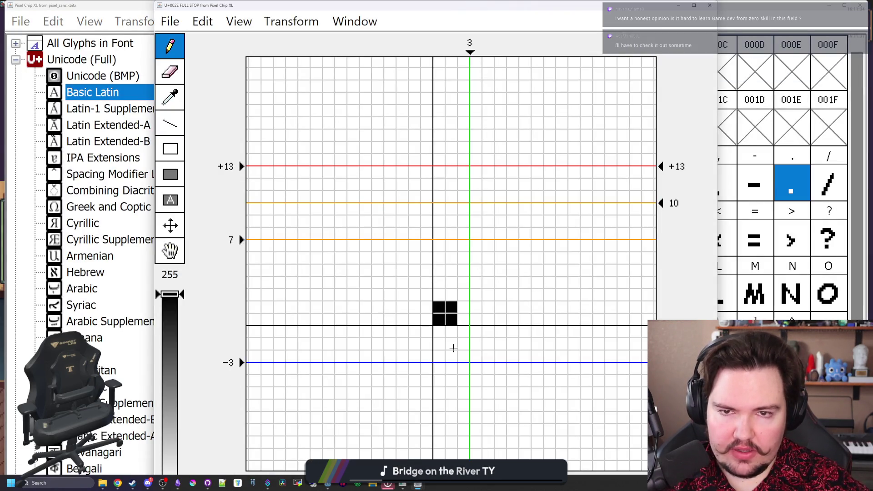
Close the glyph editor, font window and Fonts folder, then bring up the chef's trade offer
left_click(709, 5)
left_click_drag(331, 1, 331, 227)
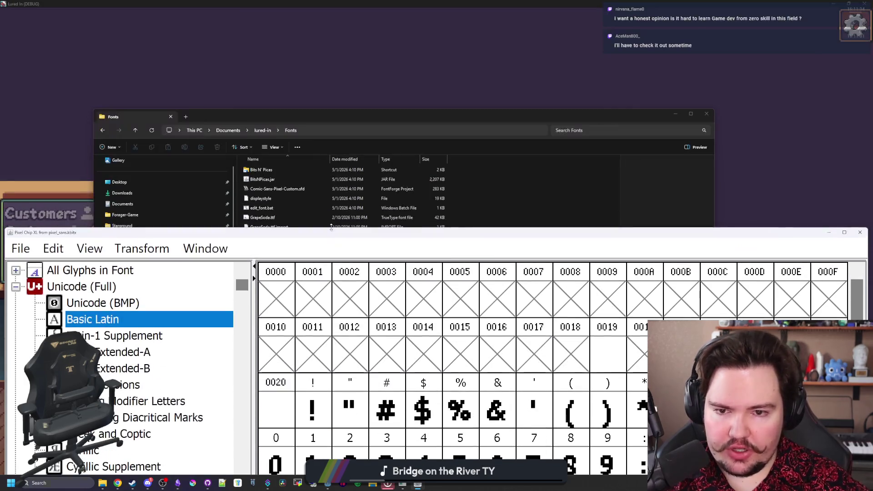
left_click_drag(796, 234, 551, 308)
left_click(584, 316)
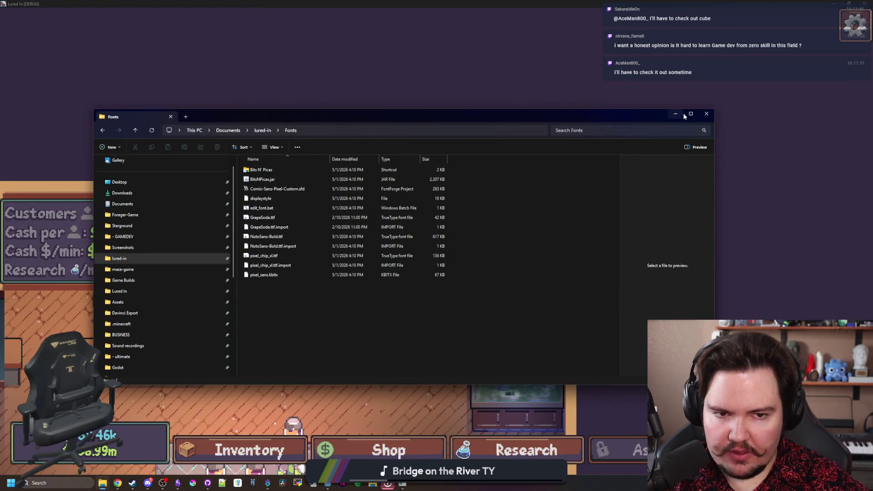
left_click(705, 114)
left_click(352, 290)
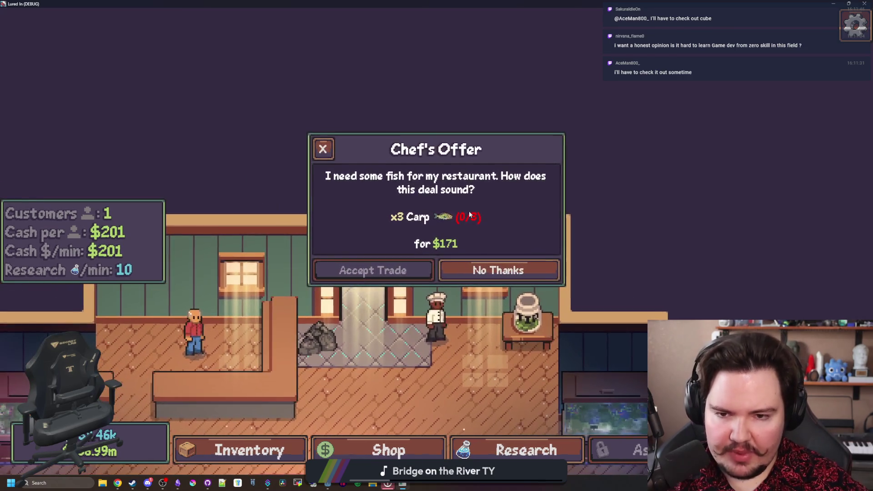
left_click(323, 149)
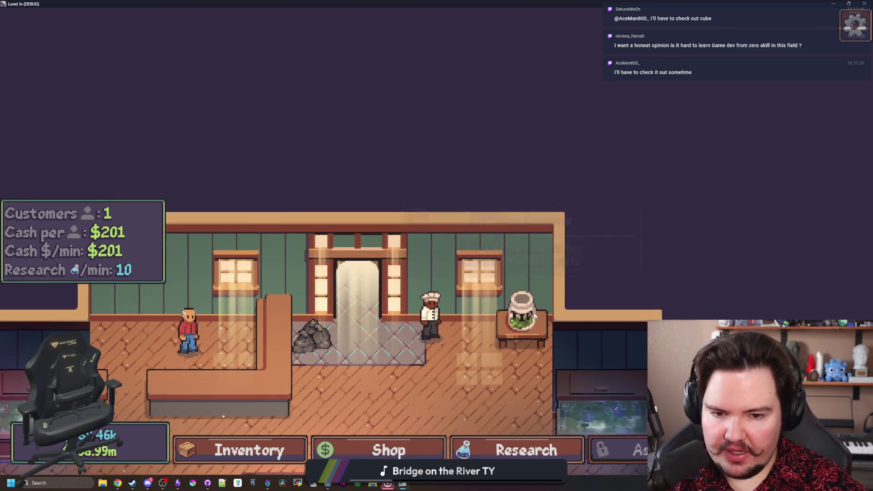
left_click(523, 311)
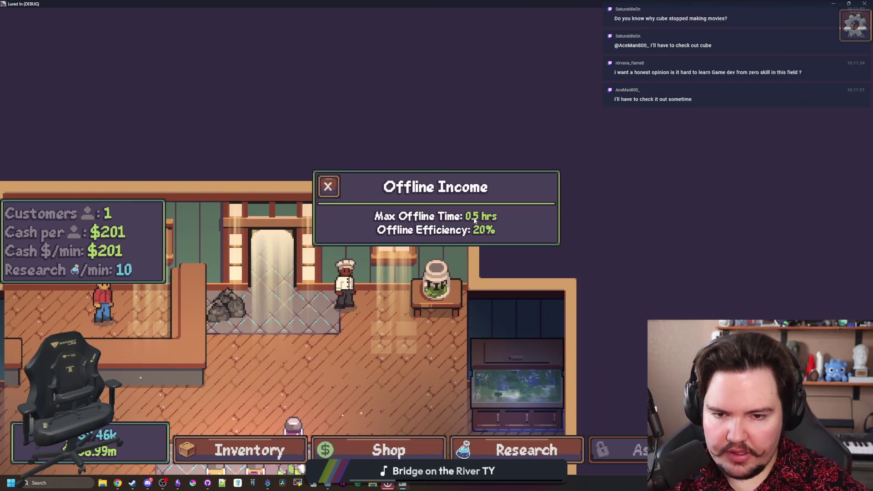
double_click(511, 3)
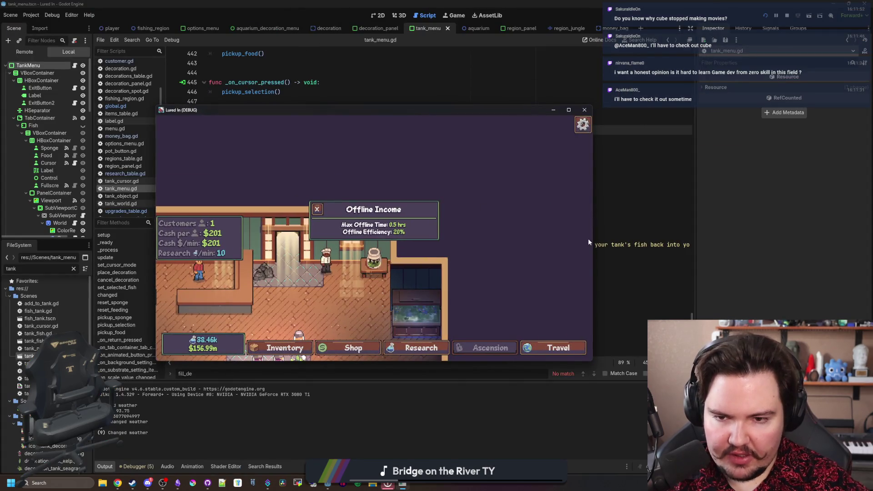
left_click_drag(448, 111, 450, 1)
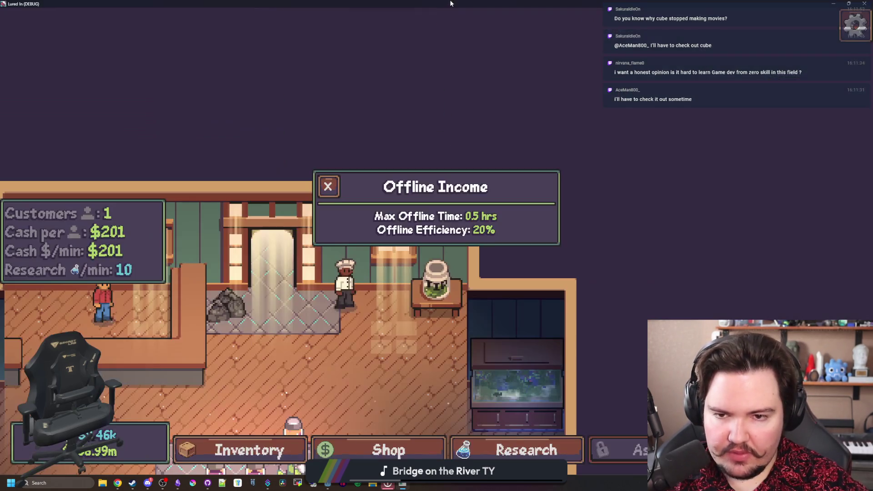
left_click(327, 187)
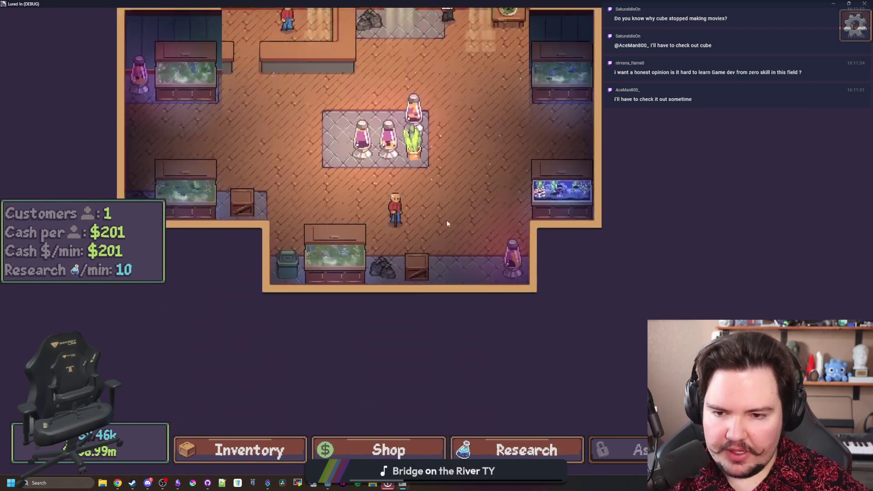
left_click_drag(447, 220, 448, 268)
scroll(448, 268, "up", 2)
scroll(370, 239, "up", 2)
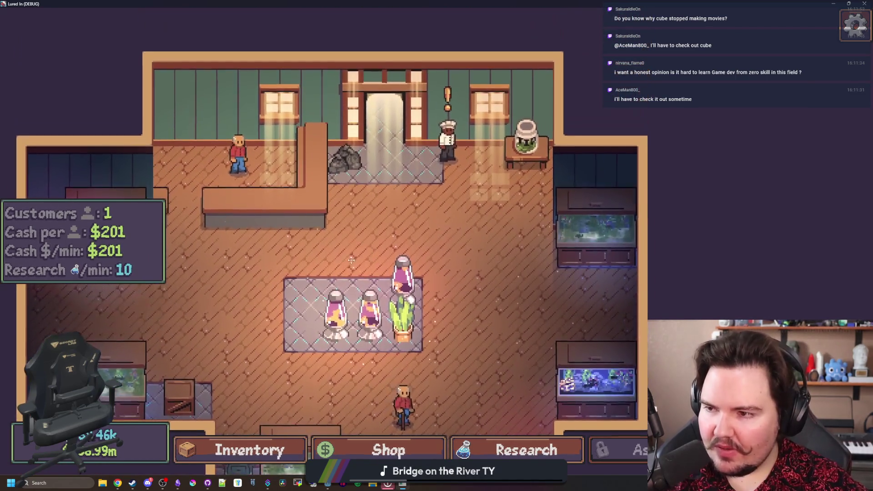
left_click_drag(351, 260, 405, 279)
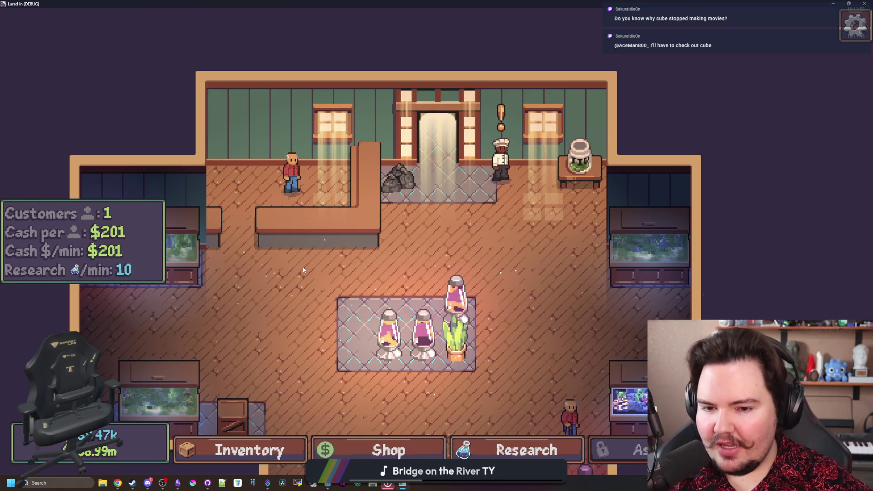
key("d")
key("s")
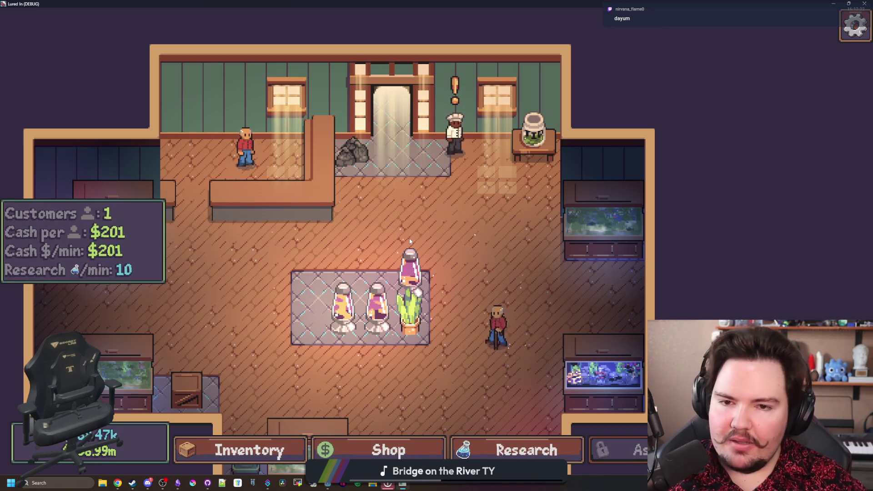
scroll(400, 263, "down", 2)
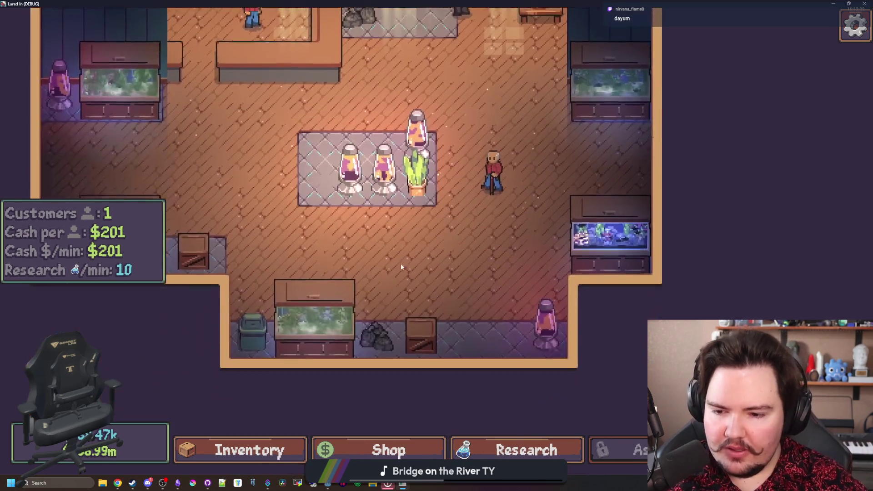
scroll(436, 271, "up", 2)
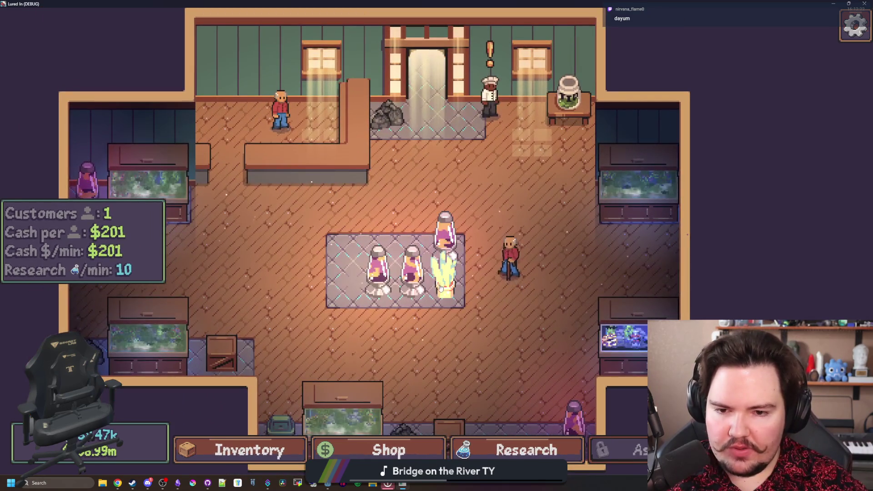
scroll(451, 308, "up", 2)
scroll(436, 318, "down", 3)
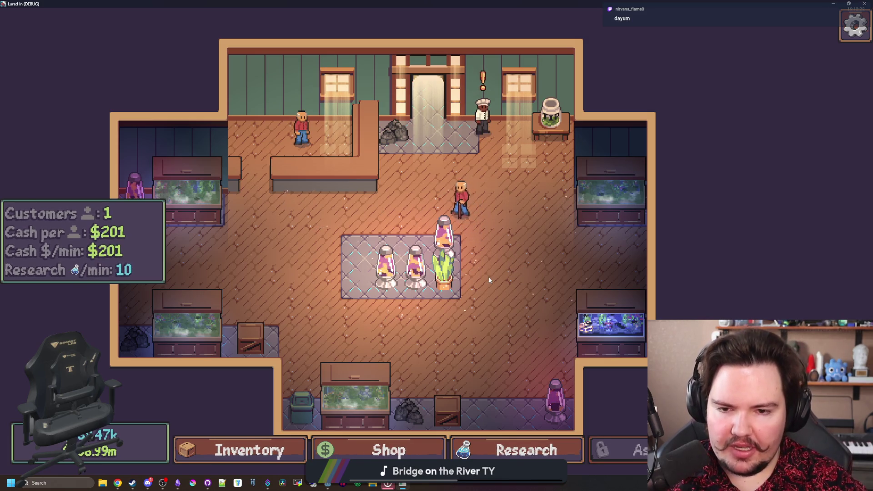
left_click(453, 245)
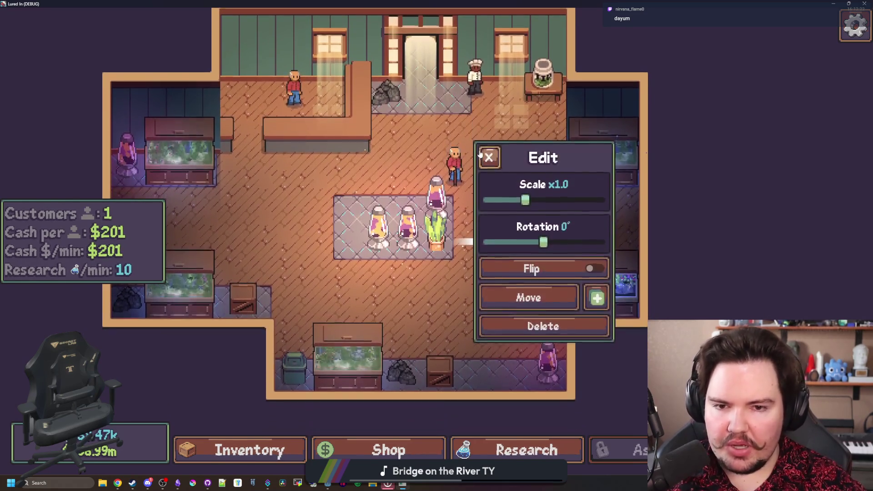
left_click(480, 155)
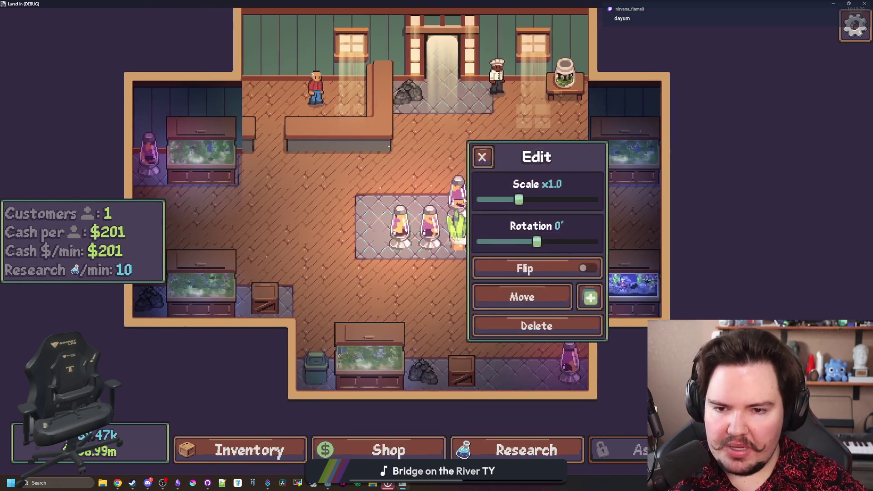
left_click(487, 156)
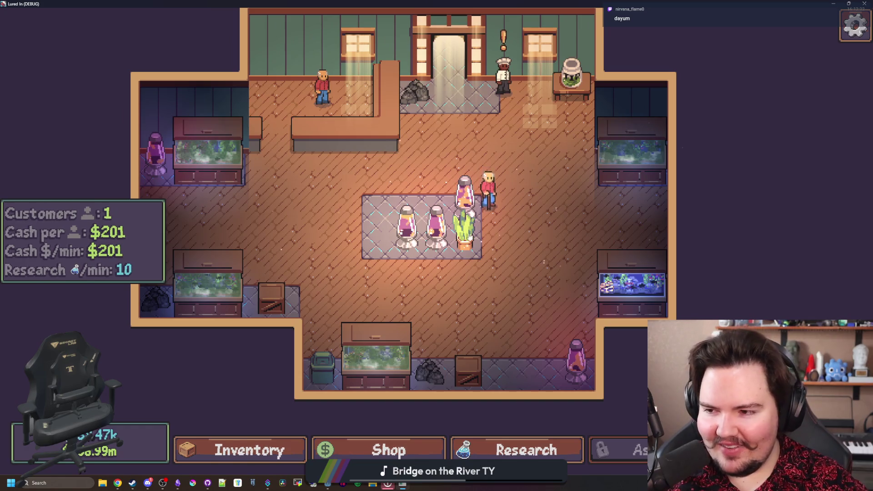
key("w")
key("d")
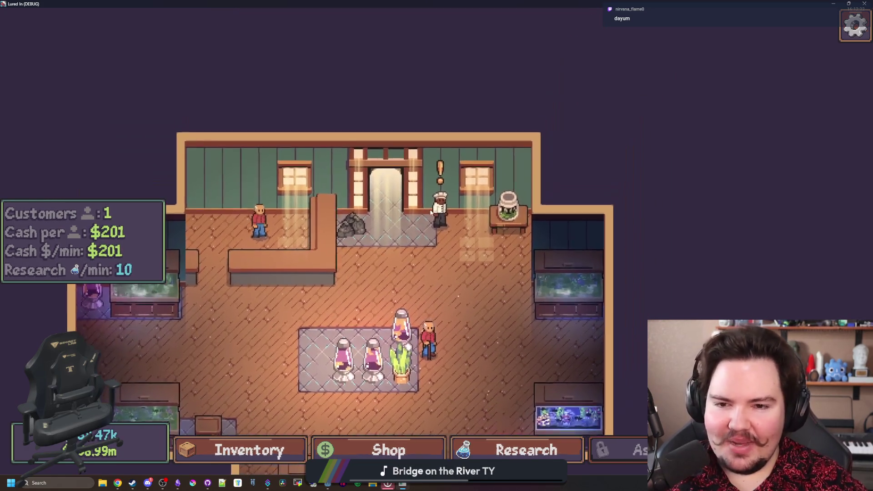
scroll(431, 212, "up", 2)
left_click(427, 218)
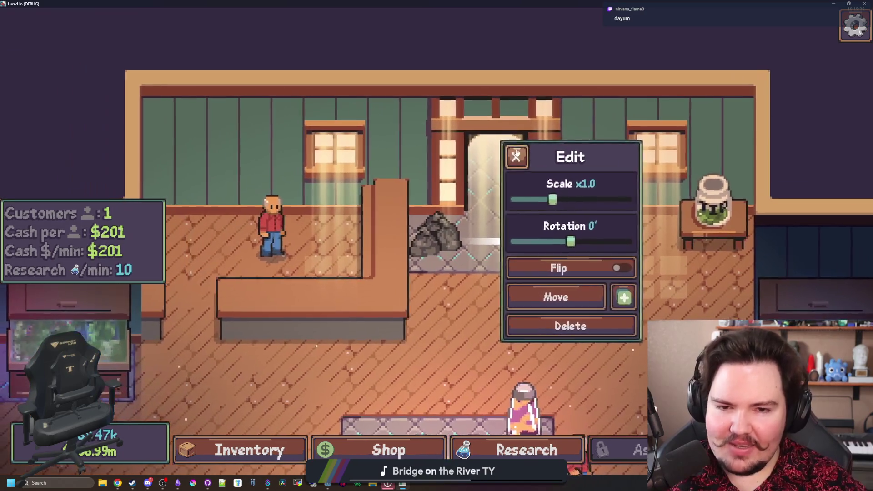
left_click(516, 154)
scroll(412, 296, "down", 3)
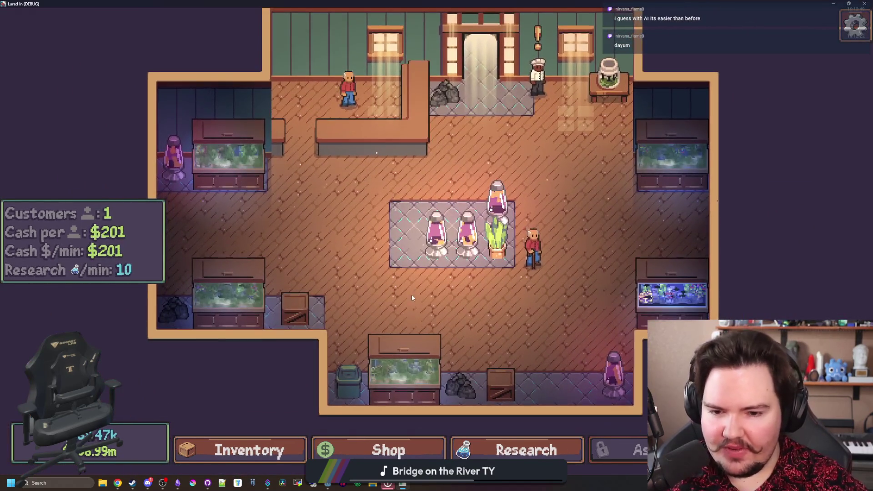
mouse_move(411, 293)
left_mouse_down()
mouse_move(391, 228)
mouse_move(385, 257)
mouse_move(413, 282)
left_mouse_up()
scroll(511, 297, "up", 5)
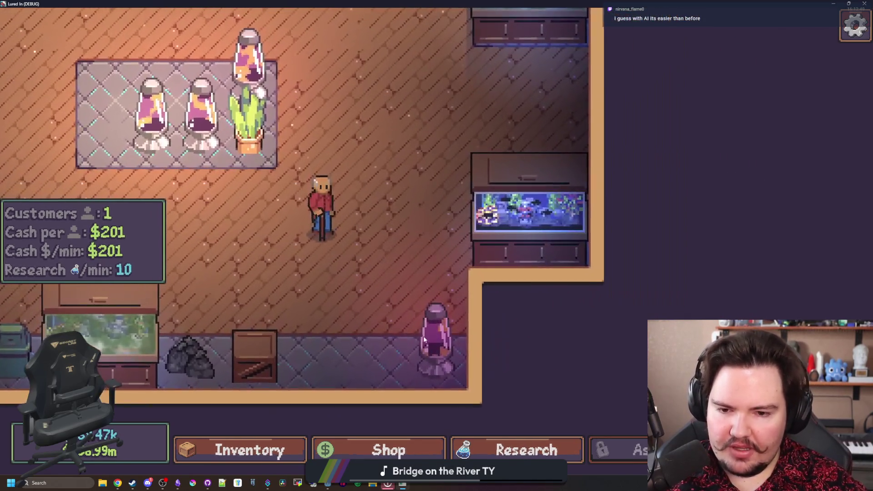
left_click(423, 337)
left_click_drag(439, 351, 427, 284)
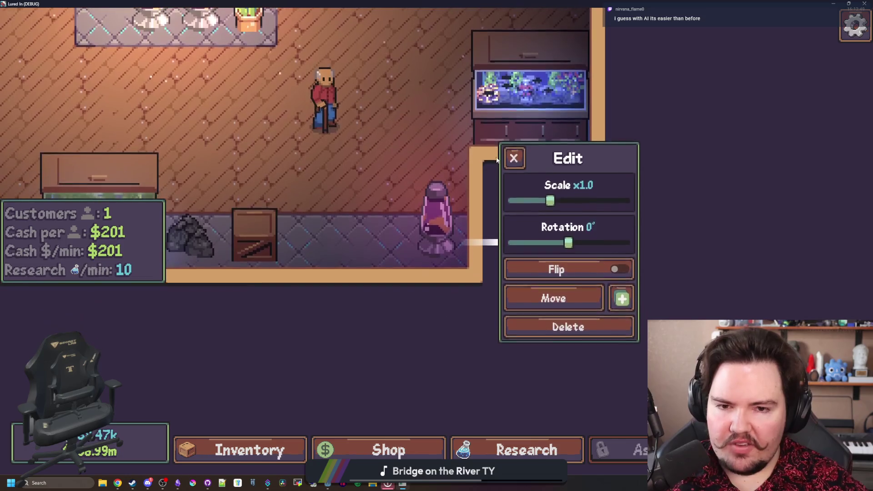
left_click(339, 110)
key("w")
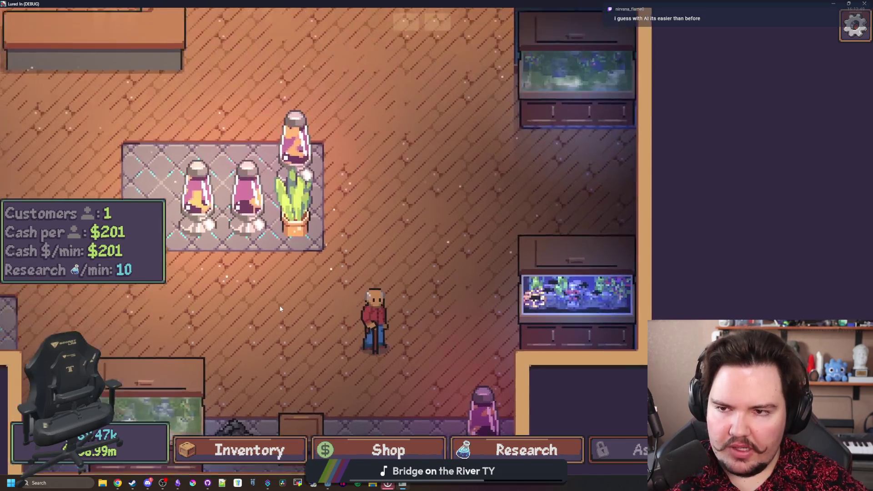
left_click(318, 213)
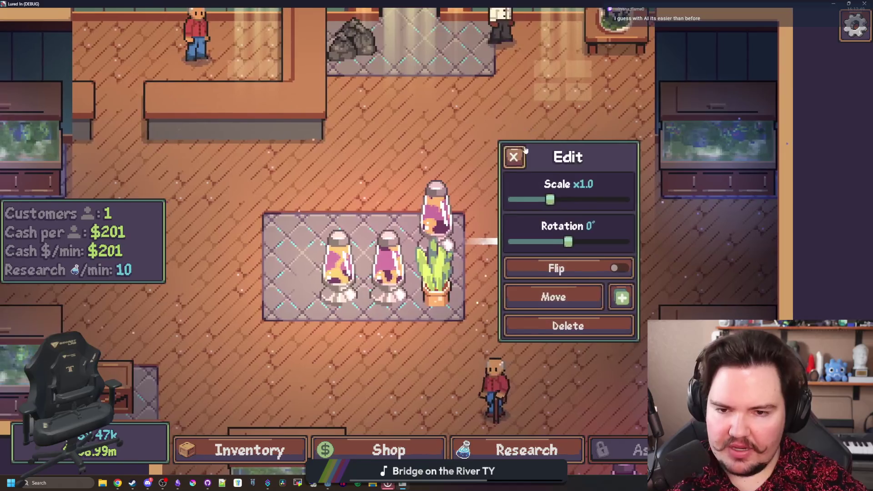
left_click(514, 157)
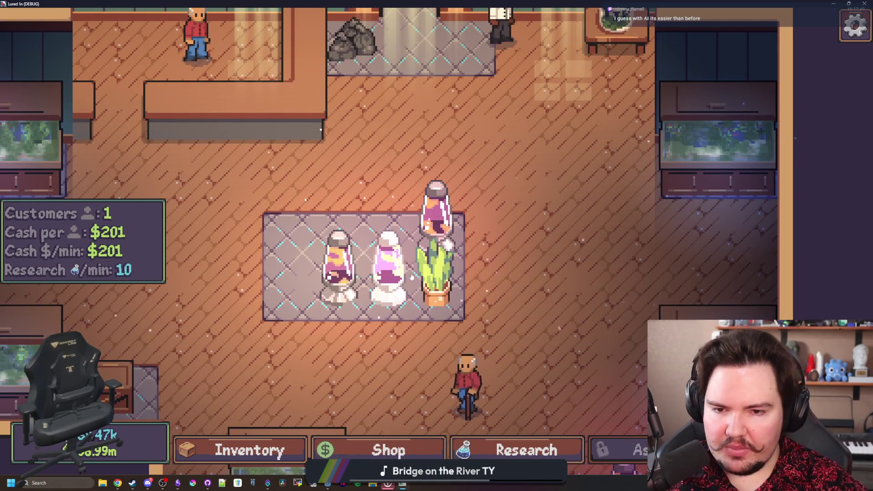
left_click(436, 211)
left_click(514, 157)
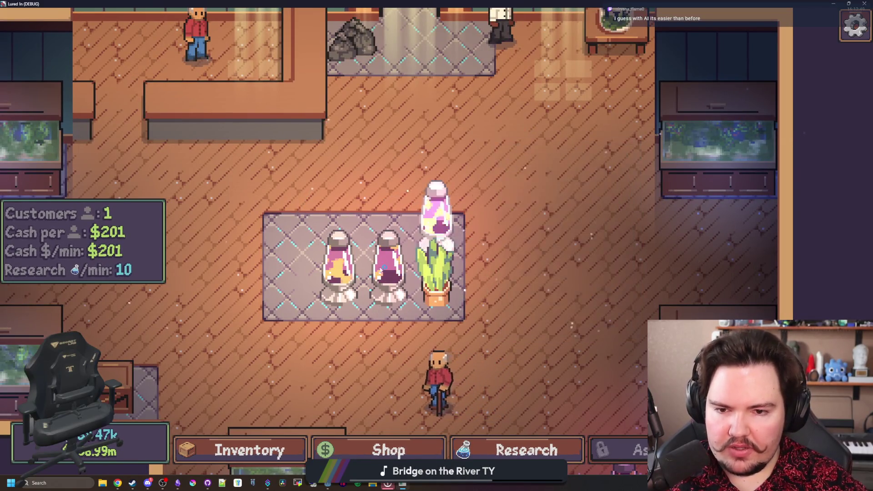
left_click(457, 214)
left_click(536, 193)
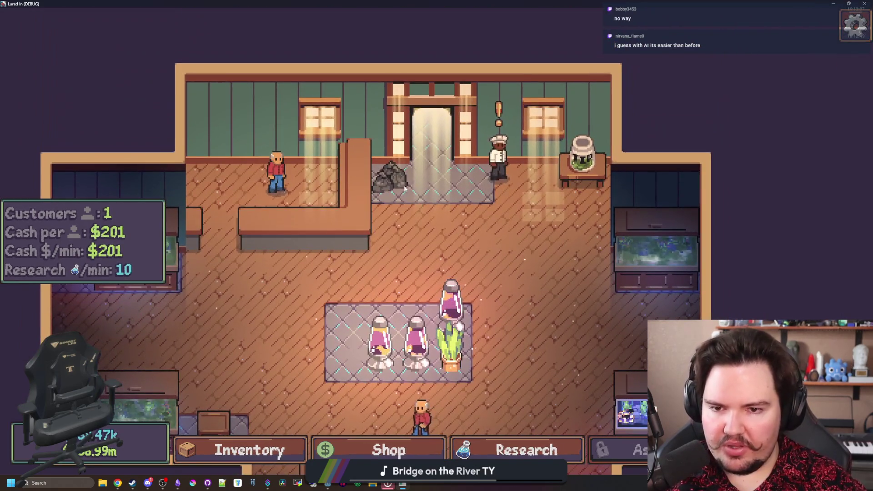
left_click(400, 182)
left_click(400, 181)
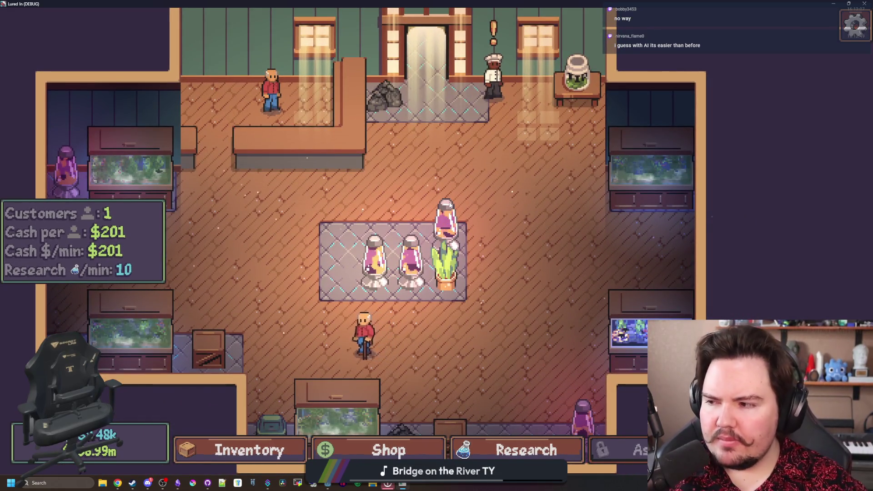
key("a")
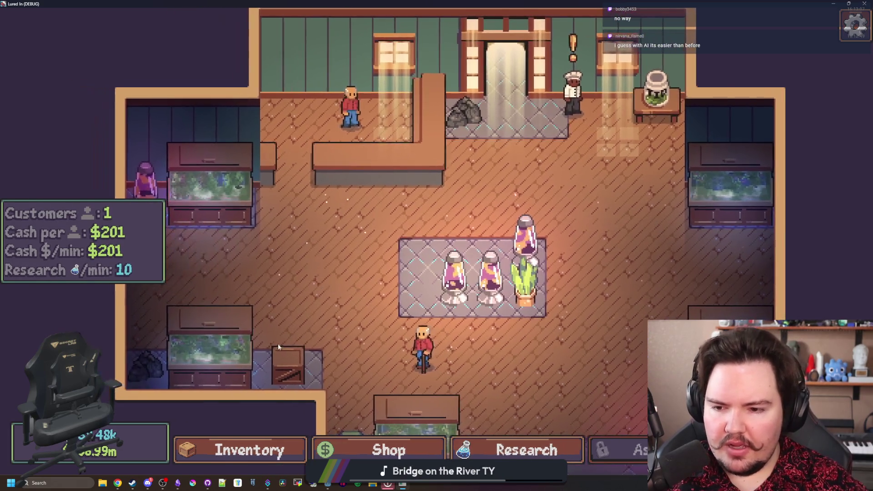
mouse_move(251, 359)
left_click(696, 337)
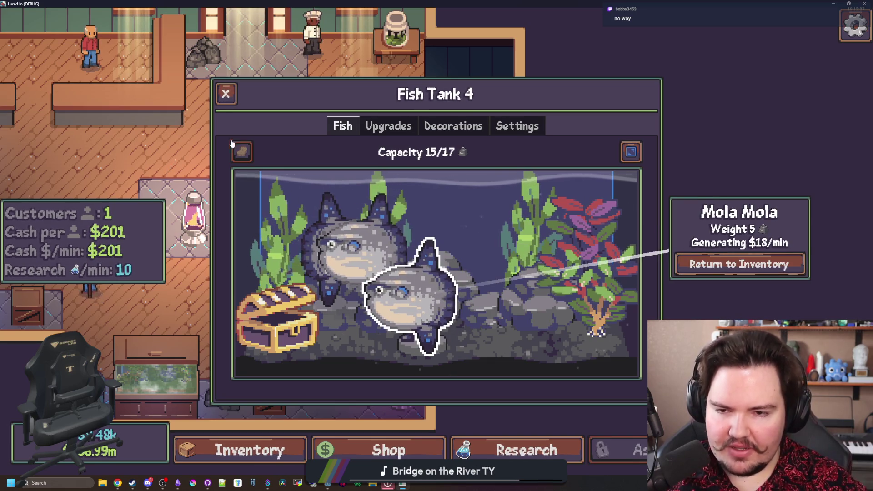
Close the Fish Tank 4 window and pan across the shop floor
left_click(226, 94)
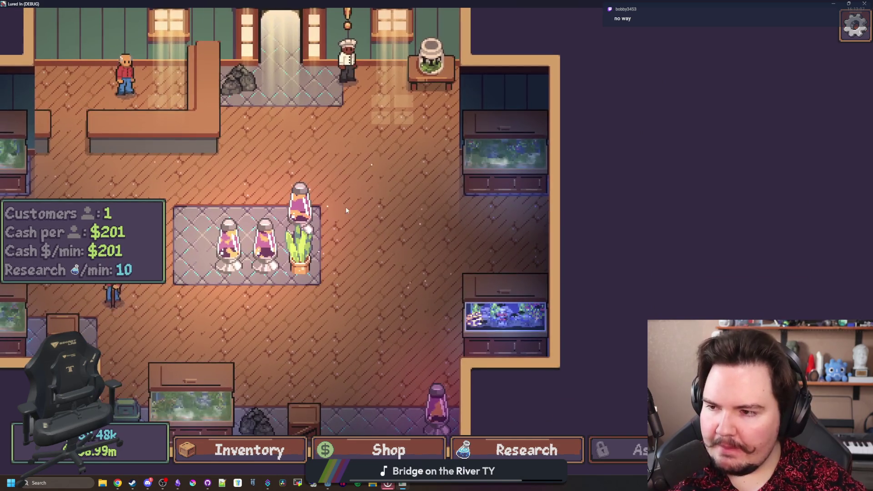
key("a")
key("w")
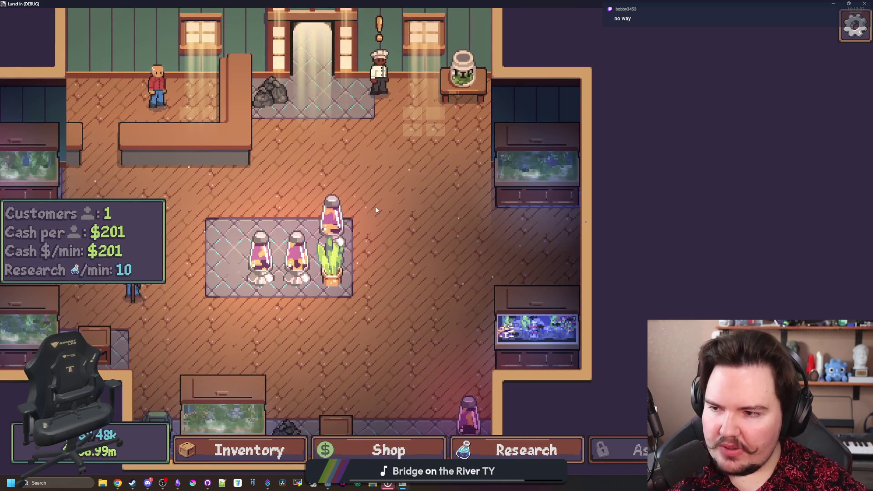
key("a")
key("w")
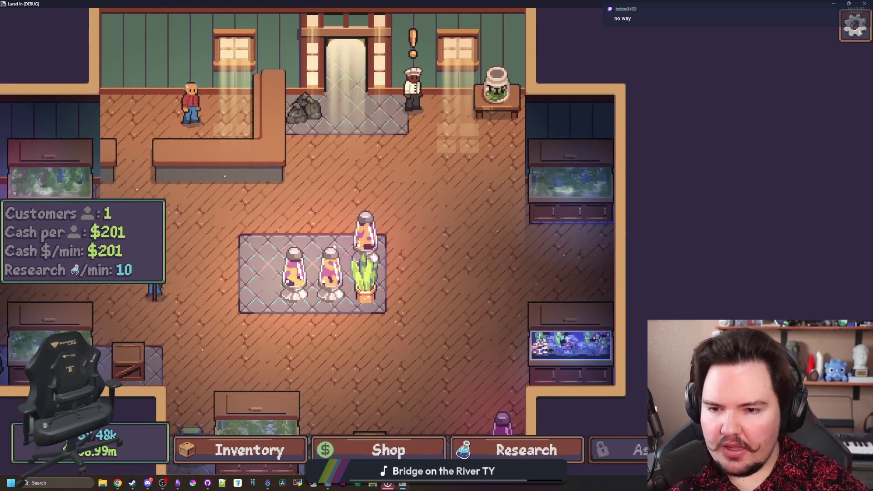
scroll(453, 340, "up", 3)
scroll(452, 337, "up", 2)
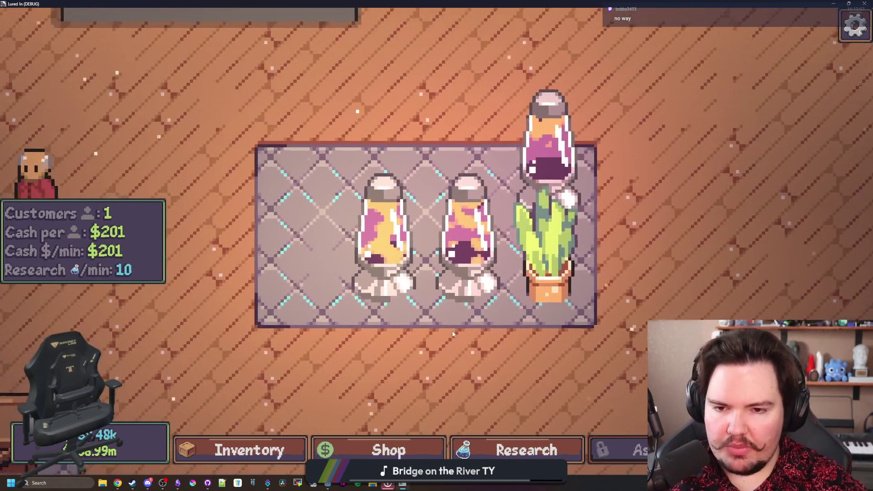
Carry a wandering customer over beside the counter
key("d")
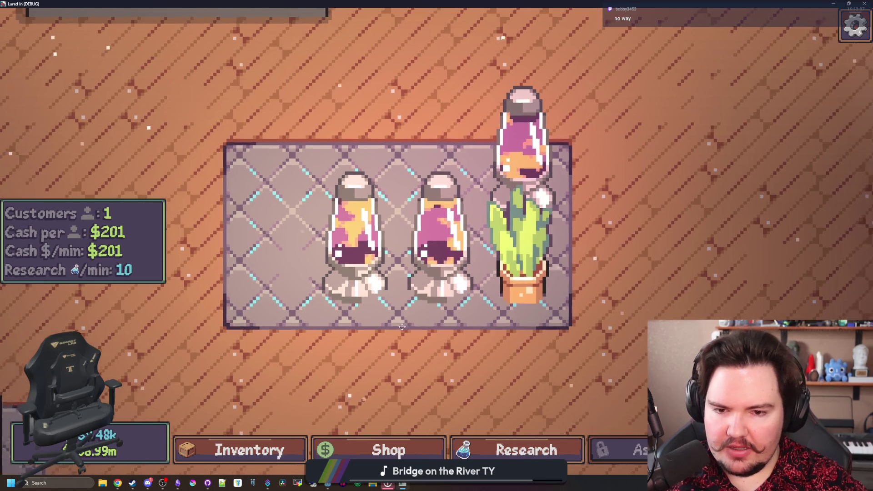
scroll(464, 355, "down", 2)
scroll(498, 409, "up", 3)
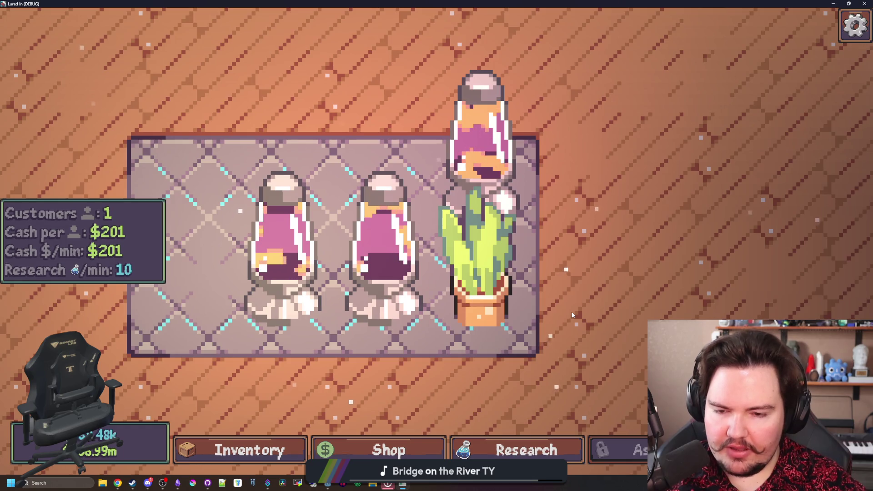
scroll(571, 312, "down", 3)
scroll(375, 140, "down", 3)
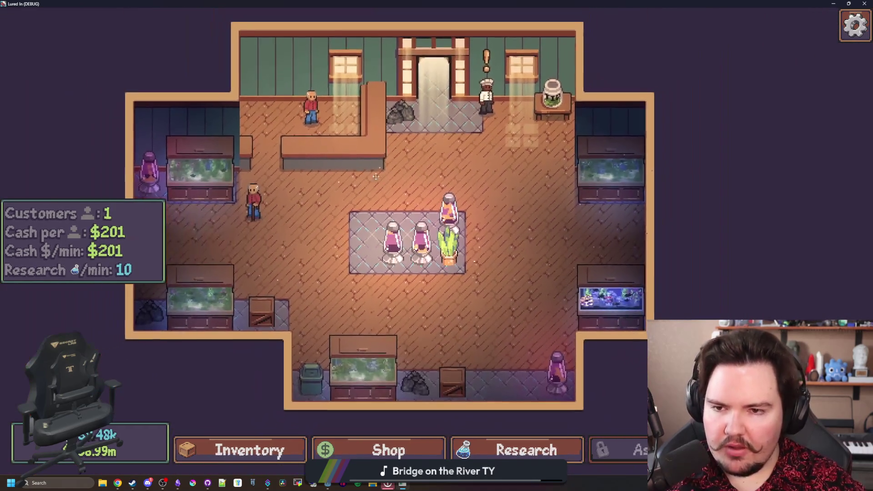
scroll(338, 291, "up", 5)
mouse_move(248, 315)
left_mouse_down()
mouse_move(483, 224)
mouse_move(230, 228)
mouse_move(711, 234)
mouse_move(404, 283)
mouse_move(516, 218)
left_mouse_up()
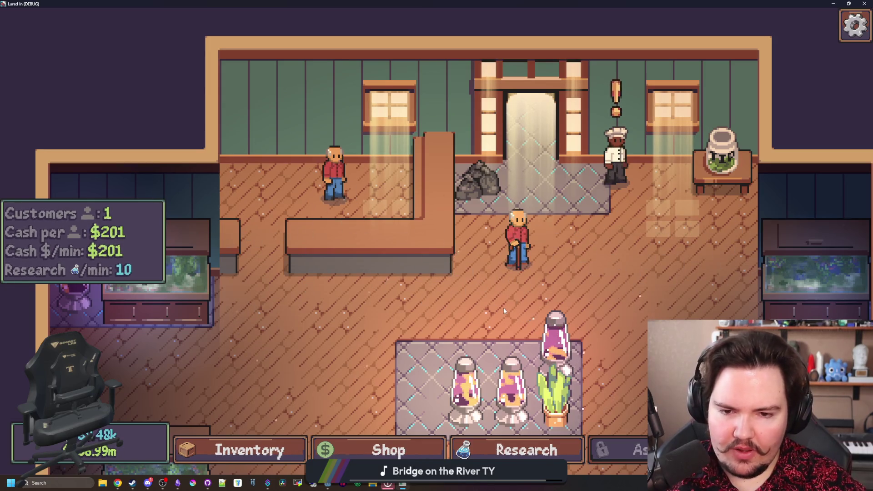
scroll(479, 277, "up", 2)
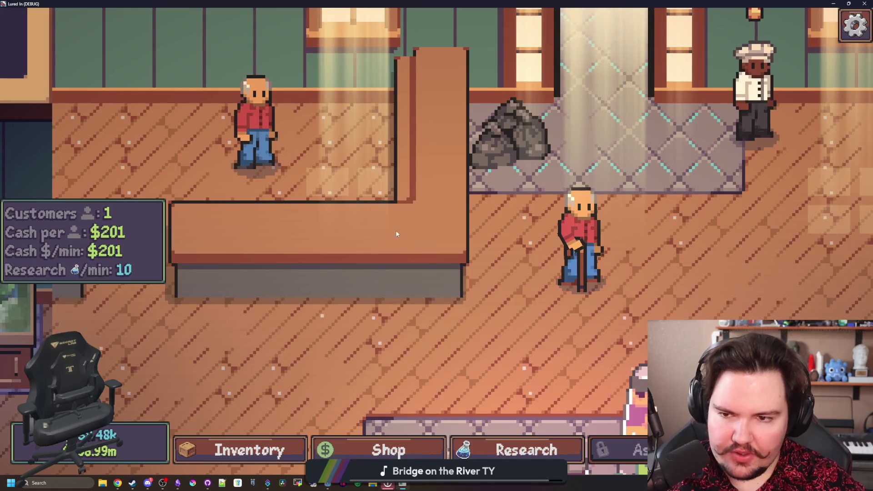
Change the customer's shoe colour to dark brown in the Customize window
left_click(257, 125)
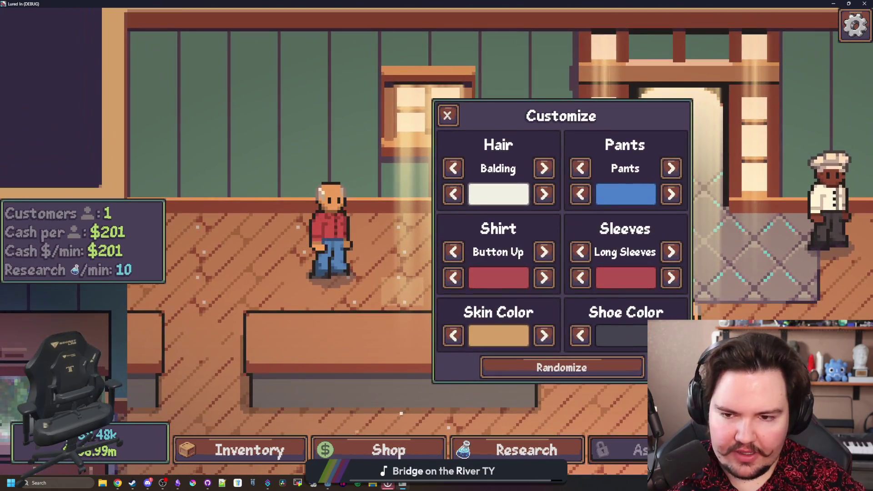
left_click(580, 335)
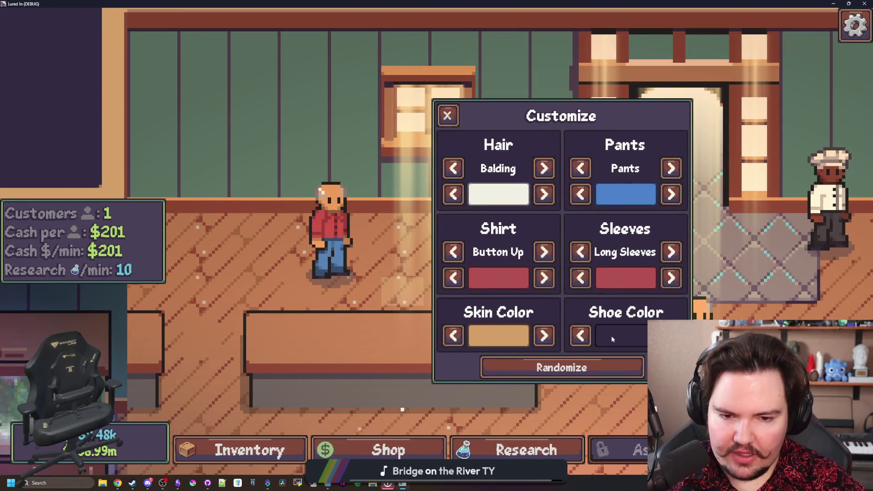
left_click(580, 335)
left_click(580, 335)
left_click(580, 335)
left_click(580, 335)
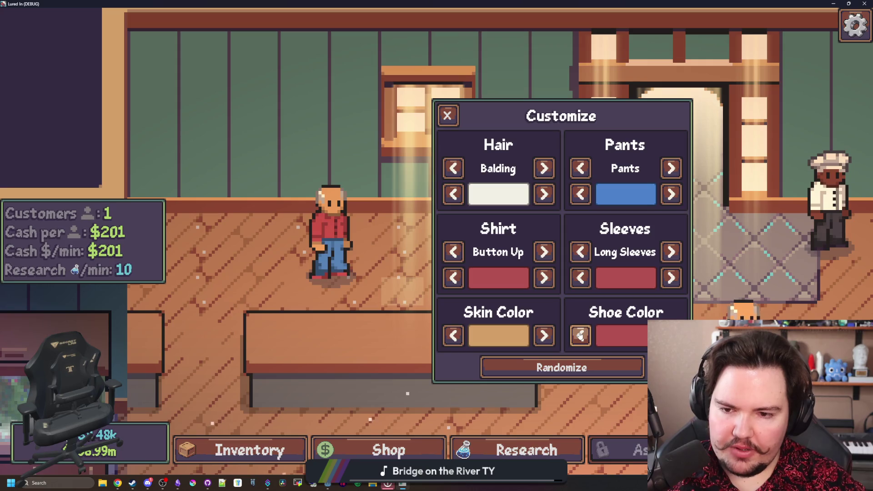
left_click(580, 335)
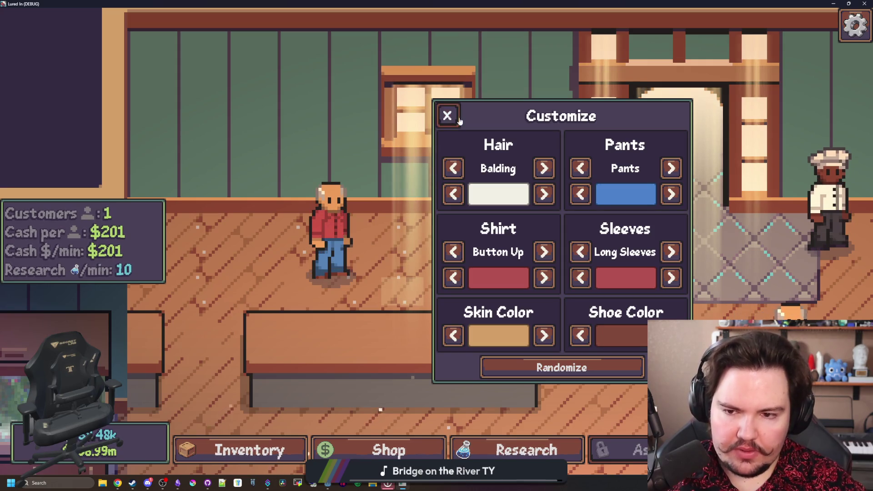
left_click(447, 116)
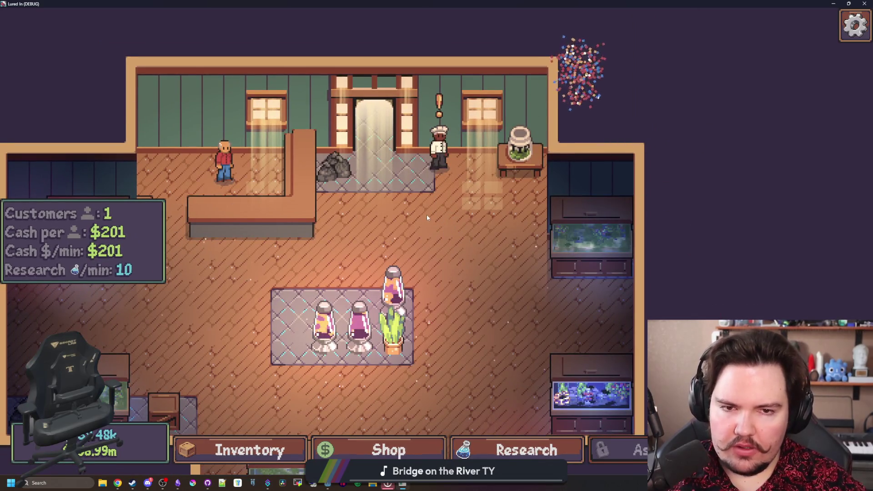
Pan toward the lower shop and briefly reopen and close Fish Tank 4
scroll(427, 214, "down", 3)
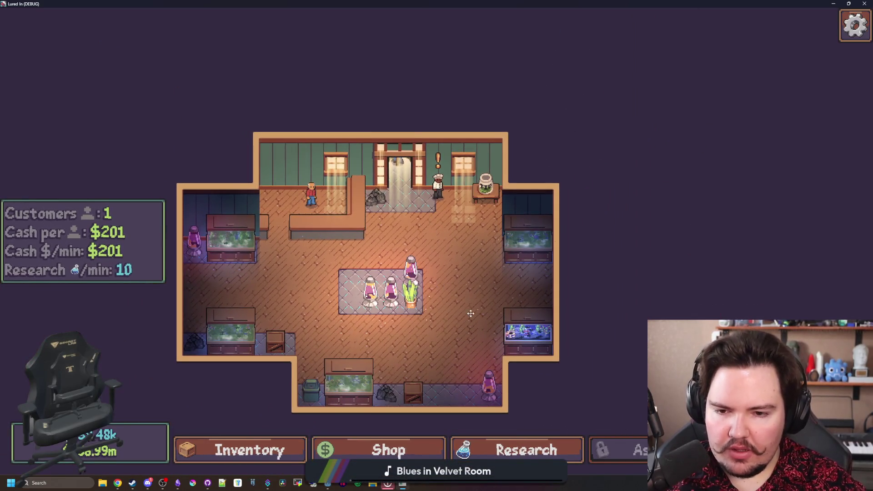
key("s")
scroll(511, 216, "up", 3)
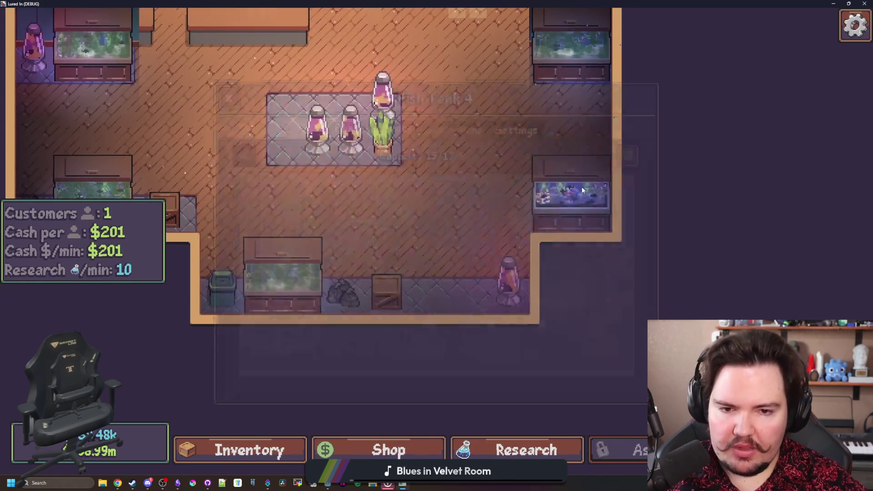
left_click(564, 196)
left_click(224, 92)
scroll(451, 169, "down", 4)
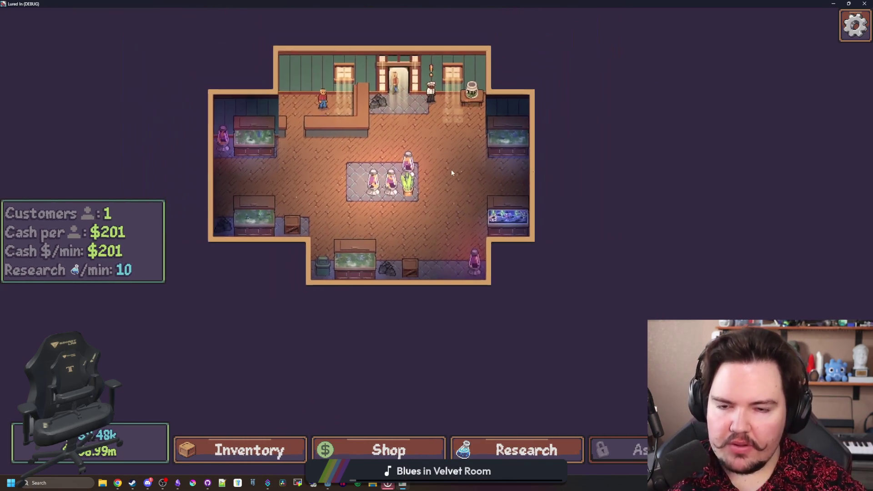
Re-maximize the game window, scroll the fish inventory, close it, and return to Godot
left_click_drag(468, 4, 454, 359)
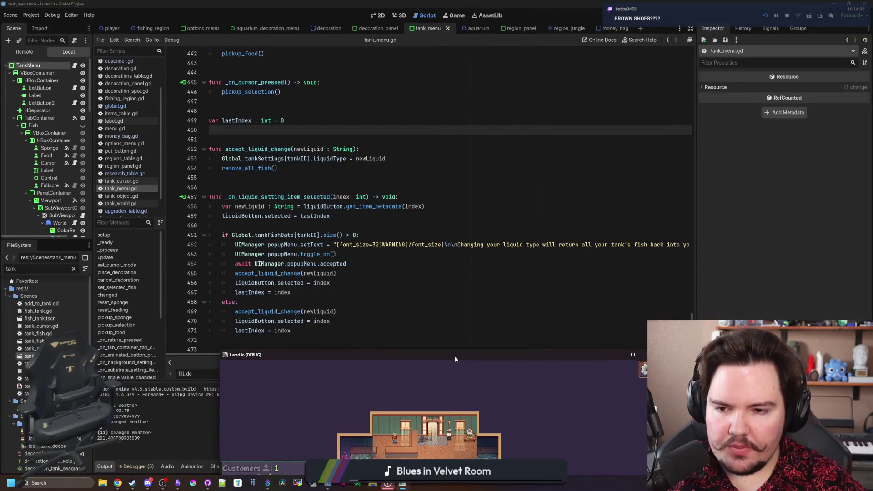
double_click(454, 356)
key("i")
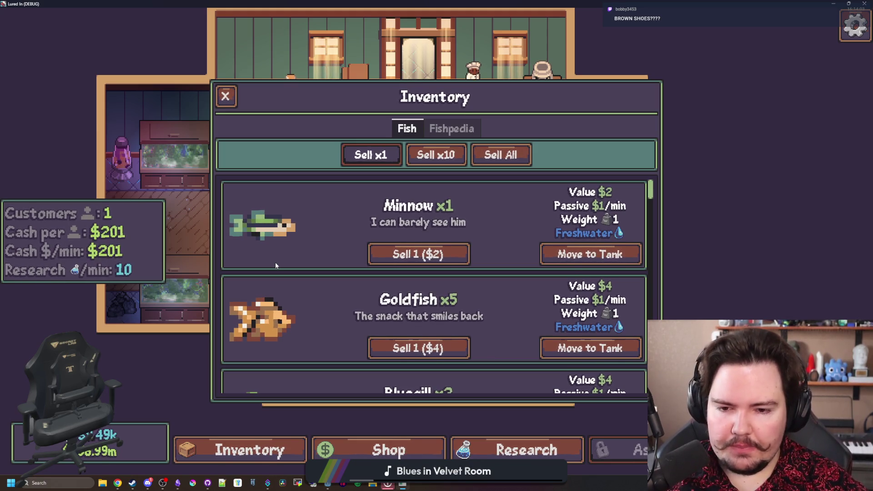
scroll(295, 258, "down", 1)
scroll(295, 258, "down", 5)
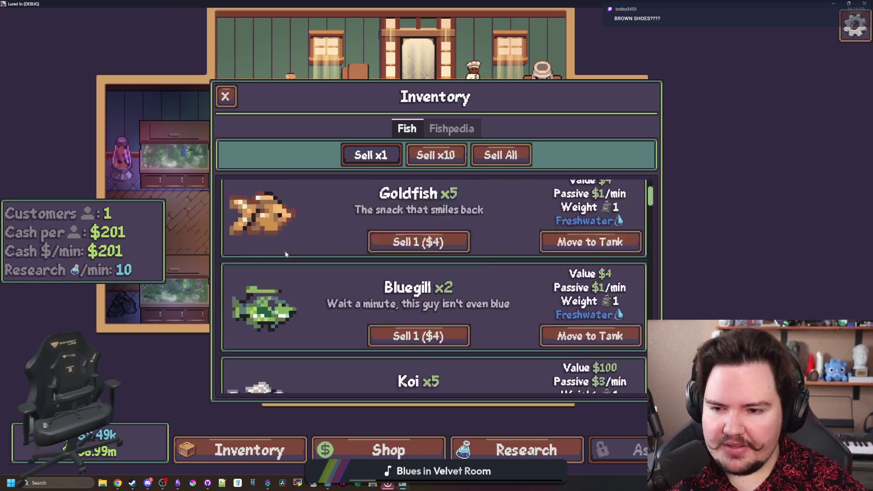
scroll(284, 248, "up", 6)
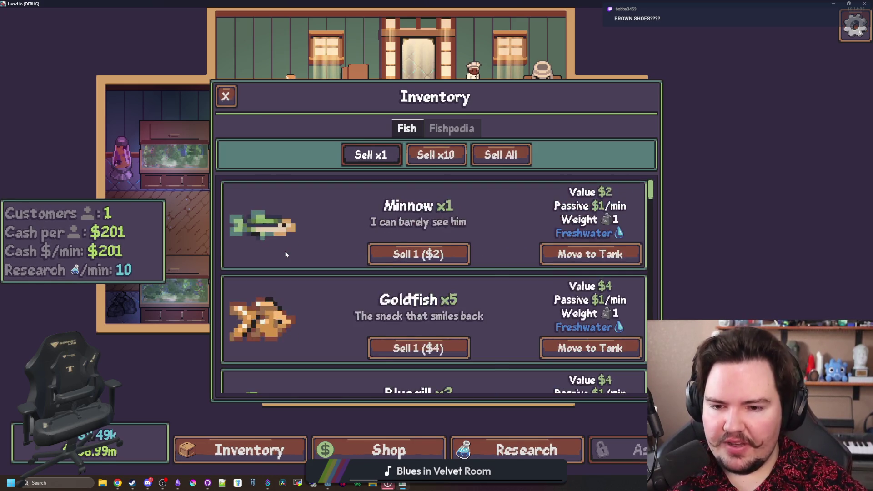
scroll(283, 244, "down", 5)
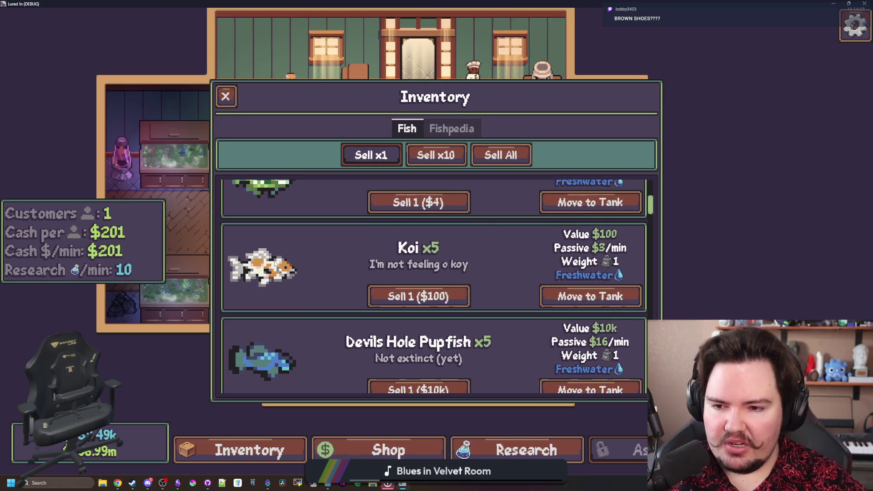
left_click(225, 96)
key("alt+Tab")
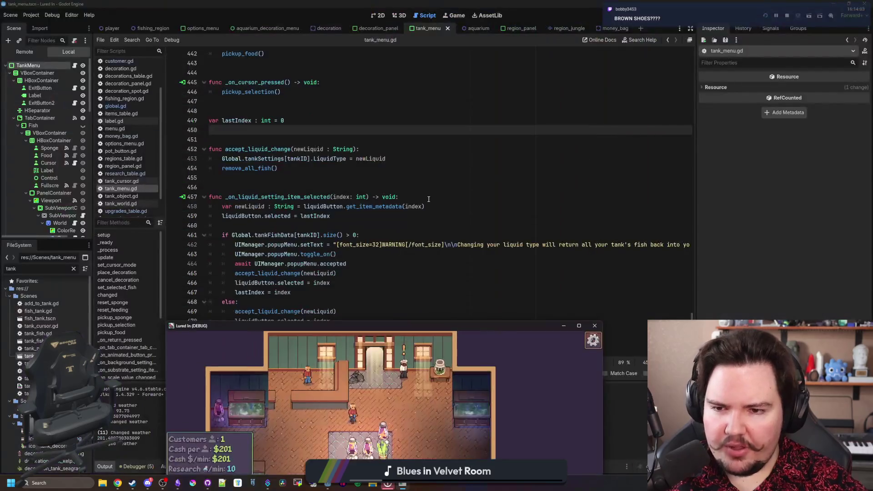
left_click(135, 105)
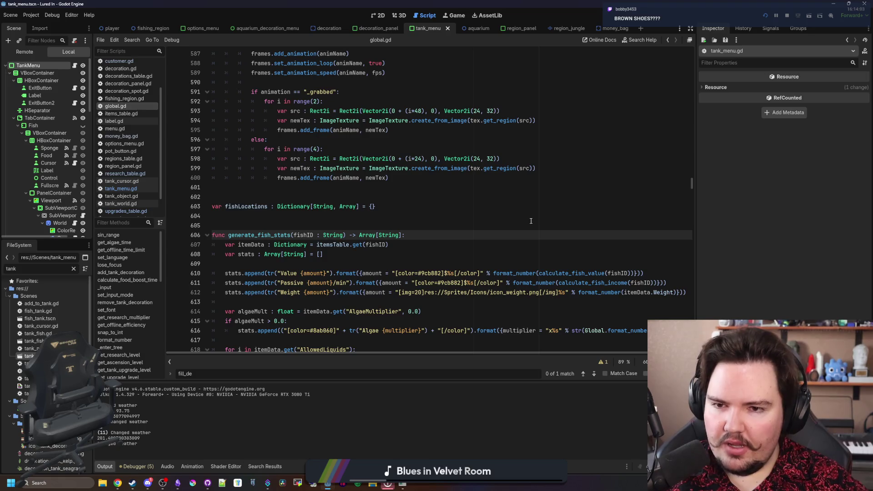
scroll(428, 200, "down", 10)
mouse_move(692, 172)
left_mouse_down()
mouse_move(680, 126)
mouse_move(684, 47)
left_mouse_up()
scroll(368, 263, "down", 3)
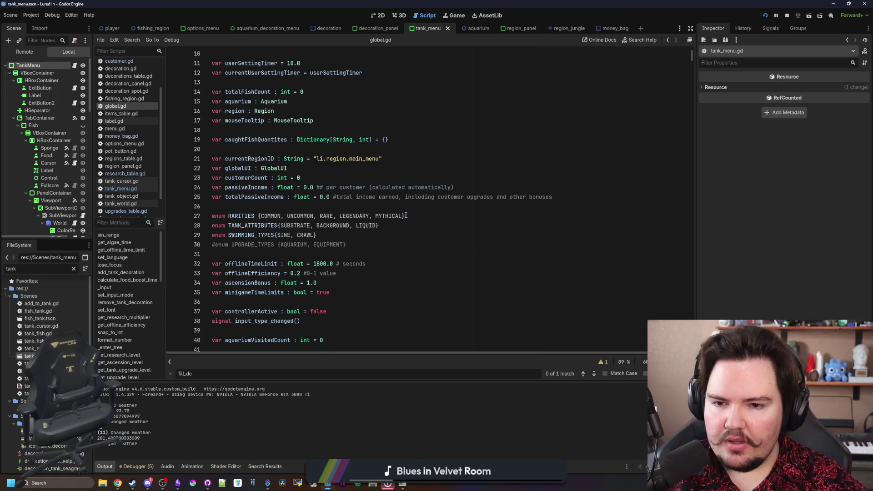
left_click_drag(260, 216, 414, 220)
left_click(419, 216)
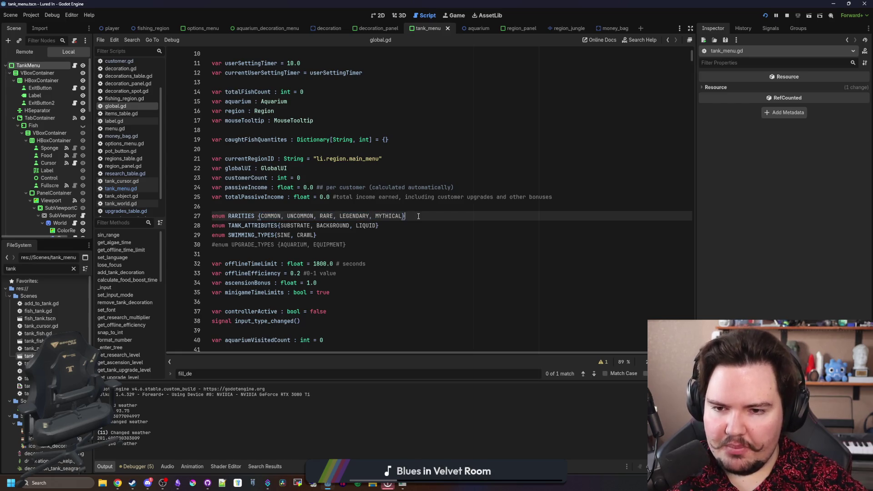
double_click(296, 216)
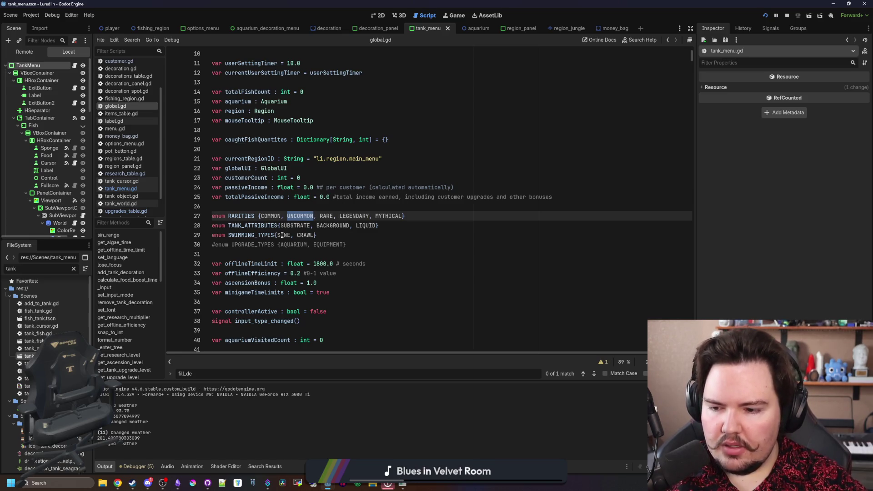
left_click(315, 206)
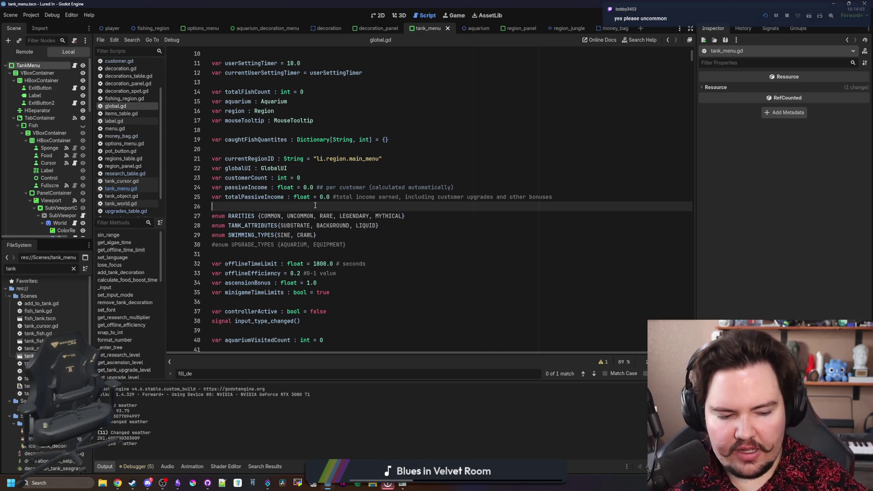
double_click(270, 216)
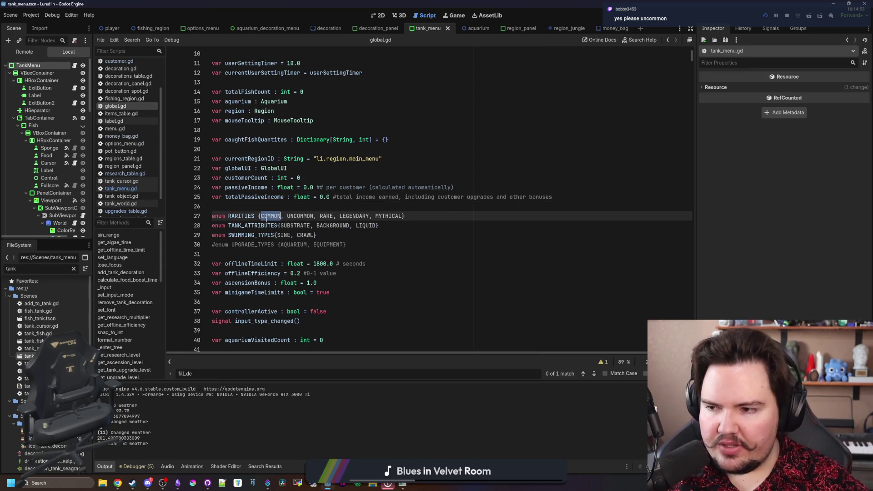
left_click(279, 206)
triple_click(270, 216)
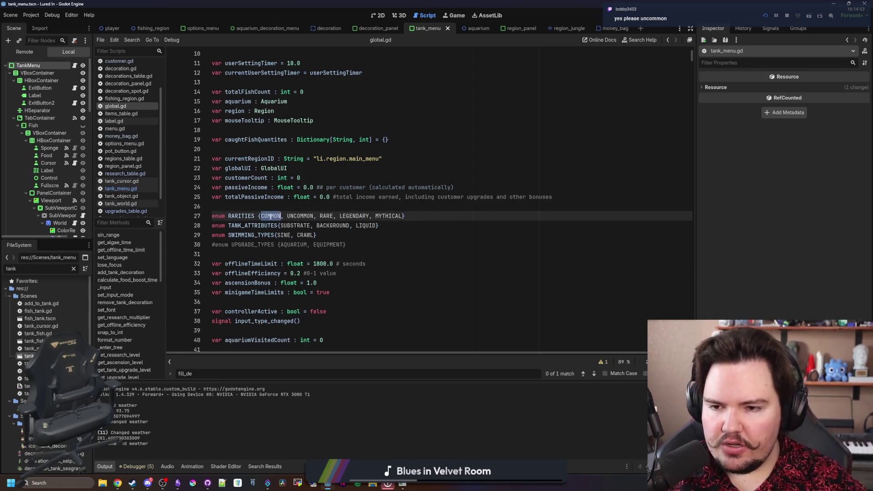
left_click(285, 217)
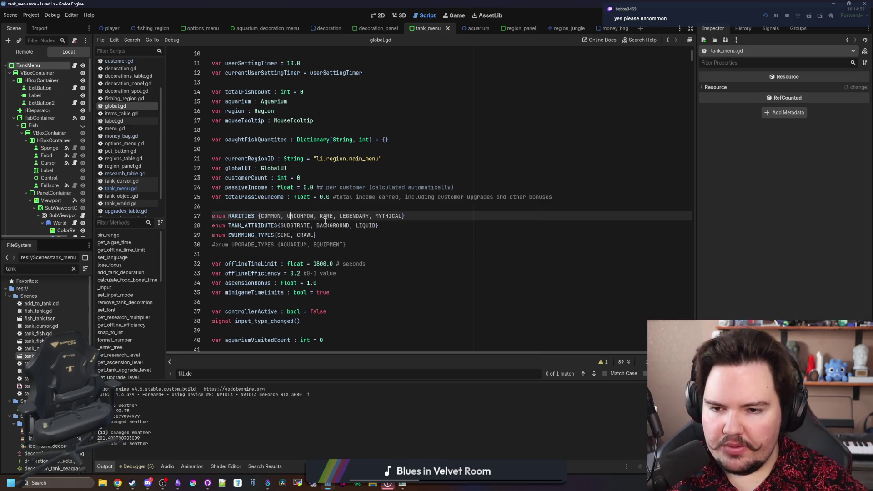
double_click(326, 216)
left_click(310, 207)
double_click(298, 217)
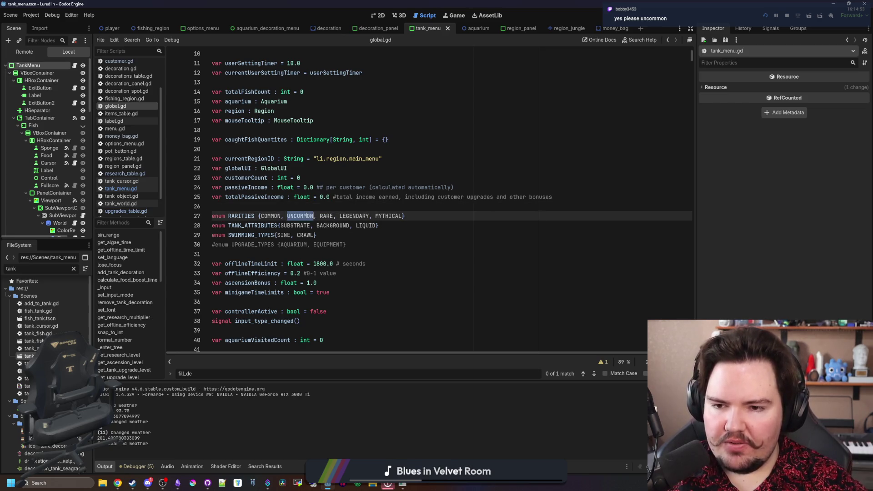
left_click(310, 207)
double_click(280, 216)
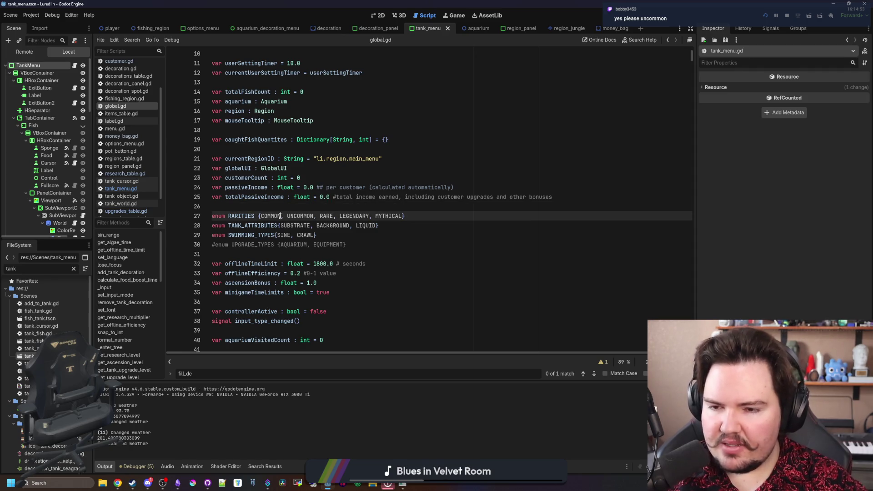
left_click(291, 197)
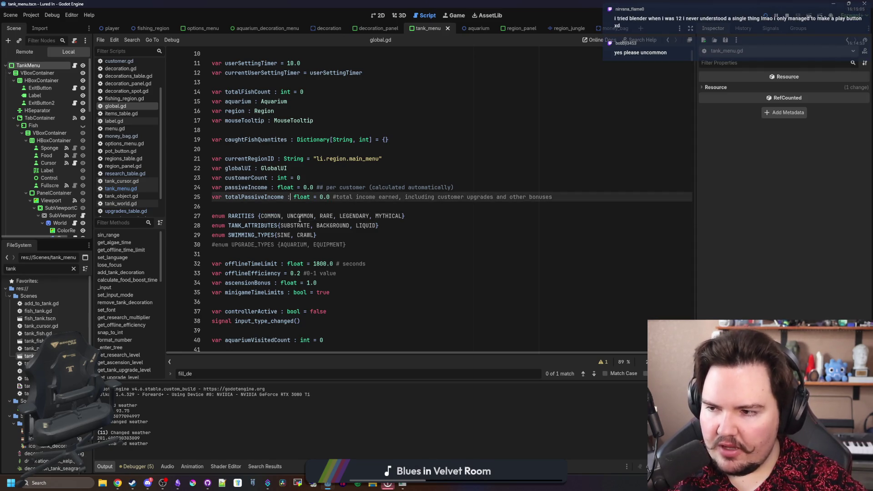
left_click(307, 206)
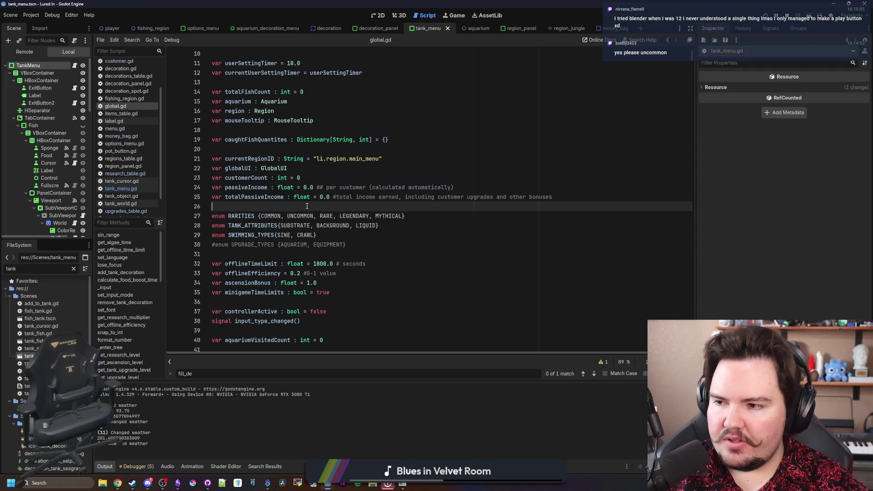
left_click(425, 223)
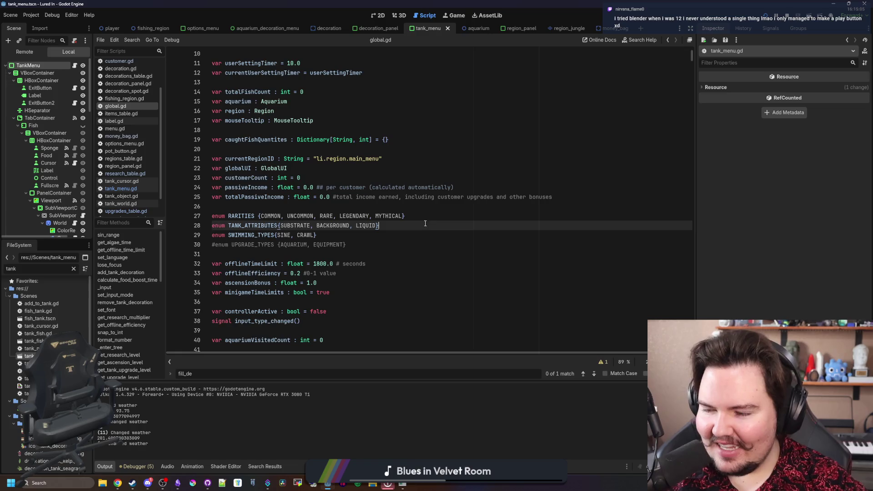
left_click(428, 215)
left_click(395, 275)
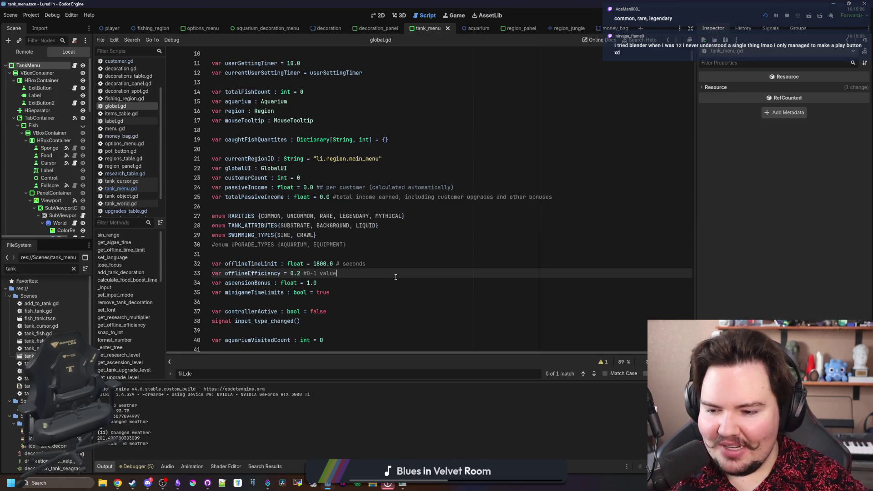
left_click(363, 247)
key("Up")
key("Up")
key("Up")
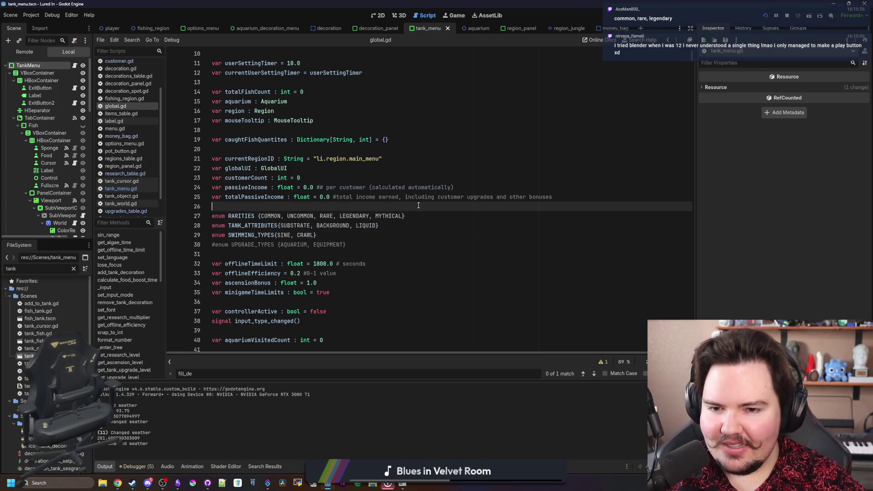
left_click(415, 212)
left_click(415, 206)
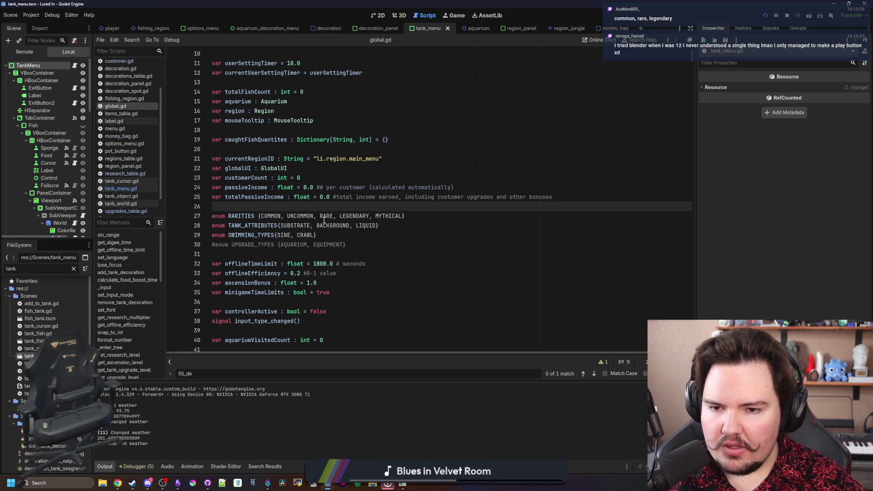
double_click(299, 215)
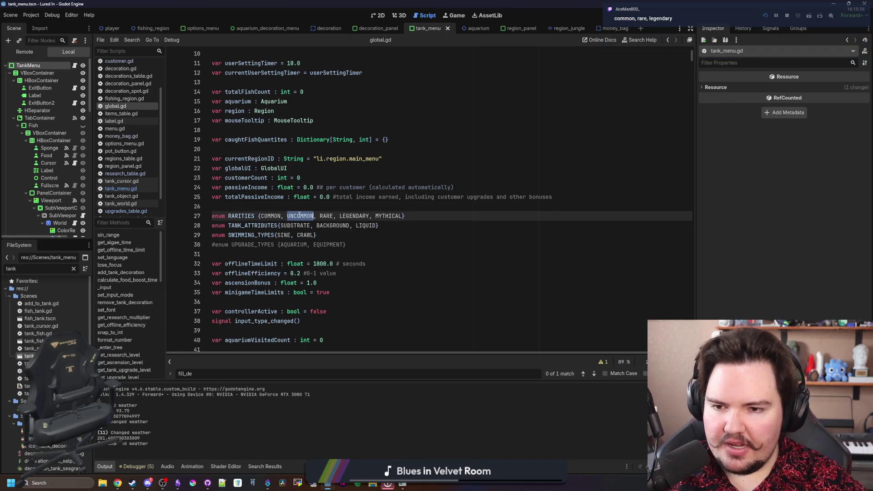
key("BackSpace")
key("BackSpace")
key("BackSpace")
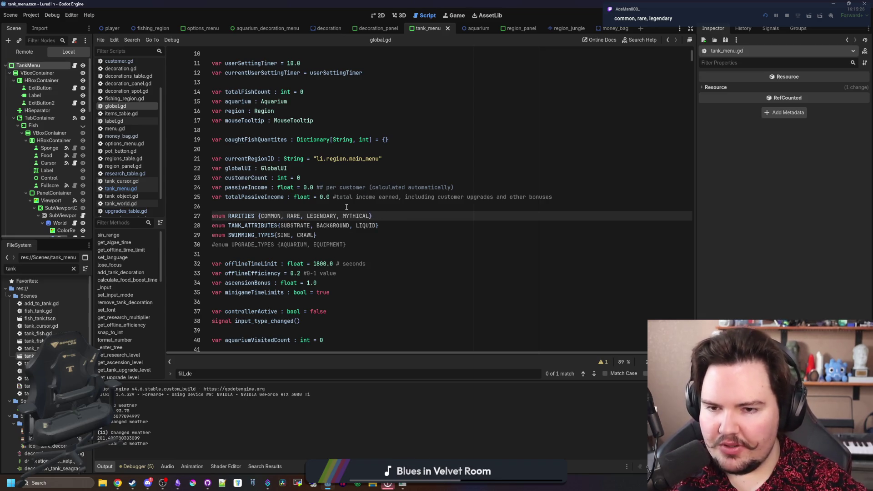
Save global.gd with UNCOMMON removed from the RARITIES enum
left_click(346, 207)
key("ctrl+s")
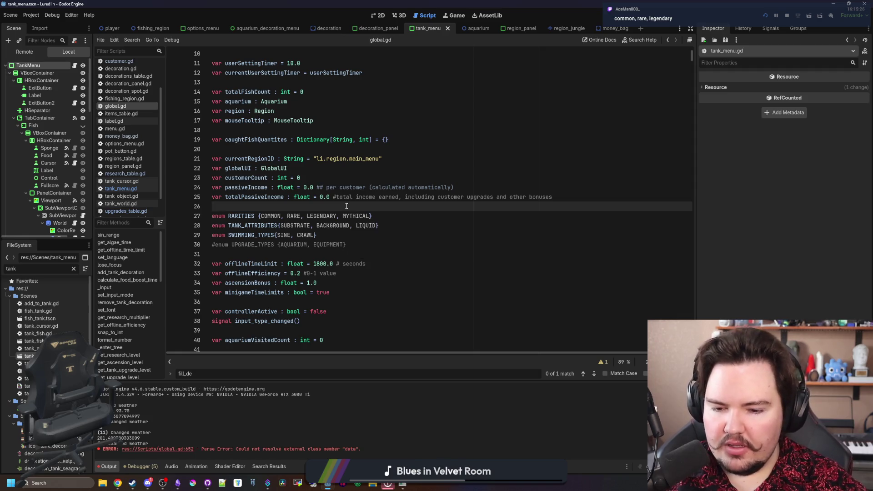
left_click(408, 222)
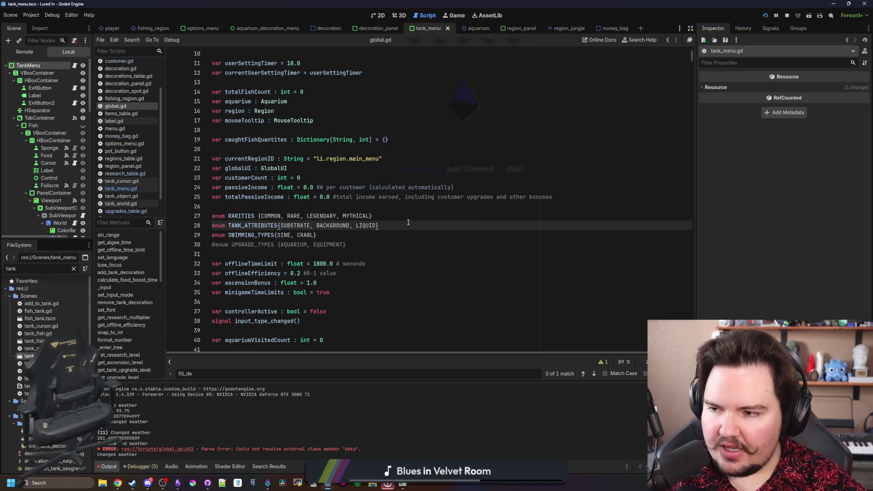
left_click(418, 254)
left_click(450, 245)
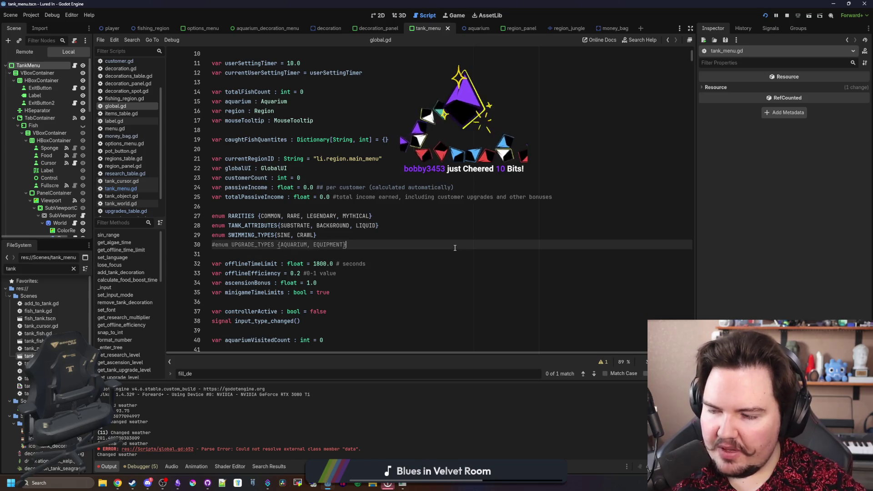
Review lines 23–33 of global.gd, ending with the caret on line 27
left_click(301, 178)
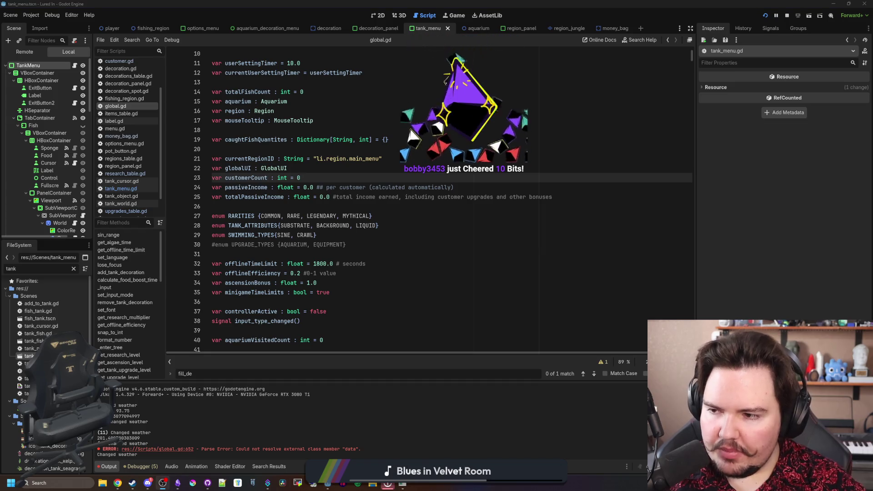
left_click(464, 273)
left_click(372, 246)
key("Up")
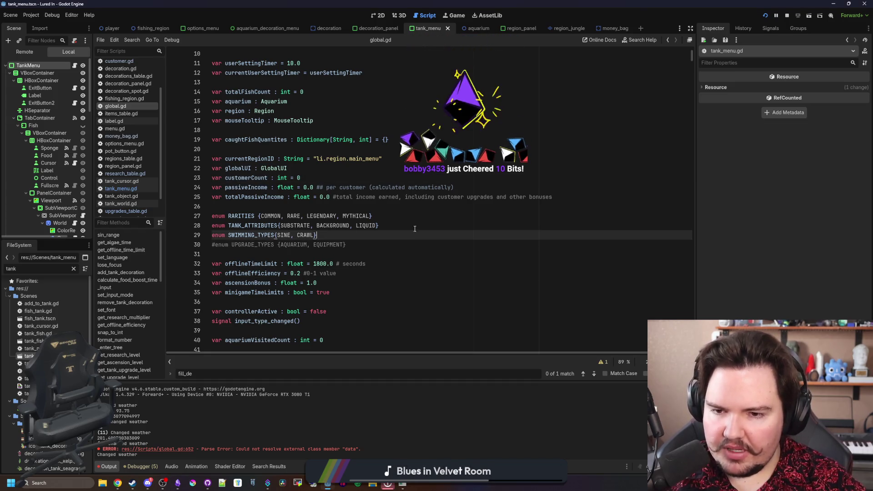
key("Up")
key("Up")
key("Up")
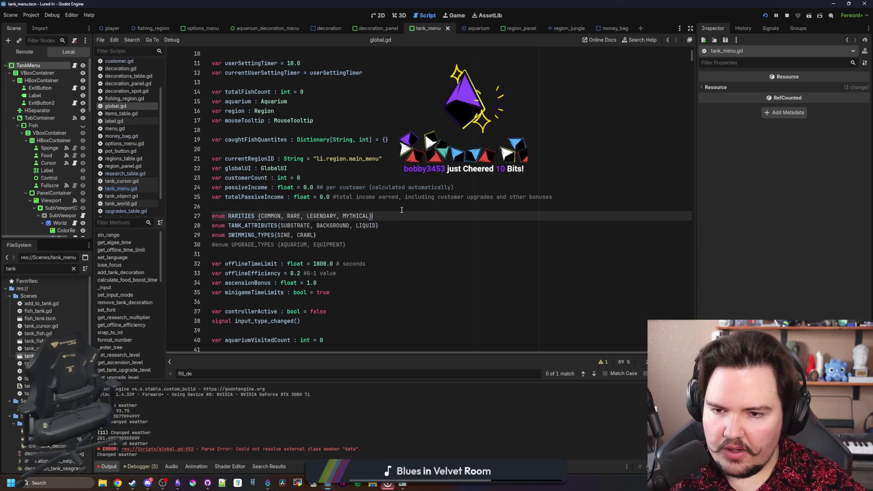
left_click(399, 217)
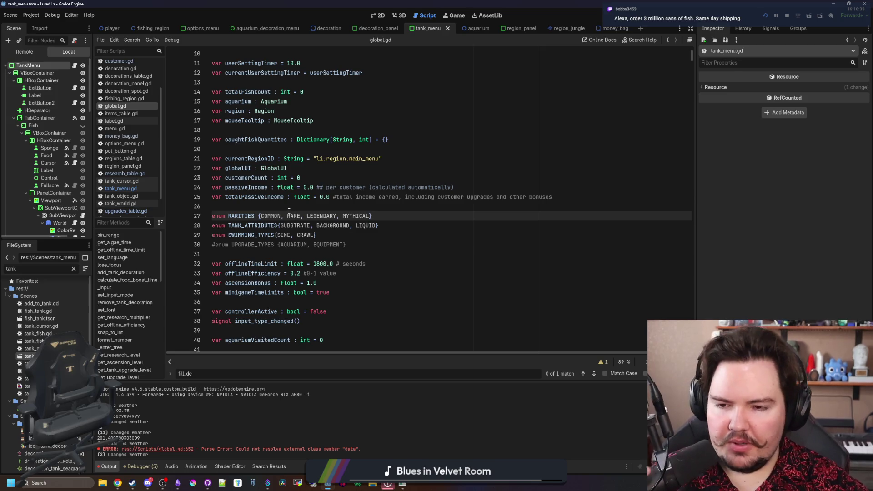
Place the caret near empty line 26 and save the scene and script
left_click(300, 210)
left_click(300, 212)
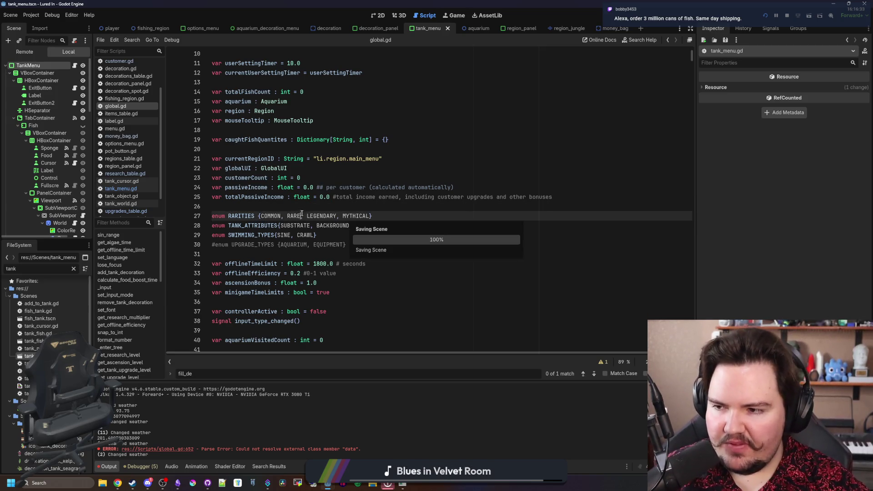
left_click(306, 205)
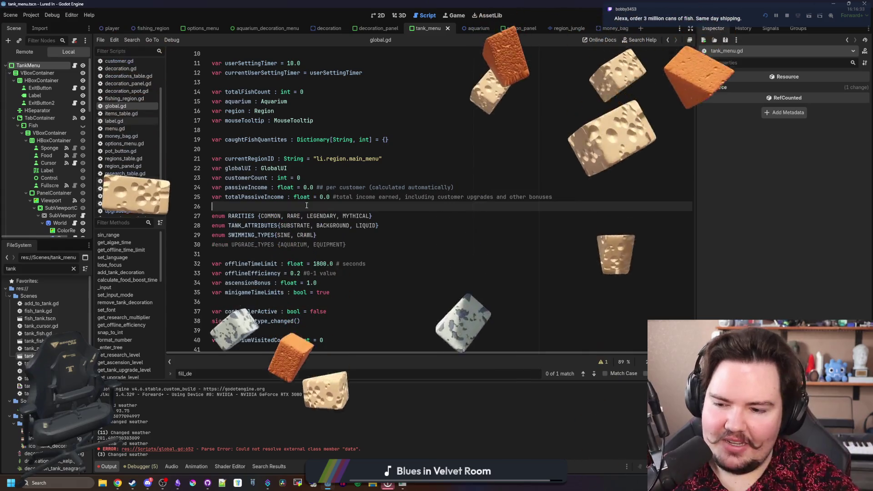
key("ctrl+s")
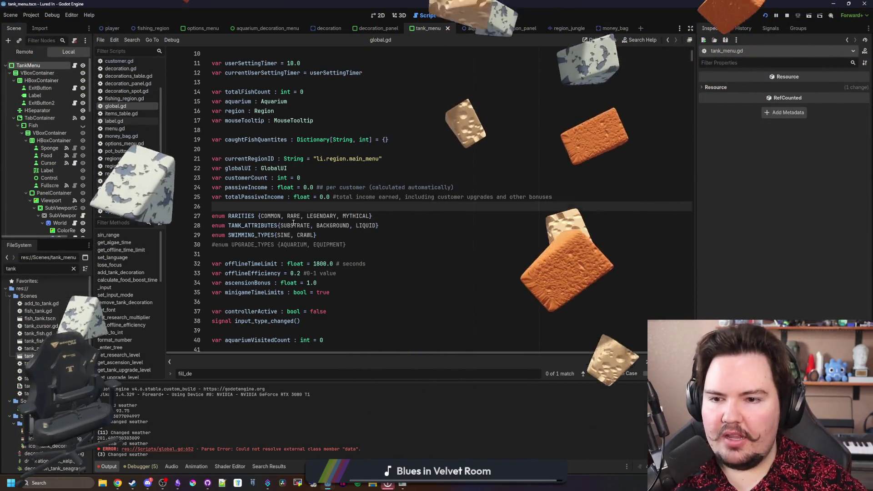
Inspect the COMMON, RARE, LEGENDARY and MYTHICAL entries on the RARITIES enum line
left_click(293, 216)
double_click(273, 216)
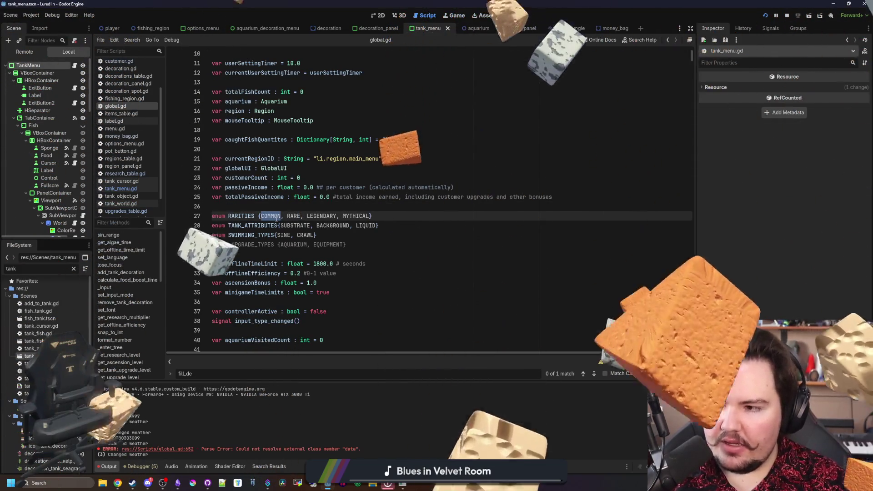
key("Right")
double_click(293, 216)
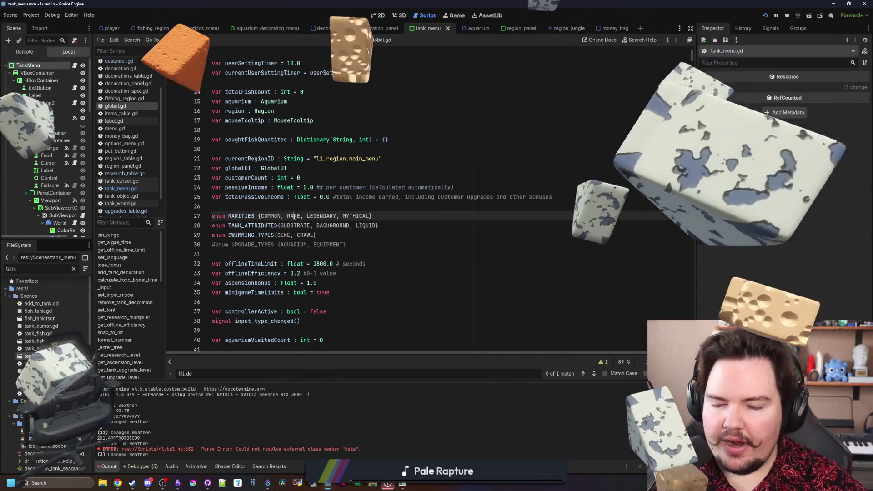
double_click(318, 215)
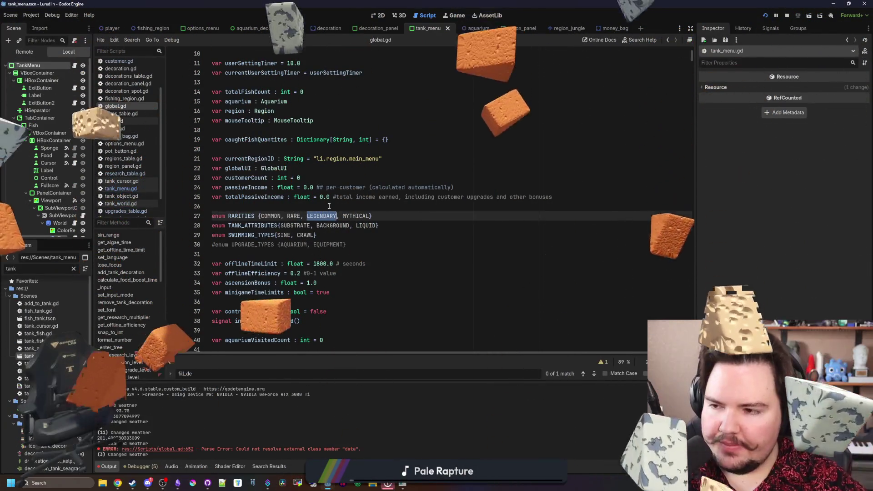
left_click(329, 205)
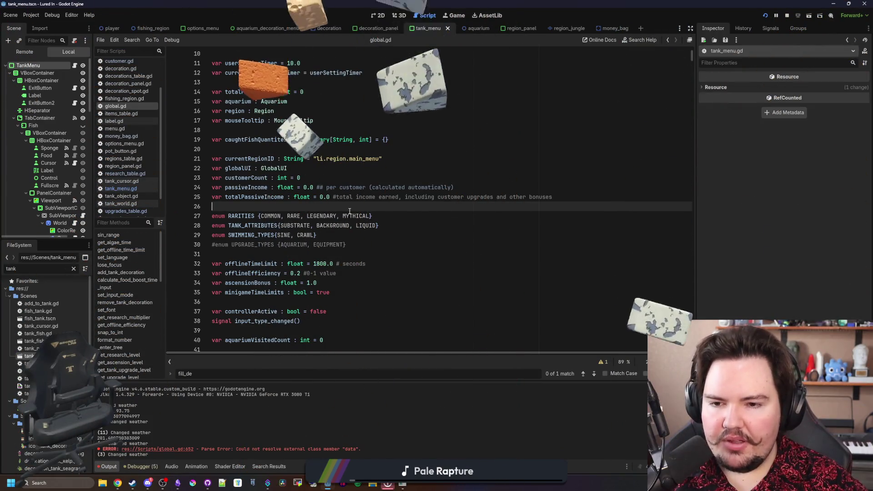
double_click(357, 216)
triple_click(357, 216)
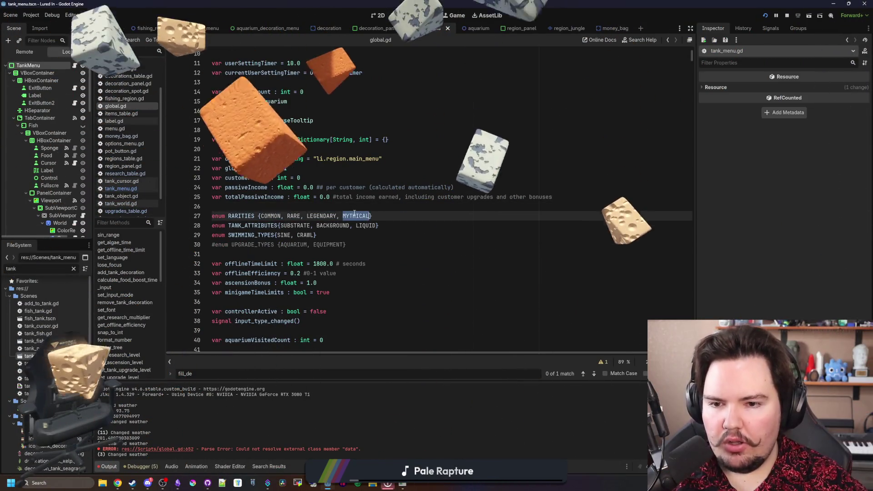
left_click(362, 206)
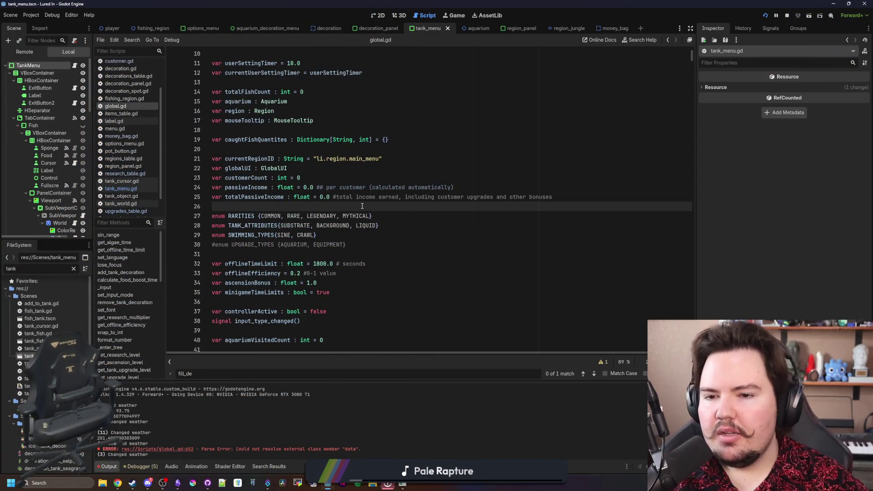
Comment out MYTHICAL, replace LEGENDARY's comma with a closing brace, and save global.gd
left_click(344, 214)
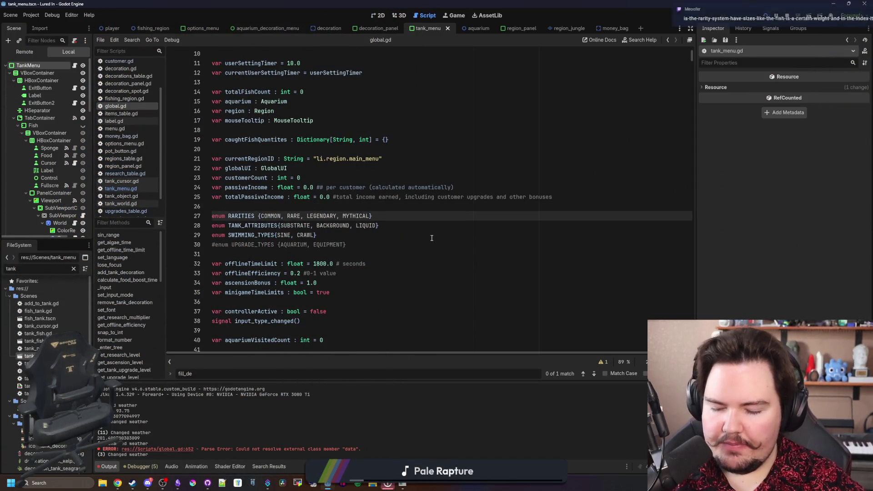
type("#")
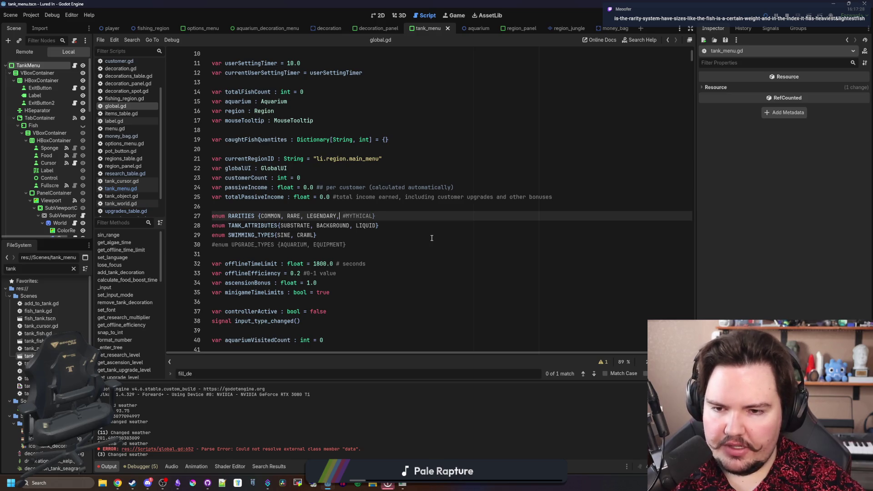
key("Left")
key("Left")
key("BackSpace")
type("}")
left_click(431, 237)
left_click(359, 206)
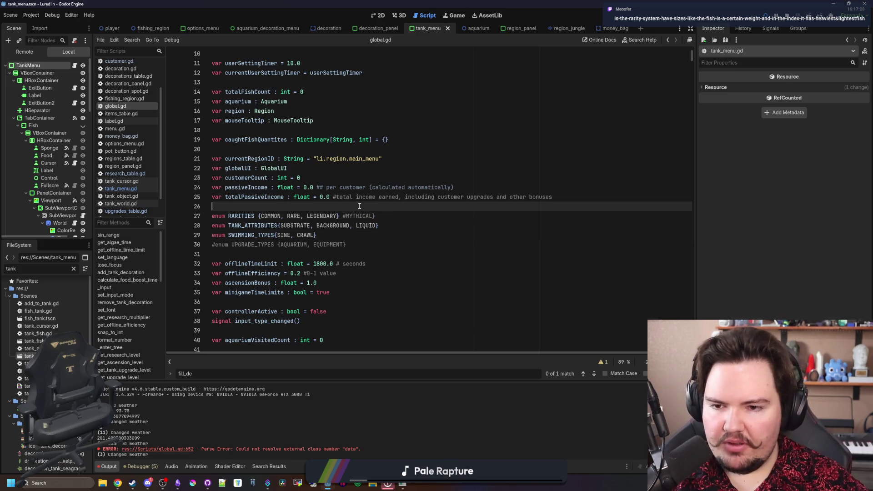
key("ctrl+s")
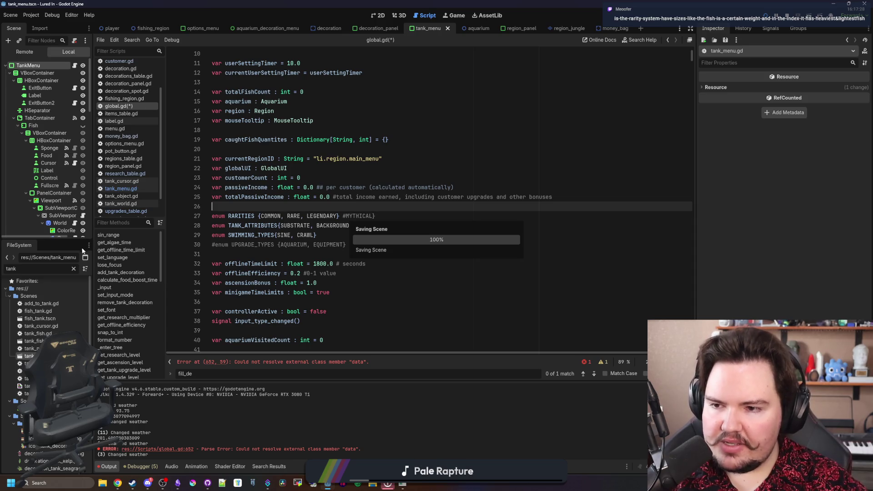
Jump to the line-652 error, open the items_table resource from the preload line, and save
left_click(357, 362)
left_click(353, 168)
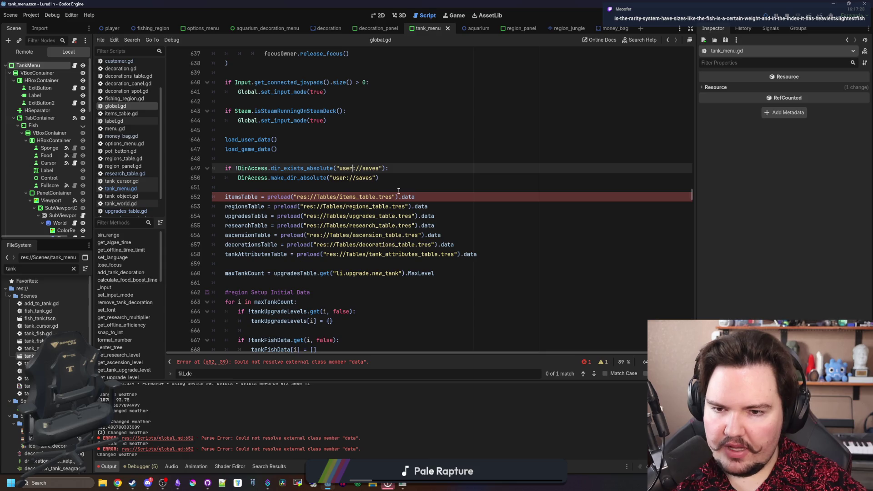
left_click(371, 197, "ctrl")
left_click(408, 155)
key("ctrl+s")
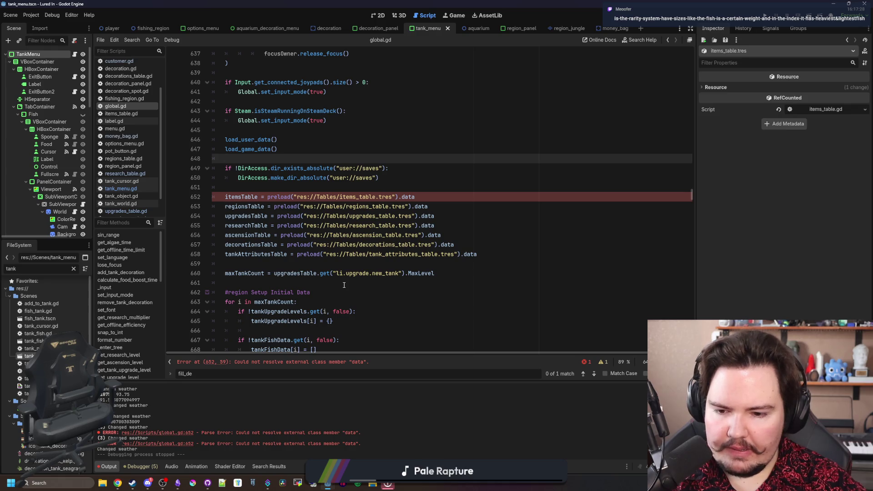
left_click(298, 198)
Filter the FileSystem for 'item' and open items_table.gd
left_click(74, 269)
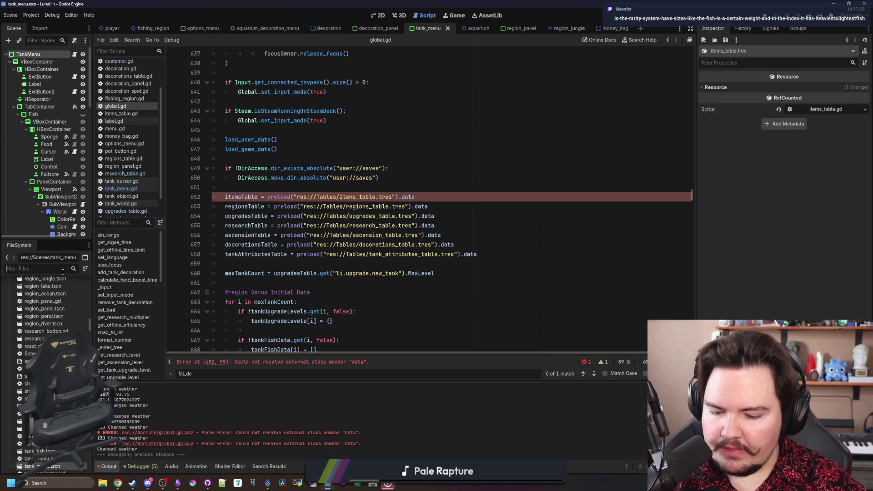
type("item")
left_click(62, 328)
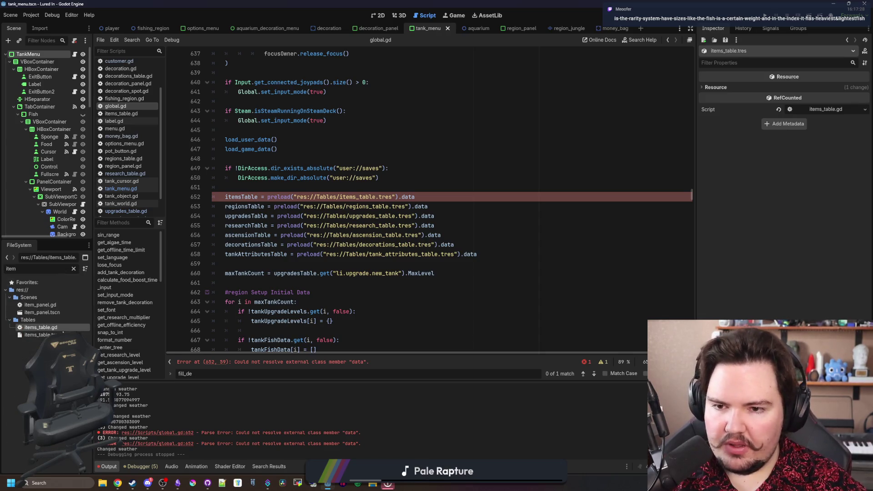
double_click(52, 331)
Go to the Koi UNCOMMON error on line 61, try RARE, undo it, and save
left_click(372, 357)
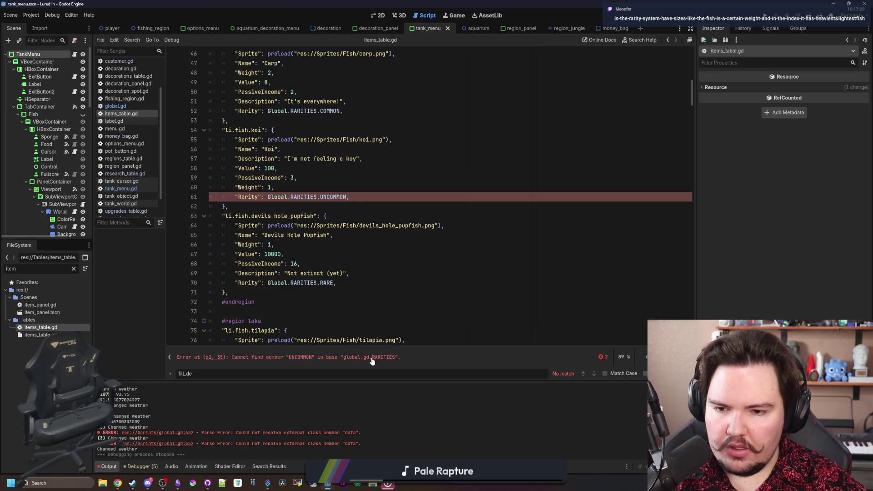
double_click(334, 197)
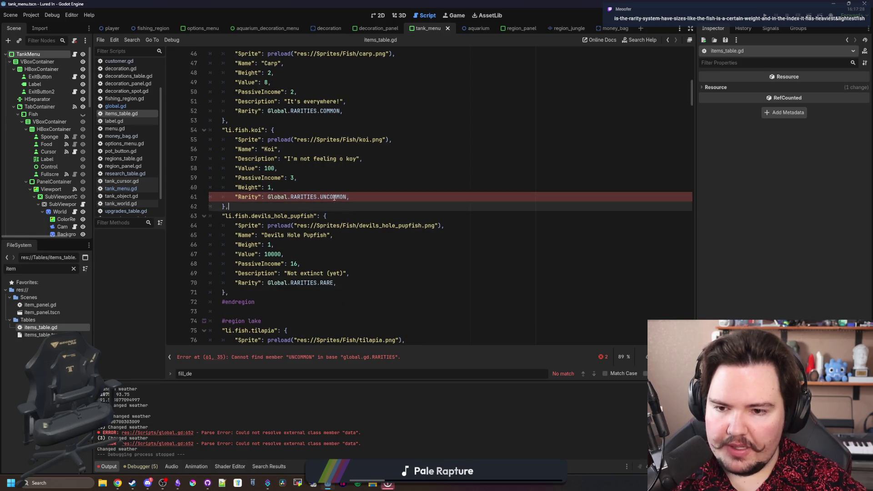
type("RARE")
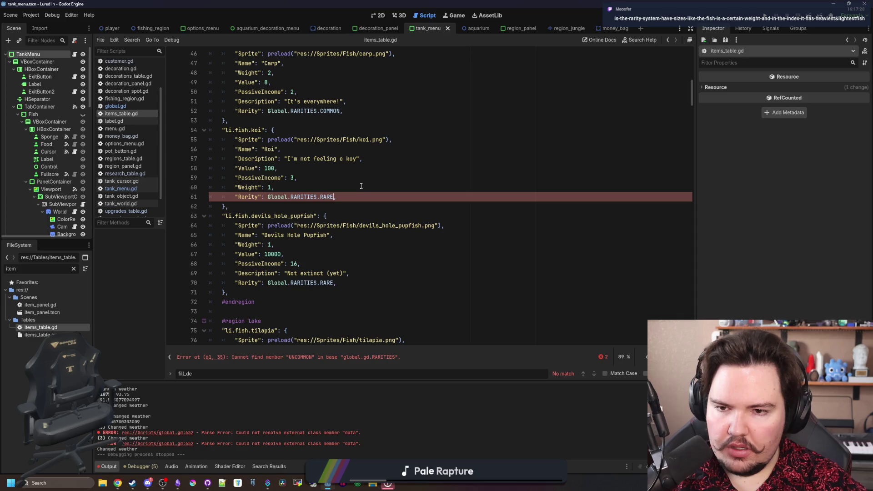
key("ctrl+z")
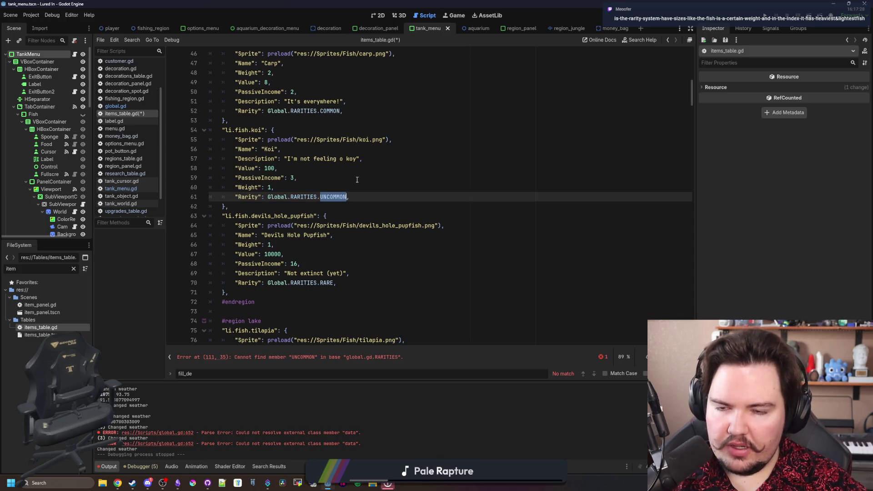
left_click(357, 180)
key("ctrl+s")
Search for 'rare' and change Devils Hole Pupfish and Cat Fish from RARE to LEGENDARY
key("ctrl+f")
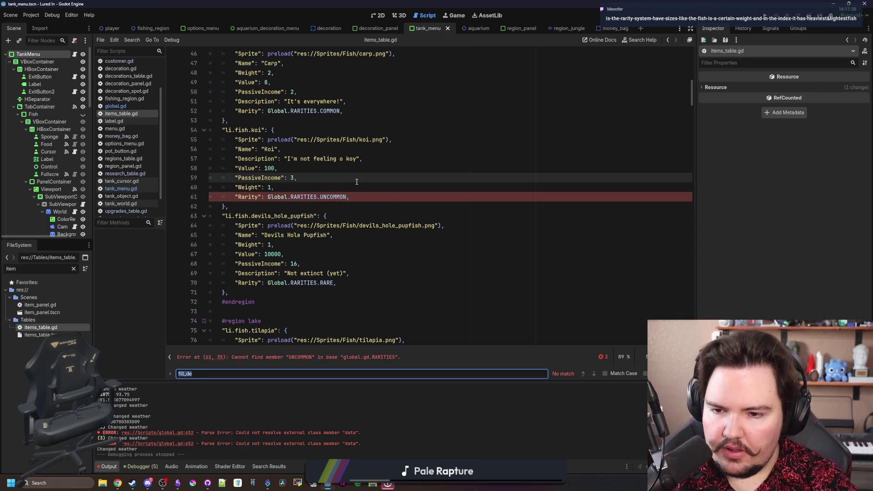
type("rare")
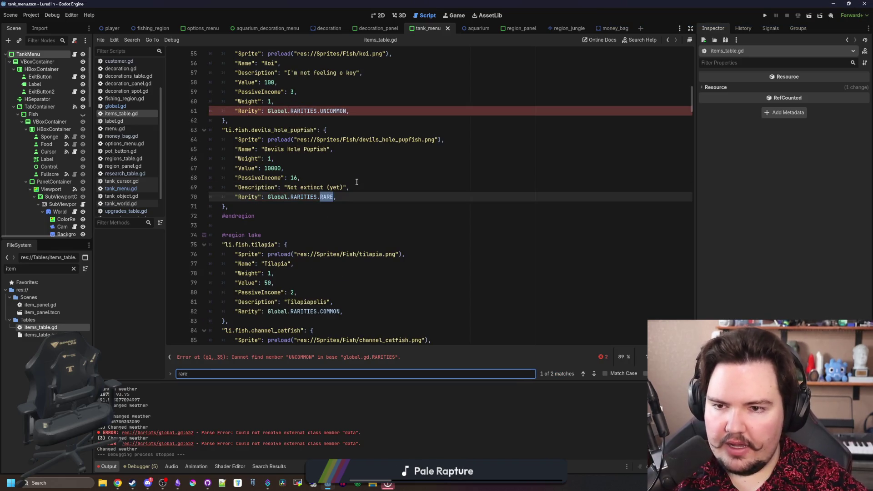
double_click(326, 198)
type("LEGEND")
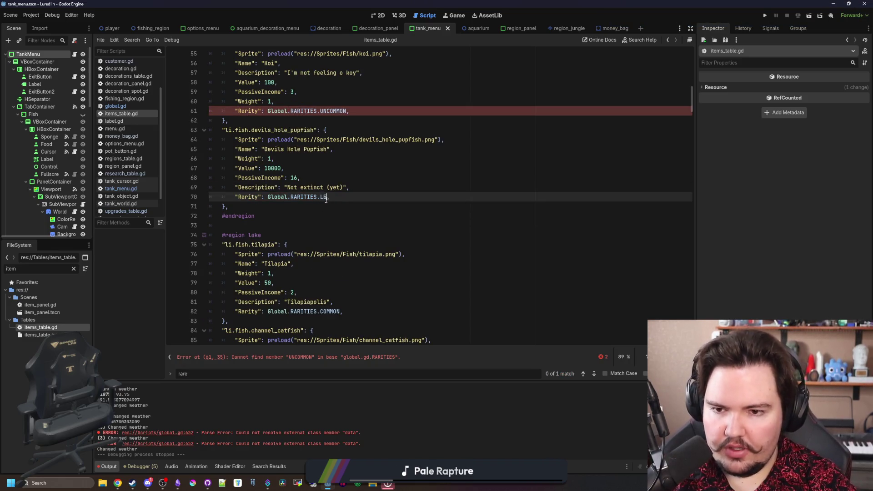
key("Return")
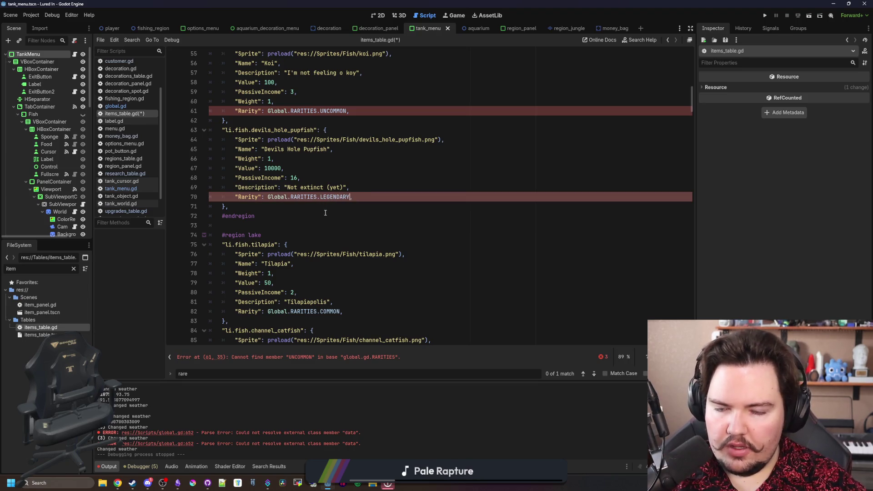
left_click(254, 373)
key("Return")
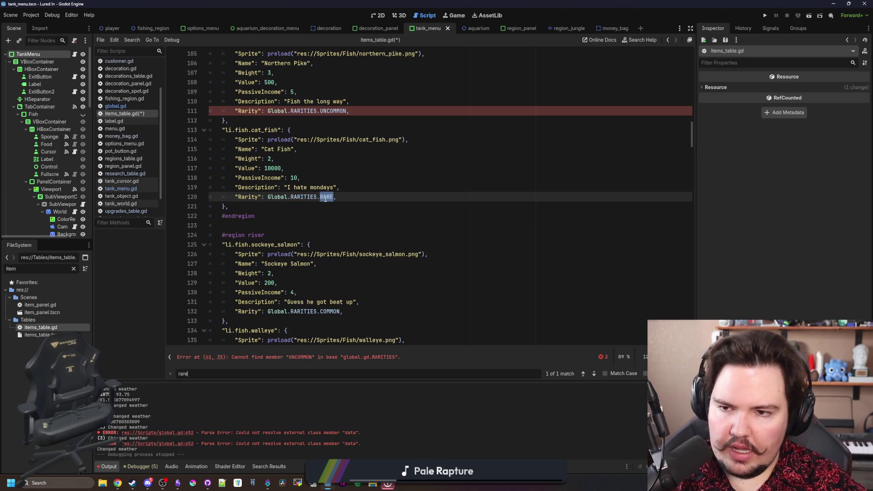
double_click(326, 197)
type("LEGENDARY")
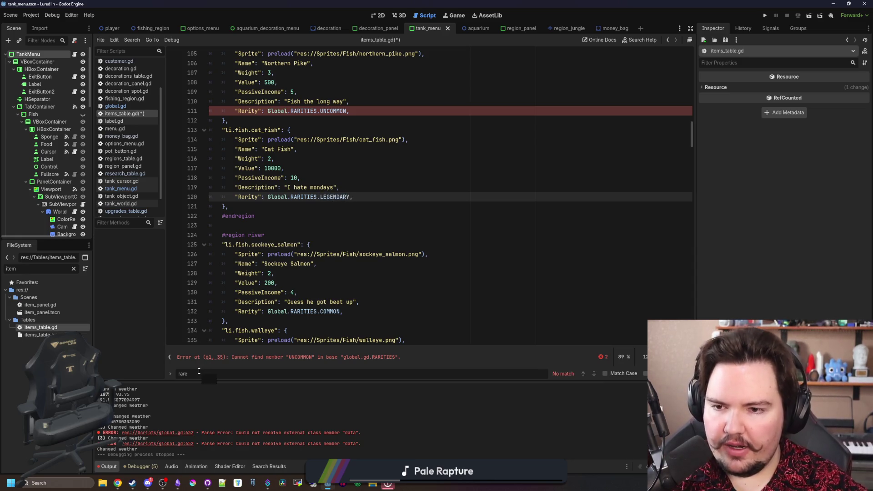
left_click(361, 248)
Search for UNCOMMON and change Koi (line 61) and Northern Pike (line 111) to RARE
key("ctrl+f")
type("UNCOMMON")
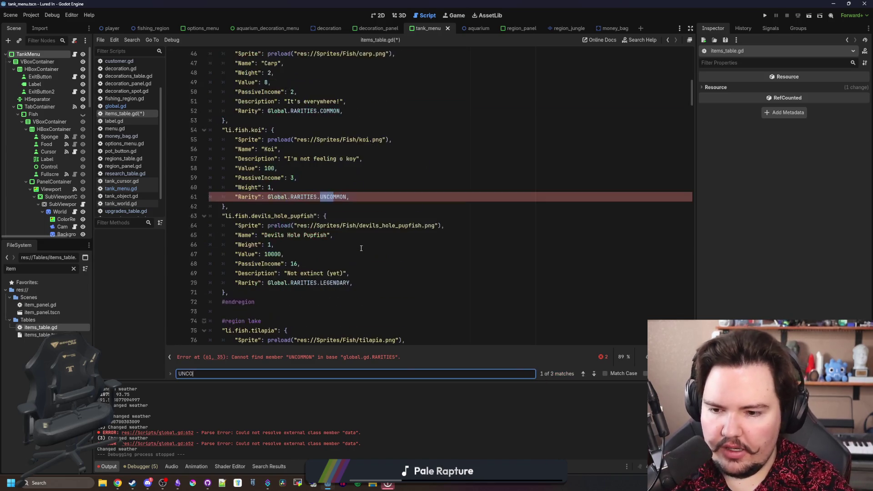
double_click(332, 196)
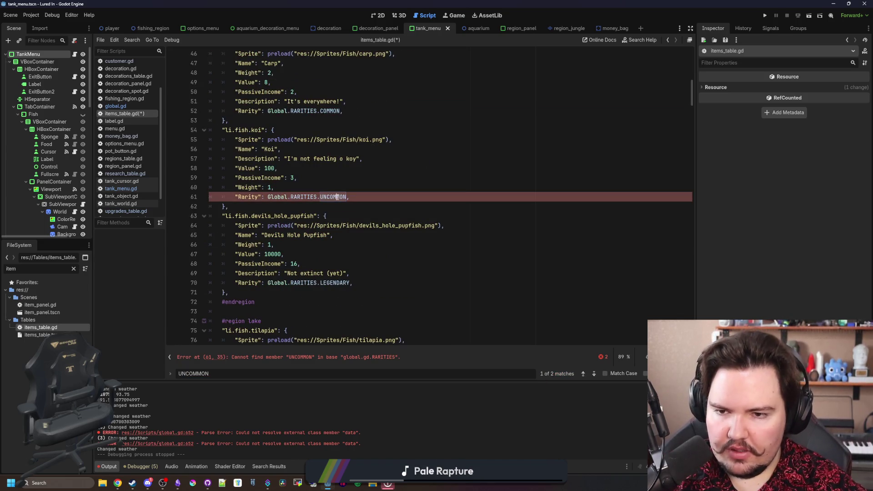
type("R")
key("Return")
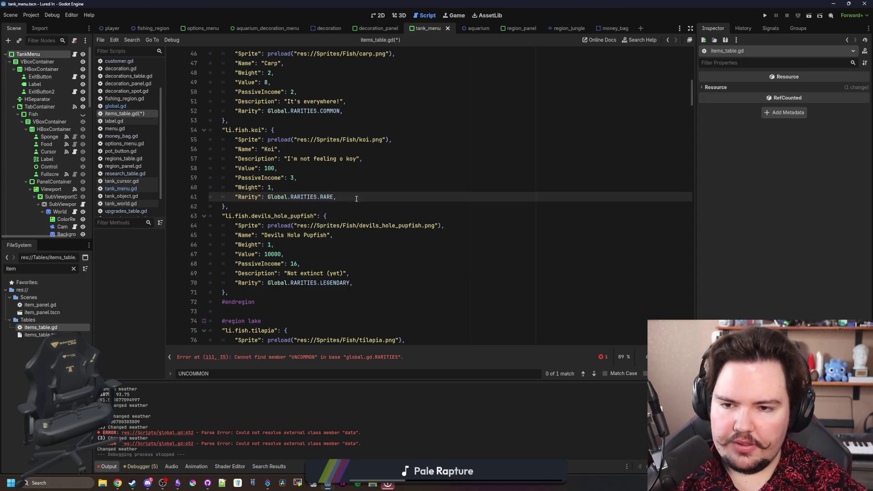
double_click(324, 195)
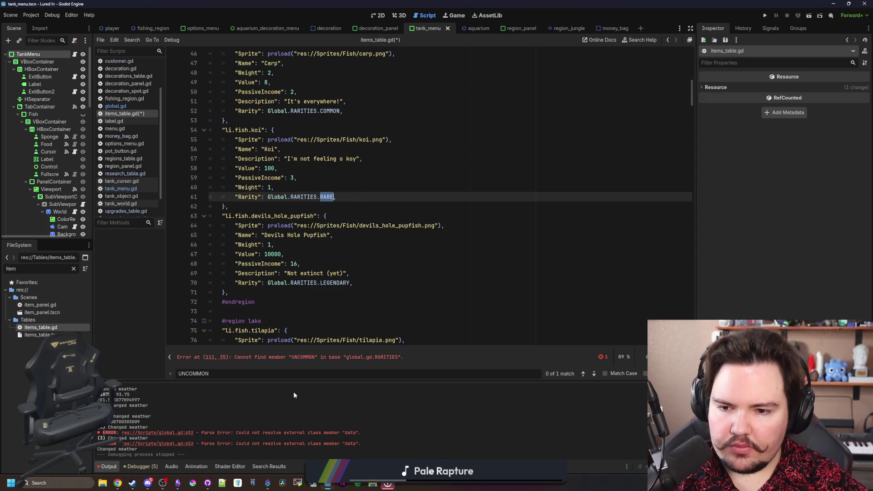
left_click(264, 376)
key("Return")
double_click(333, 196)
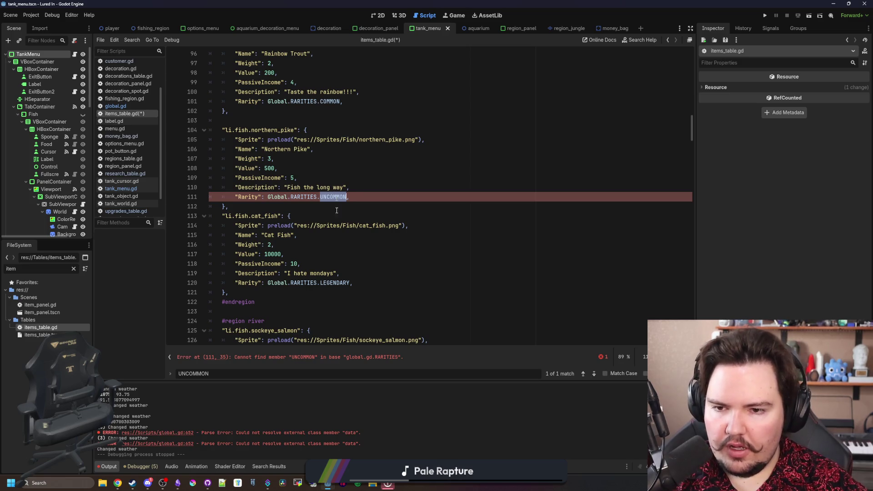
type("R")
key("Return")
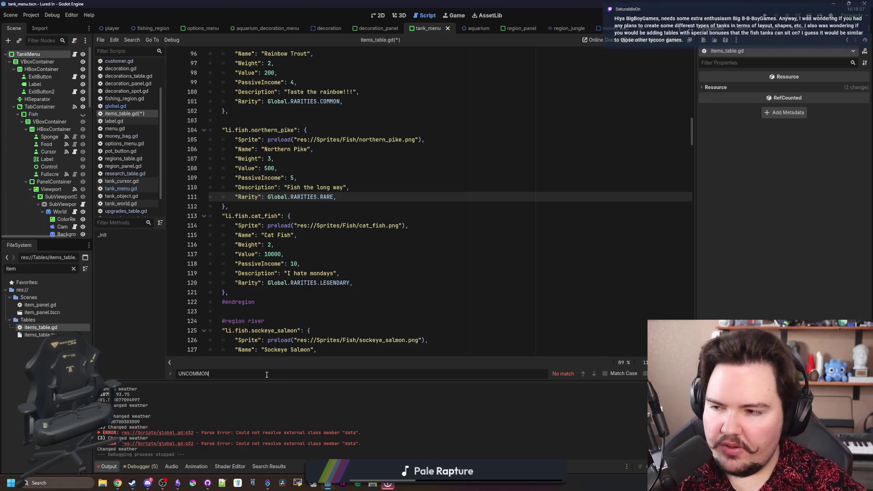
left_click(380, 222)
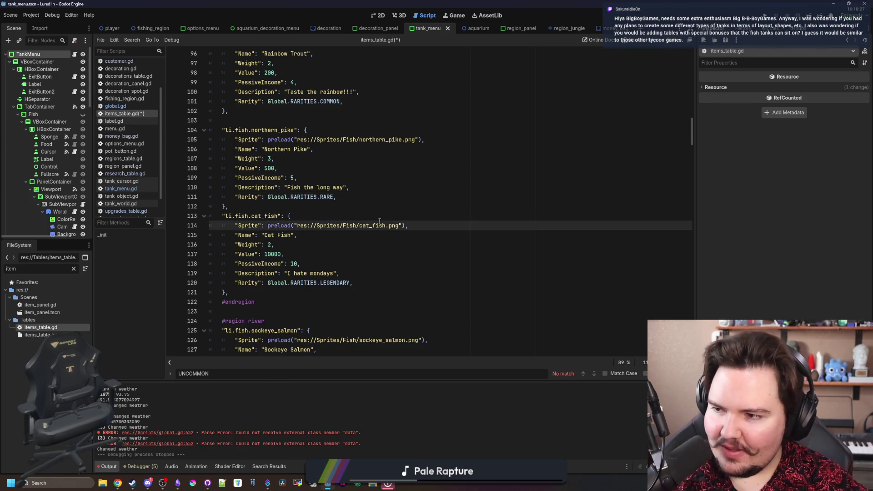
Save items_table.gd with Ctrl+S and place the caret on empty line 18 below the defaults block
key("ctrl+s")
scroll(528, 181, "down", 10)
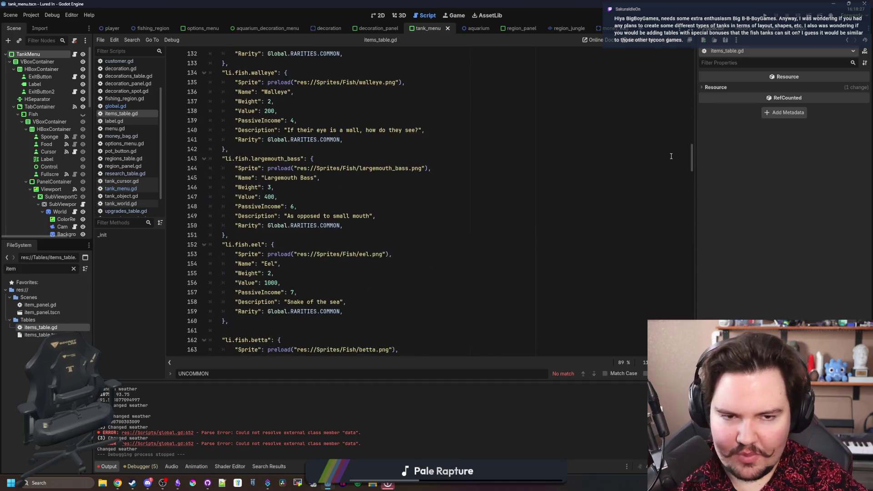
left_click(506, 152)
key("ctrl+s")
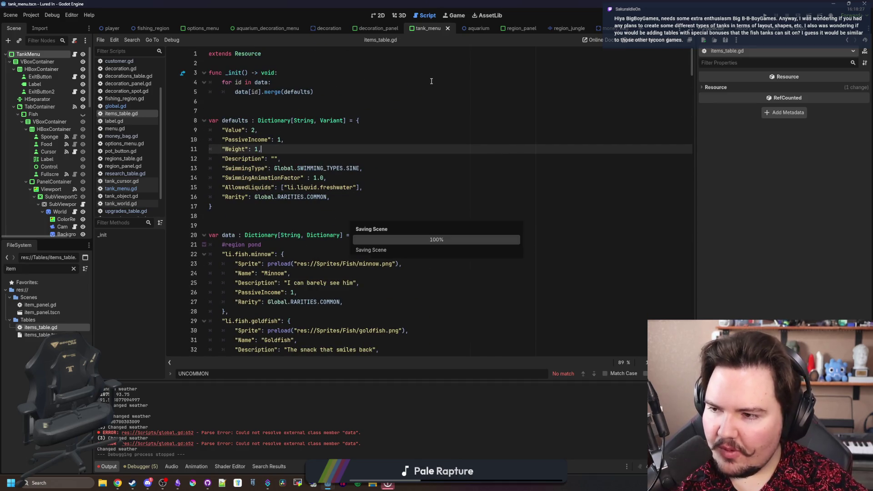
left_click(375, 122)
left_click(310, 102)
key("ctrl+s")
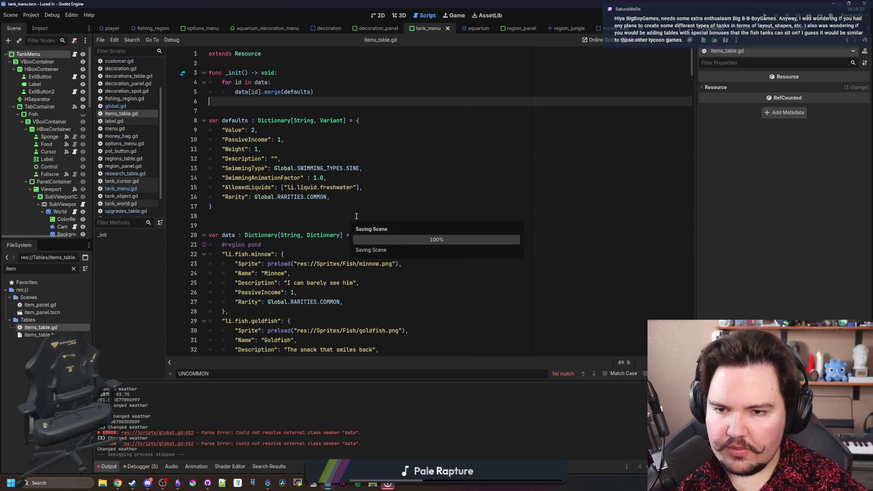
left_click(309, 209)
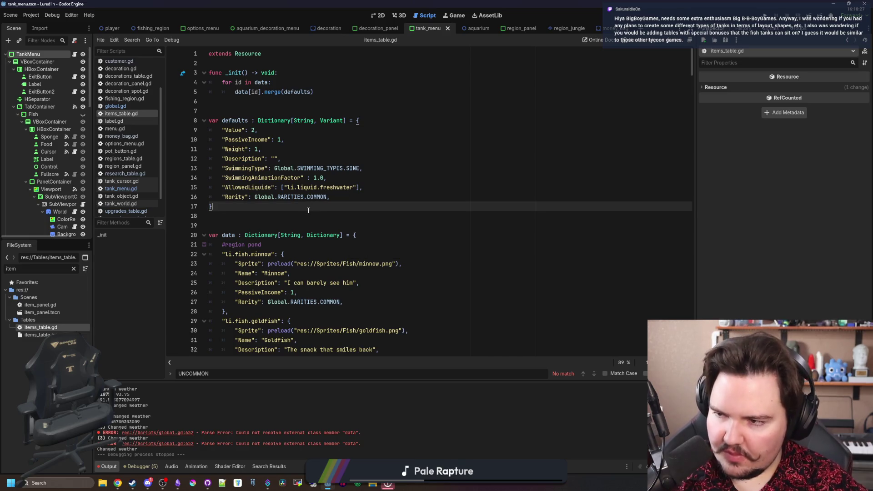
left_click(301, 215)
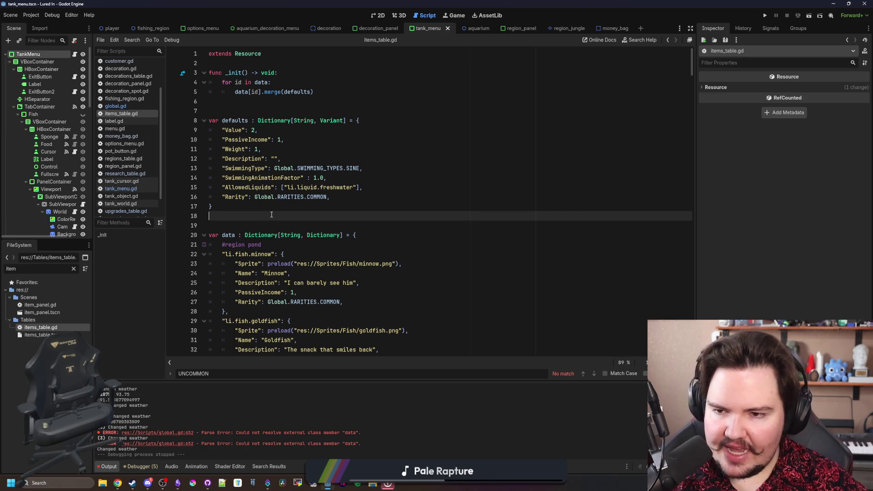
Jump to the global.gd parse error at line 652 and save the scripts
left_click(296, 216)
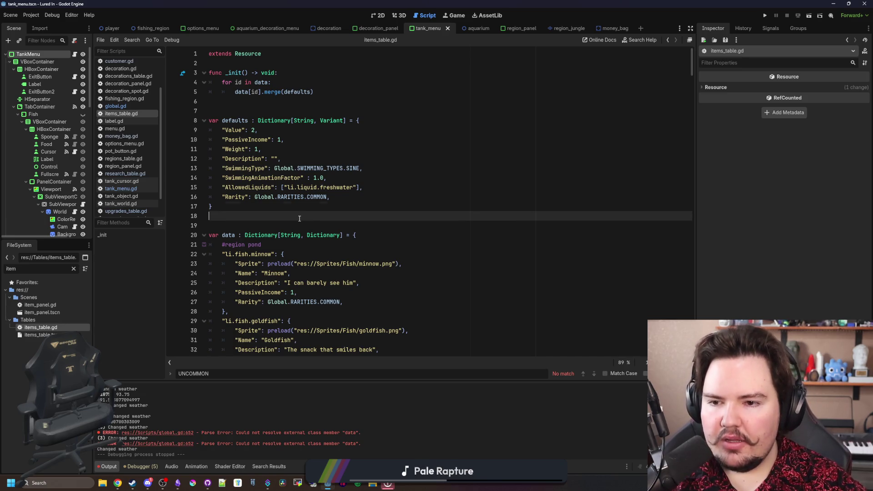
left_click(301, 226)
left_click(370, 246)
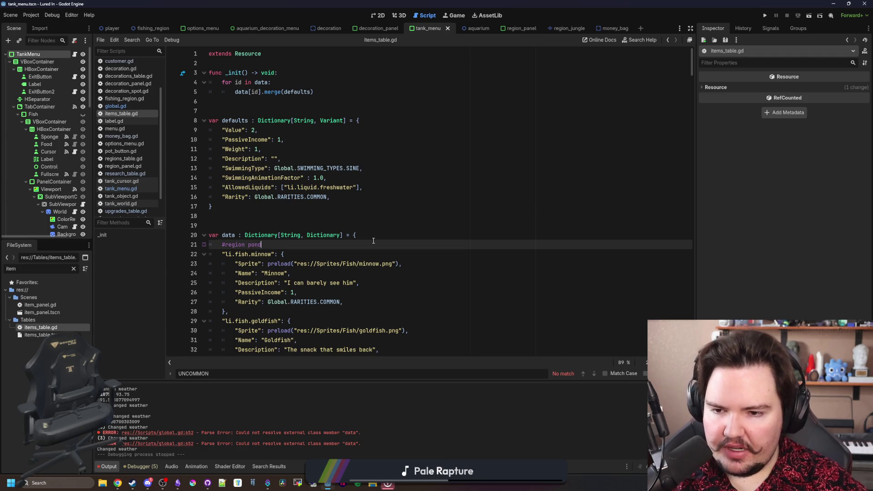
left_click(320, 222)
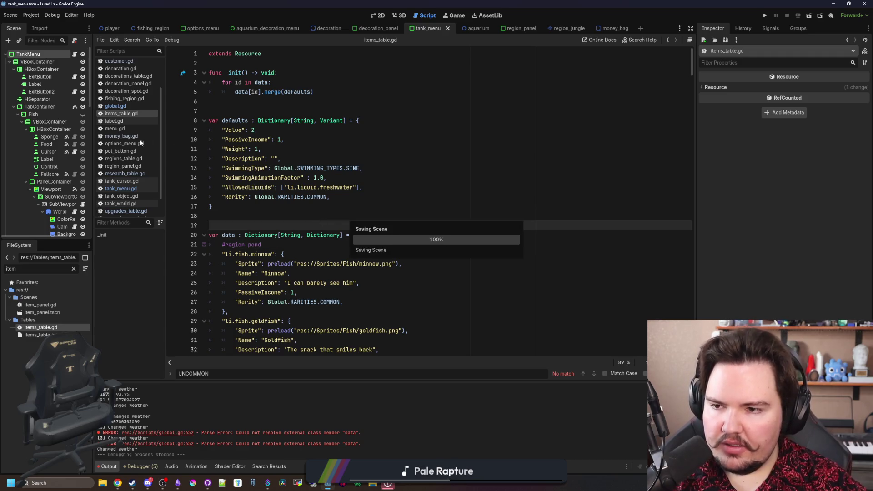
key("F5")
left_click(395, 190)
key("ctrl+s")
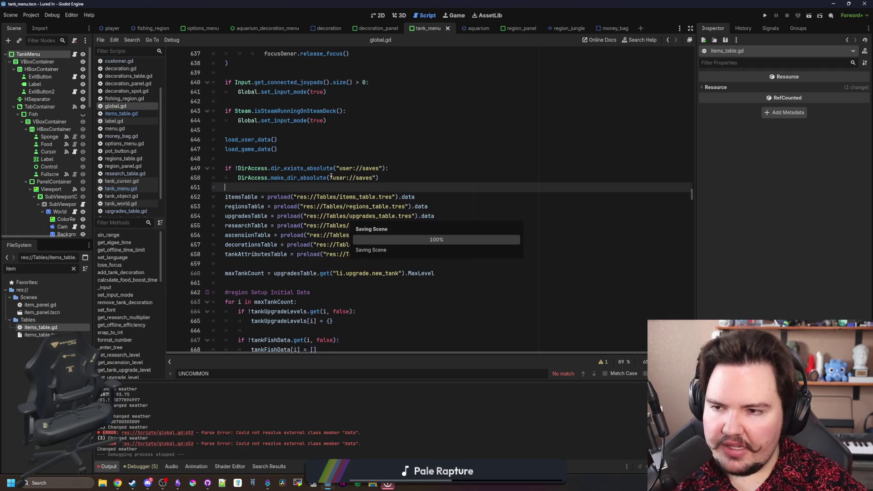
Return to items_table.gd and scroll to the saltwater fish near the Stonefish entry at the end
left_click(149, 116)
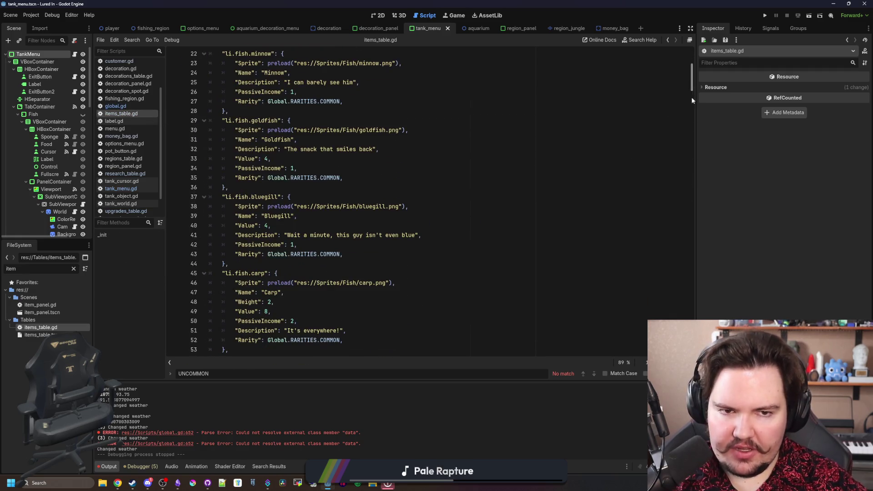
left_click_drag(692, 100, 692, 359)
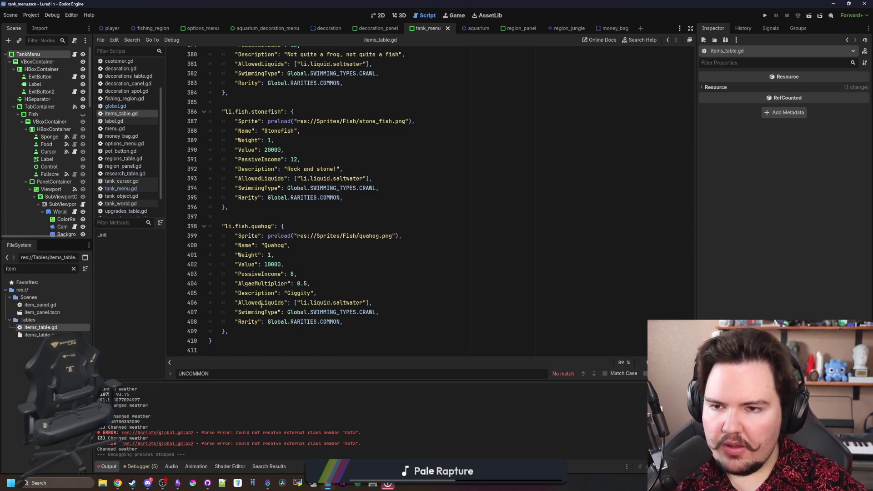
scroll(262, 305, "up", 3)
scroll(334, 284, "up", 2)
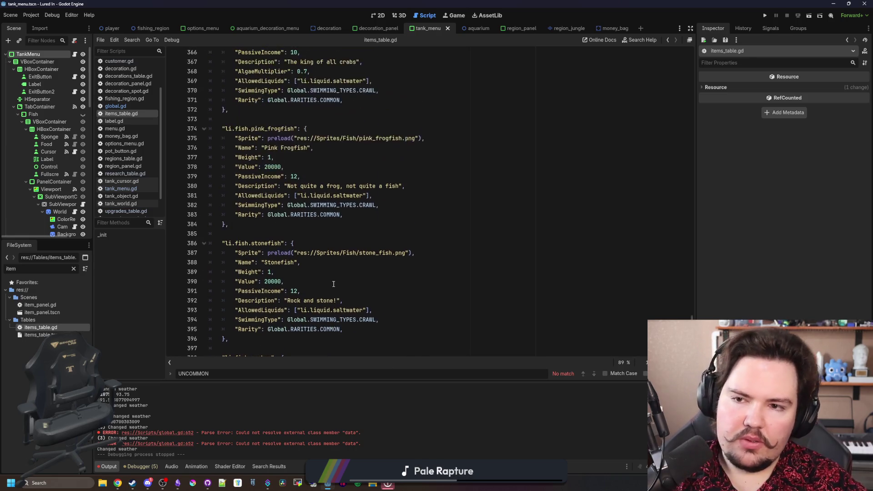
left_click(335, 254)
right_click(178, 486)
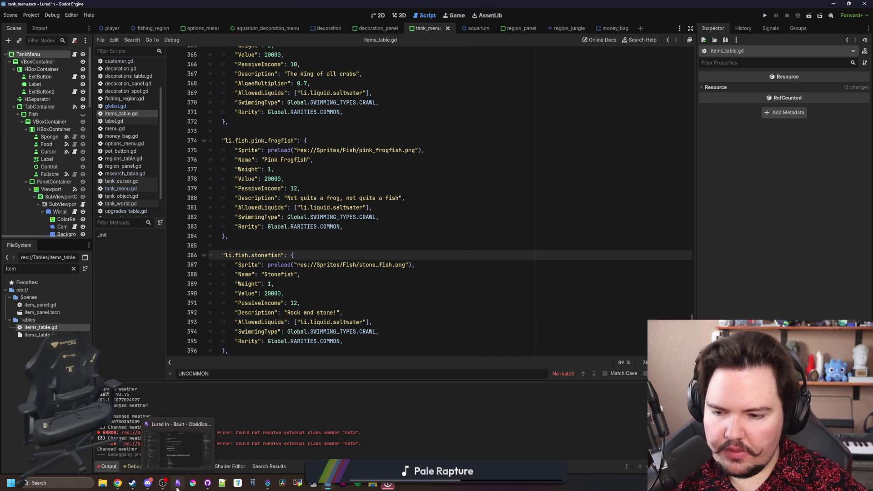
left_click(358, 245)
left_click(358, 245)
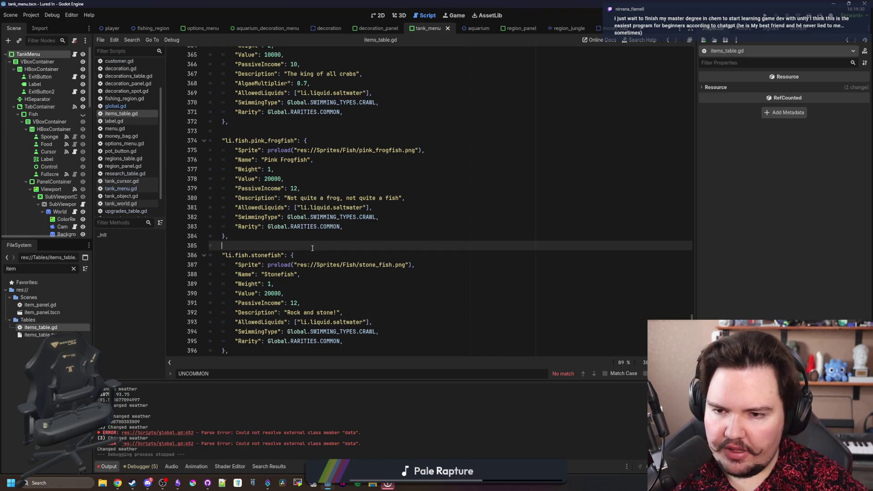
Review fish Rarity lines from Stonefish up to Electric Eel, then focus the find bar
left_click(321, 235)
scroll(291, 205, "up", 10)
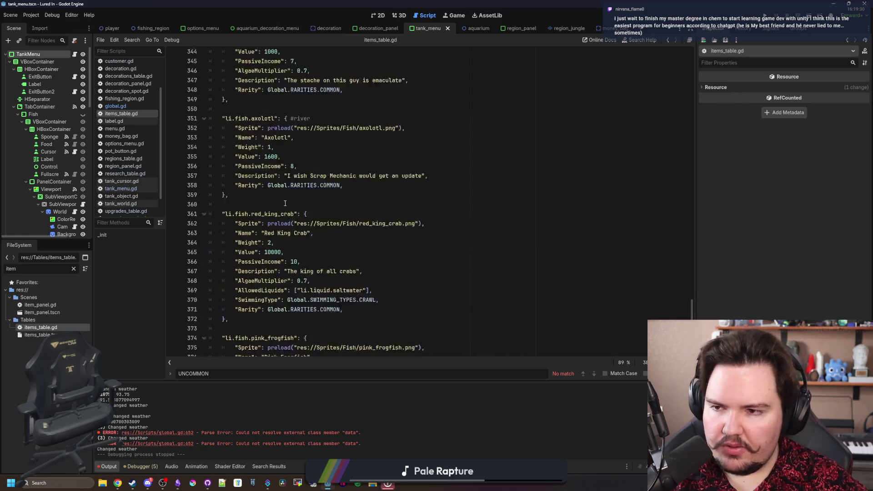
scroll(279, 187, "up", 20)
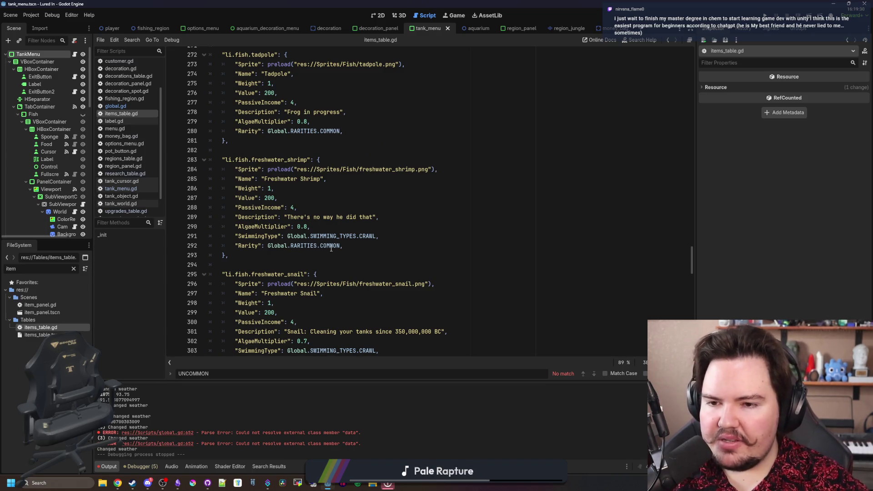
left_click(309, 254)
scroll(272, 254, "up", 4)
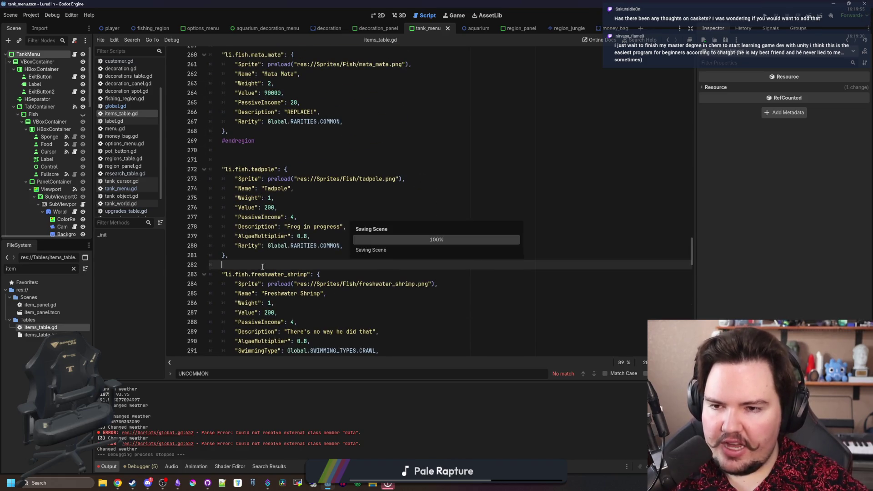
scroll(262, 267, "up", 4)
left_click(272, 273)
scroll(282, 250, "up", 3)
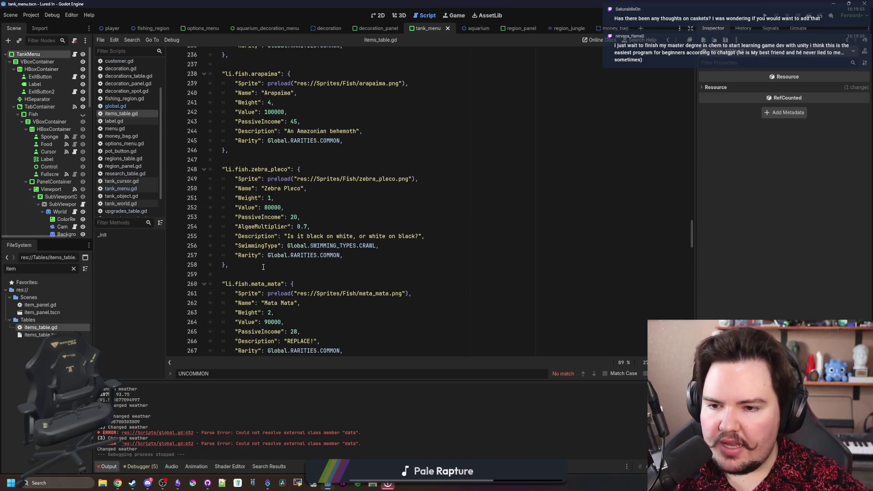
left_click(263, 266)
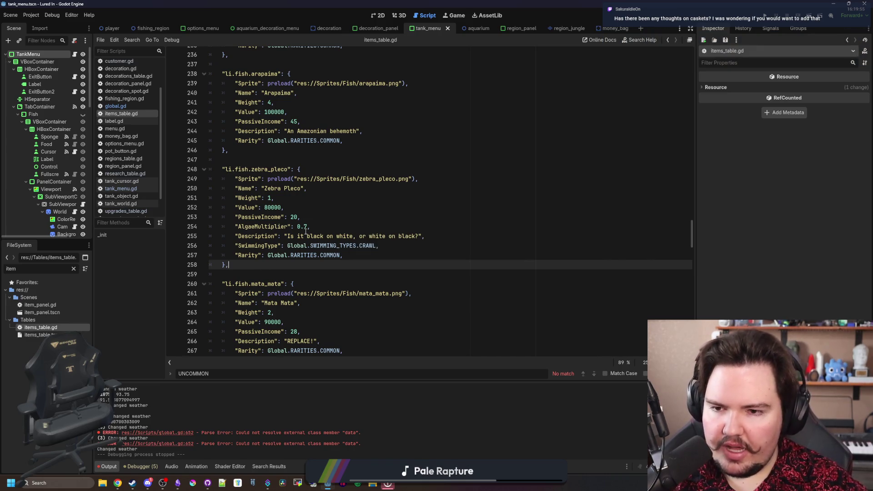
scroll(306, 231, "up", 4)
left_click(364, 179)
key("ctrl+f")
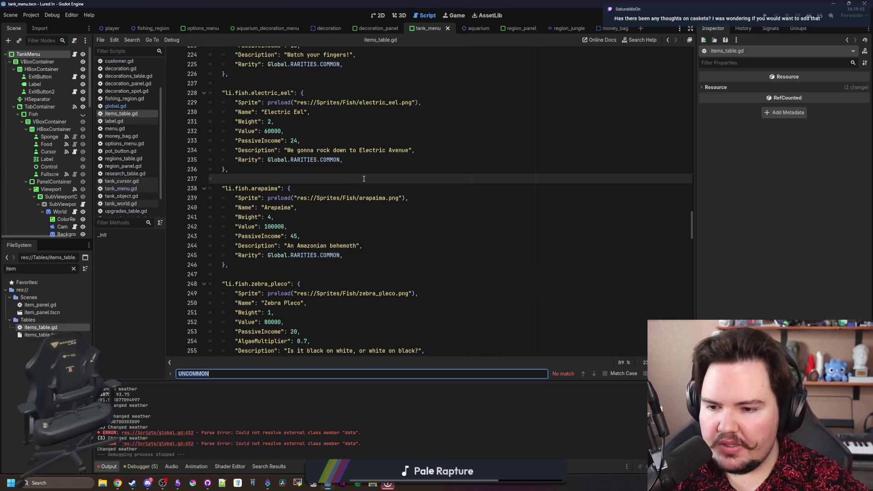
Search for 'KOI' and select the Koi entry to check its RARE rarity
type("KOI")
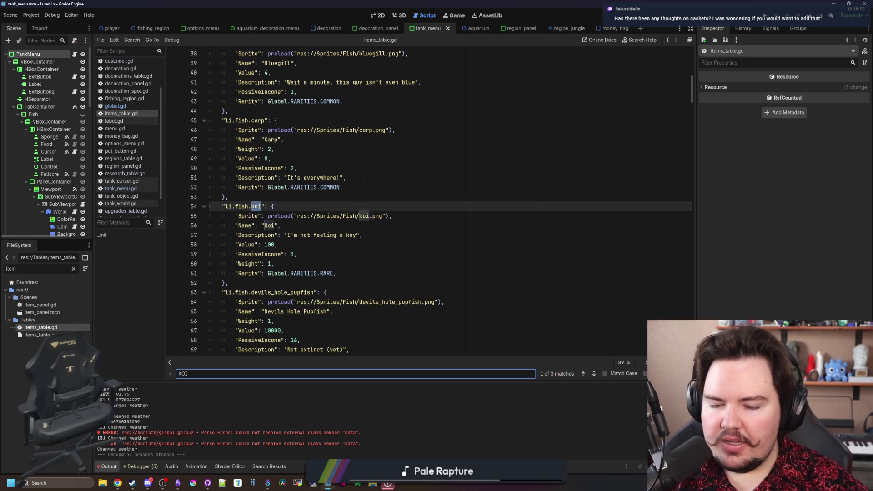
scroll(322, 216, "up", 3)
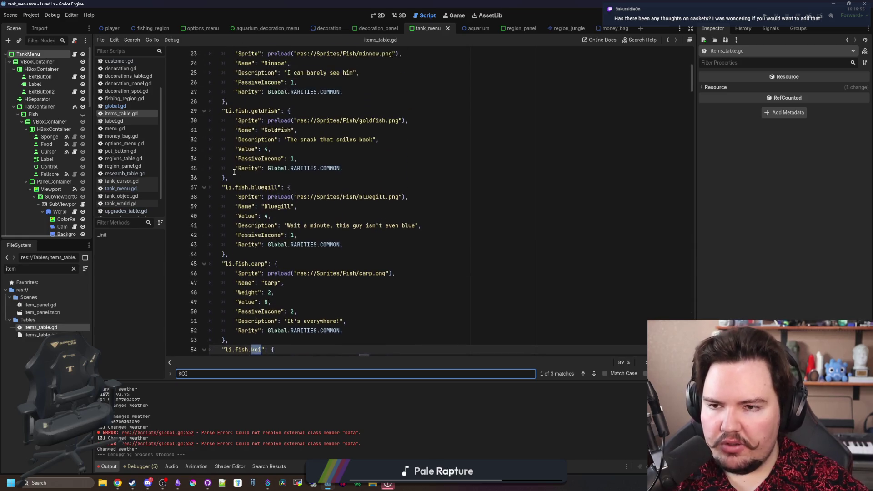
scroll(234, 172, "down", 3)
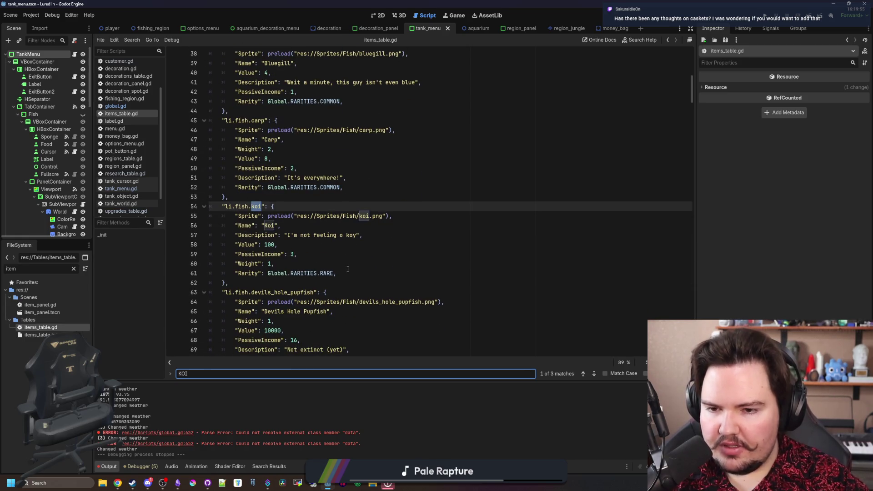
left_click_drag(297, 286, 218, 206)
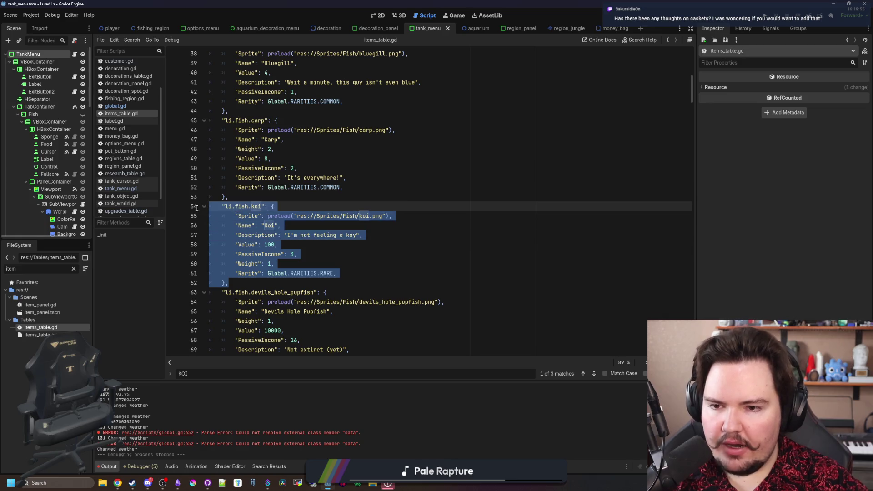
left_click(298, 206)
Scroll up and select the Goldfish entry to compare it with Koi, ending near Minnow
left_click(254, 194)
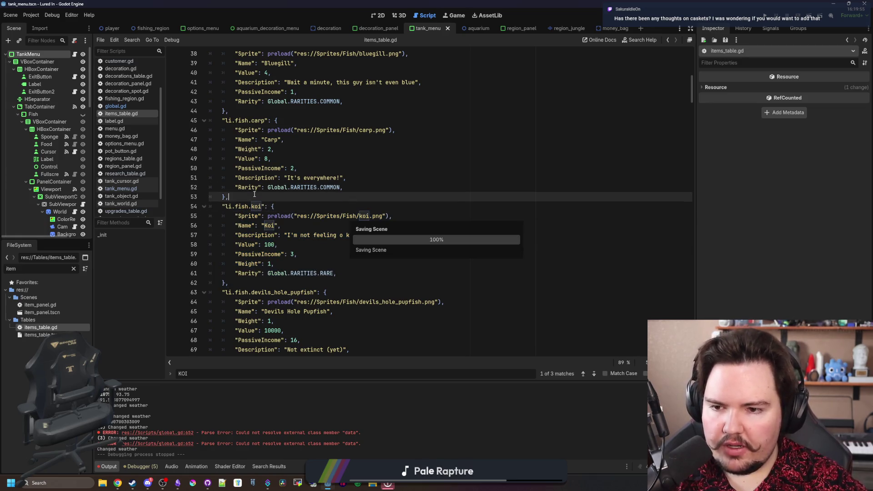
scroll(308, 261, "up", 4)
scroll(307, 261, "up", 3)
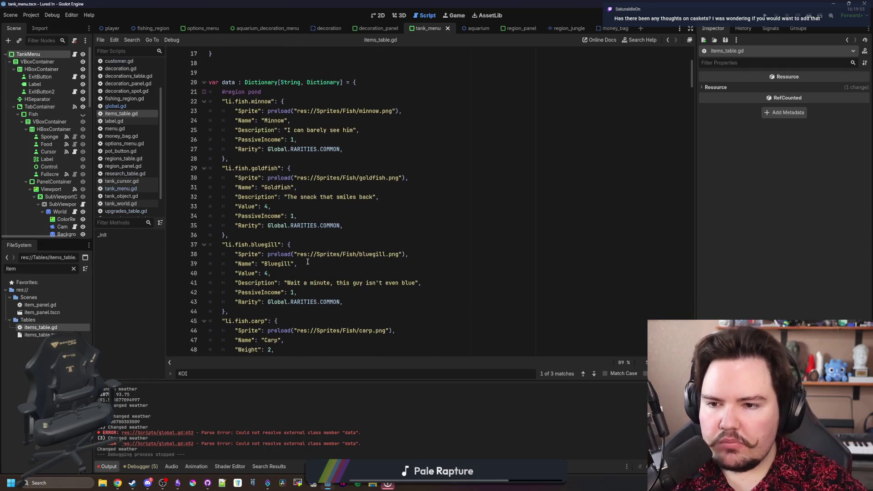
left_click_drag(260, 235, 261, 161)
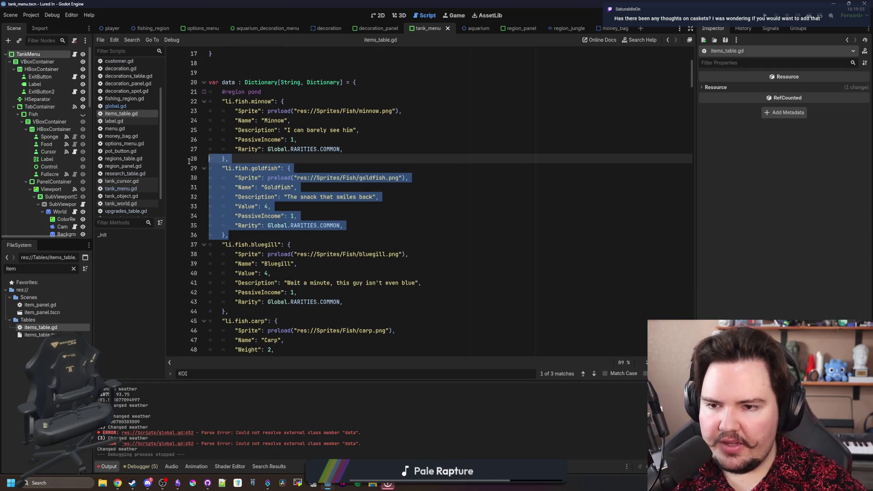
left_click(261, 168)
left_click_drag(242, 230, 255, 166)
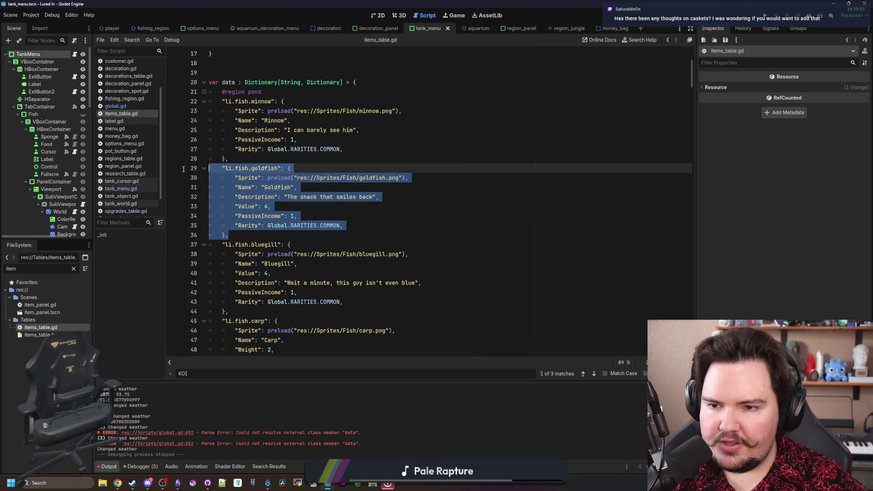
left_click(261, 150)
left_click(267, 168)
left_click(279, 160)
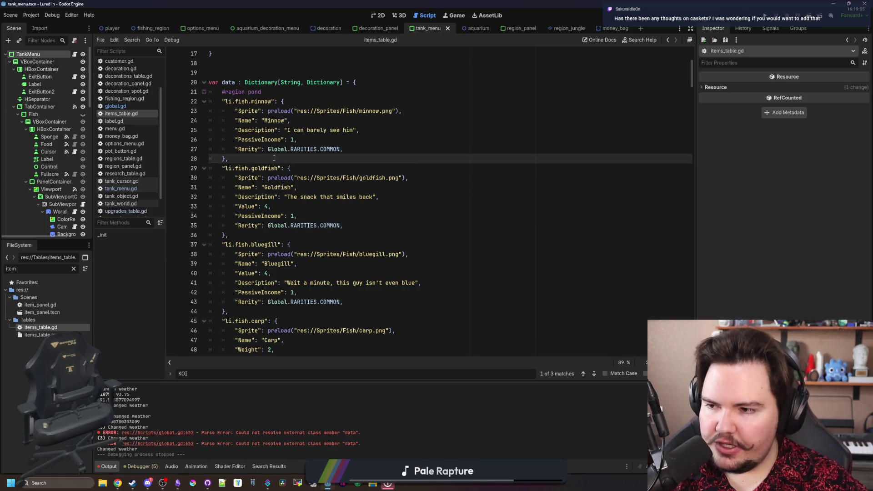
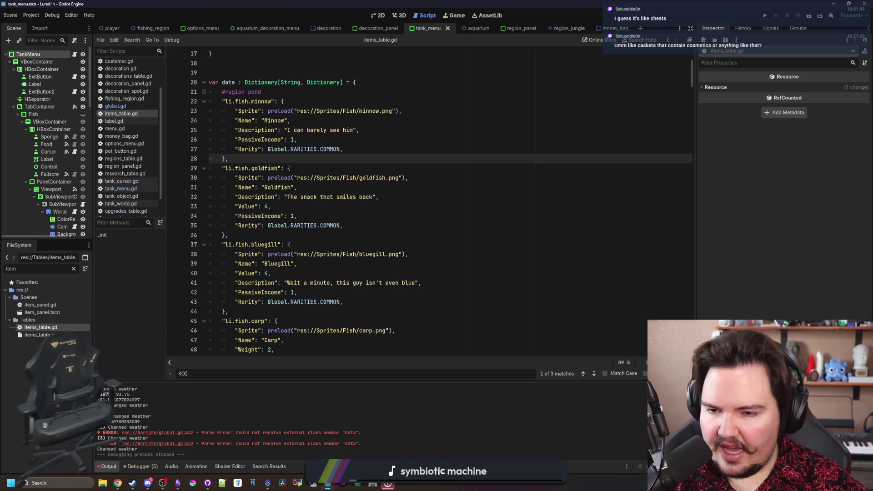
Review the script lines 18–36 and the defaults block's closing brace without editing
left_click(292, 237)
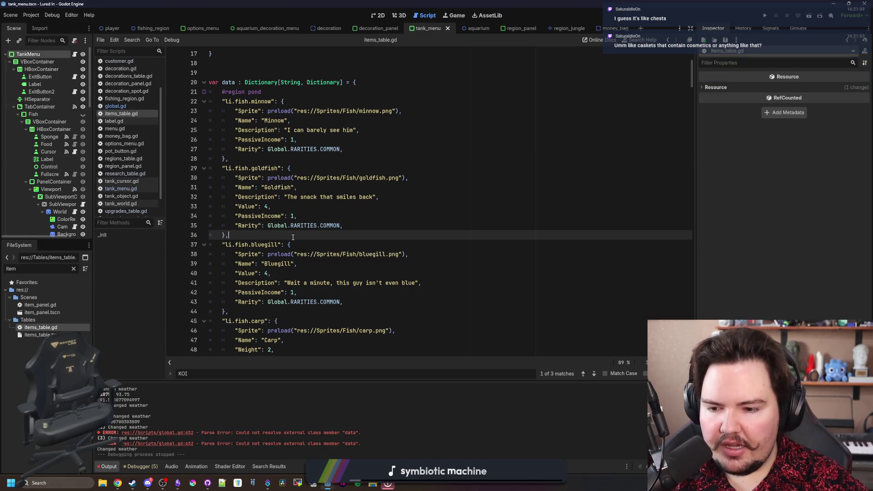
right_click(243, 234)
left_click(242, 234)
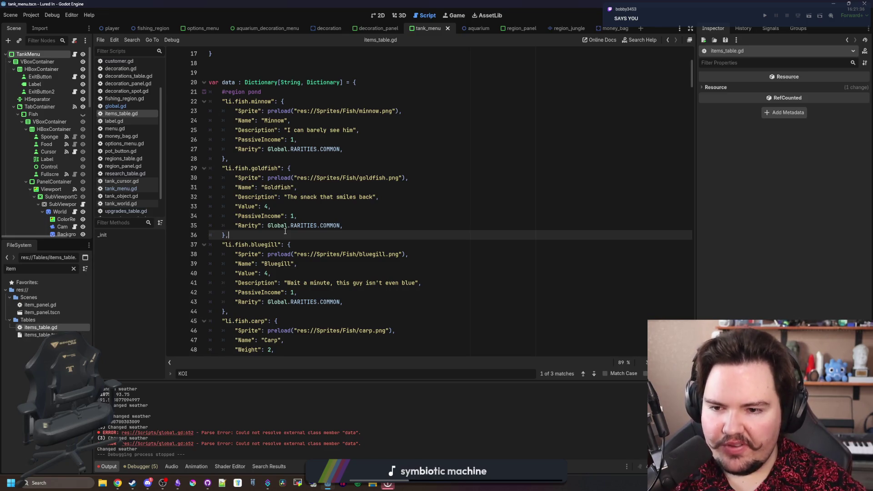
scroll(285, 231, "up", 5)
left_click(275, 214)
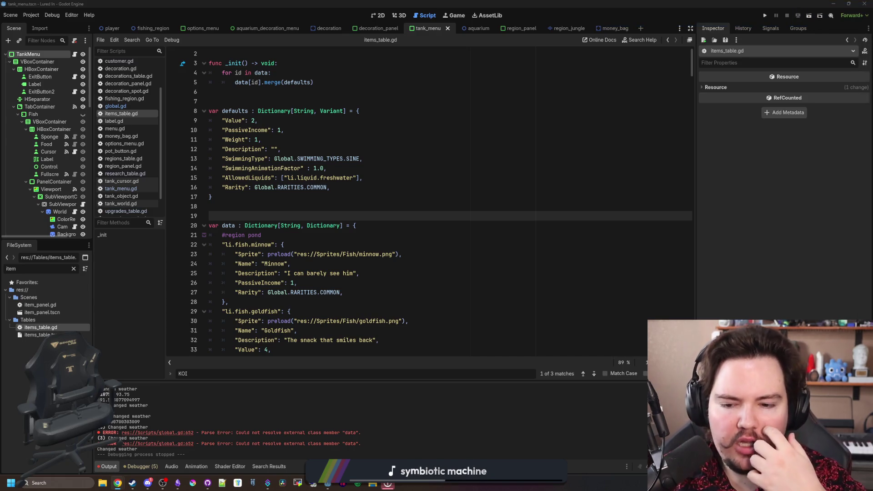
left_click(278, 207)
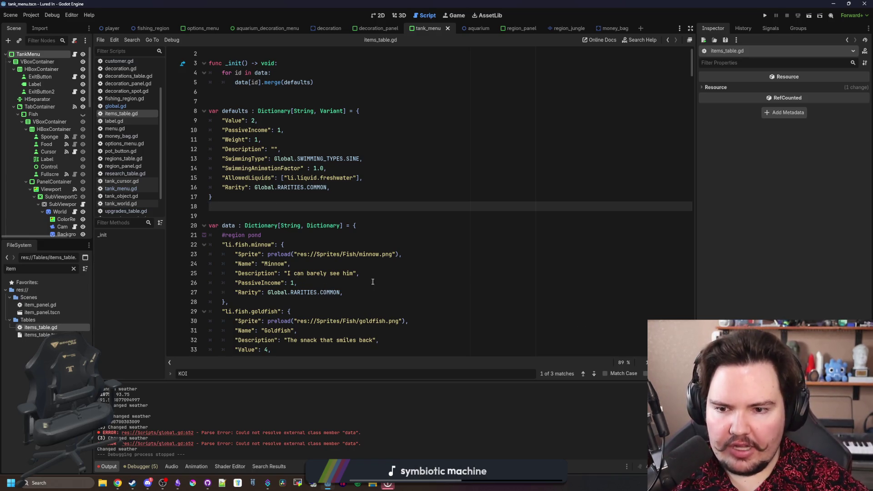
left_click(245, 216)
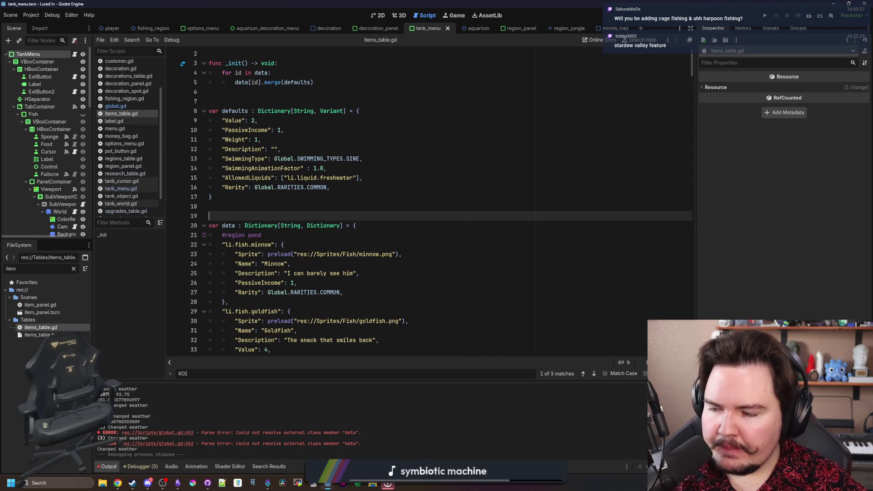
left_click(282, 207)
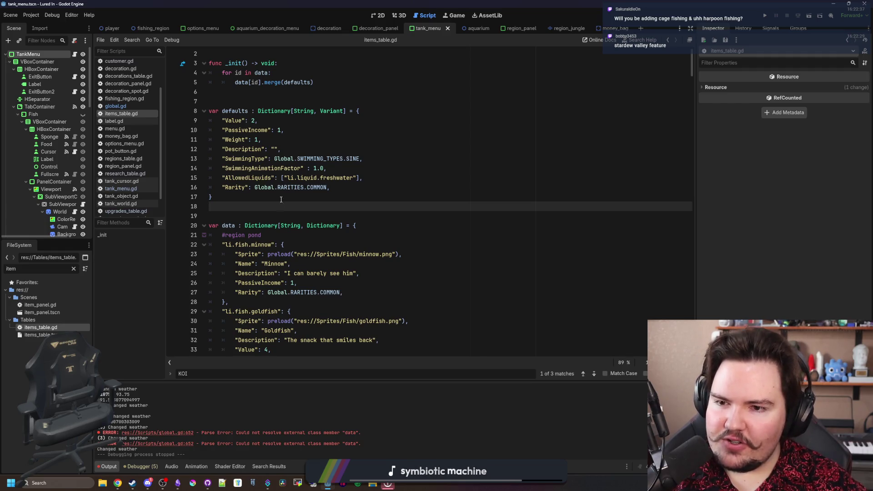
left_click(280, 196)
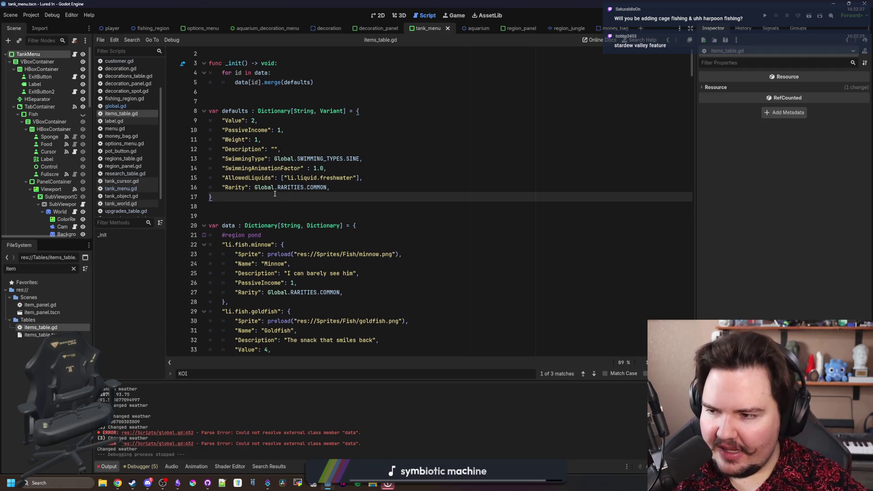
left_click(255, 223)
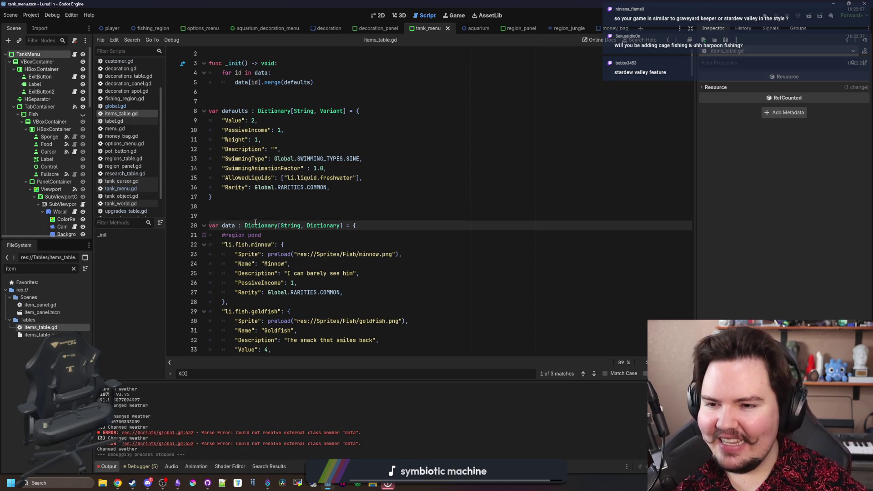
left_click(272, 196)
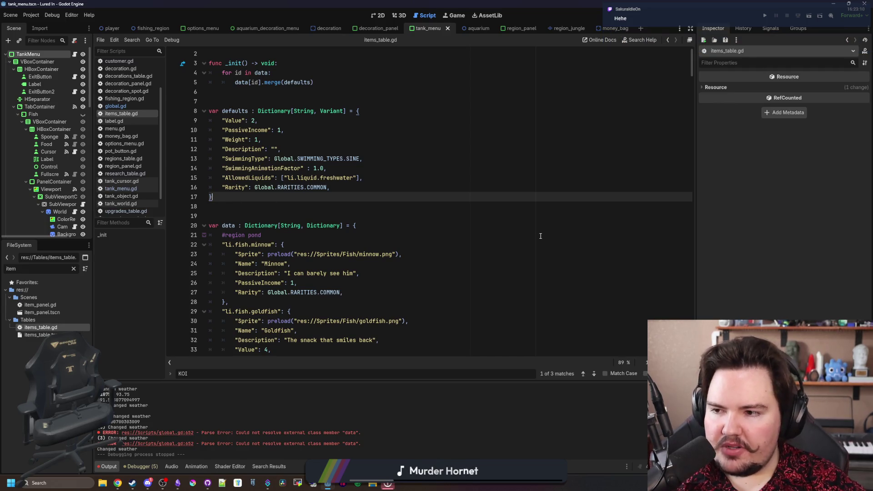
Check the Description default, then save the scene and run the Lured In project with F5
left_click(539, 149)
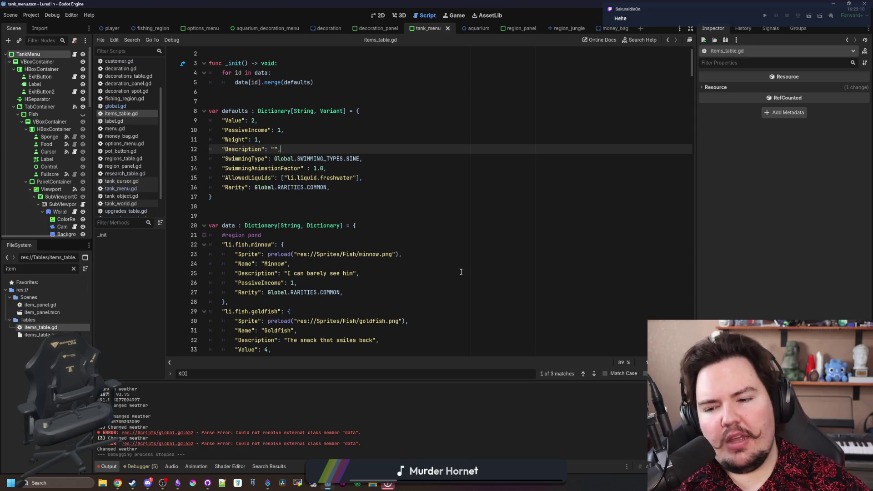
left_click(509, 159)
left_click(522, 111)
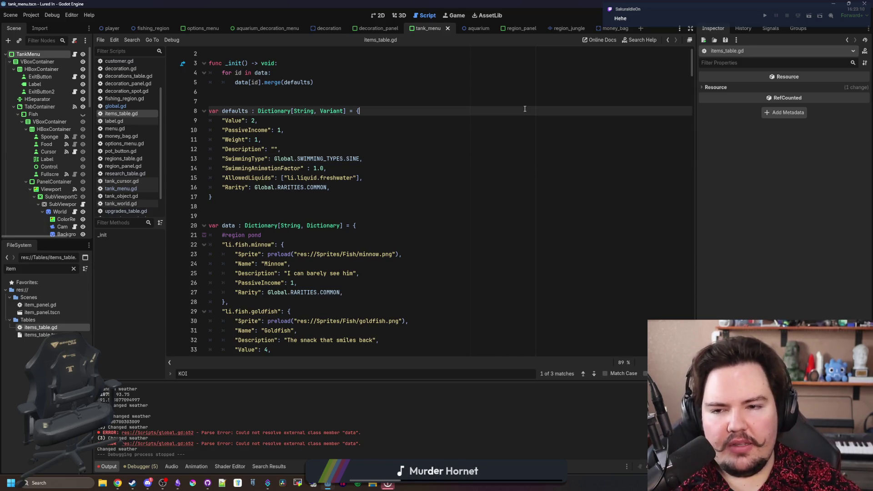
left_click(439, 150)
left_click(319, 109)
left_click(318, 101)
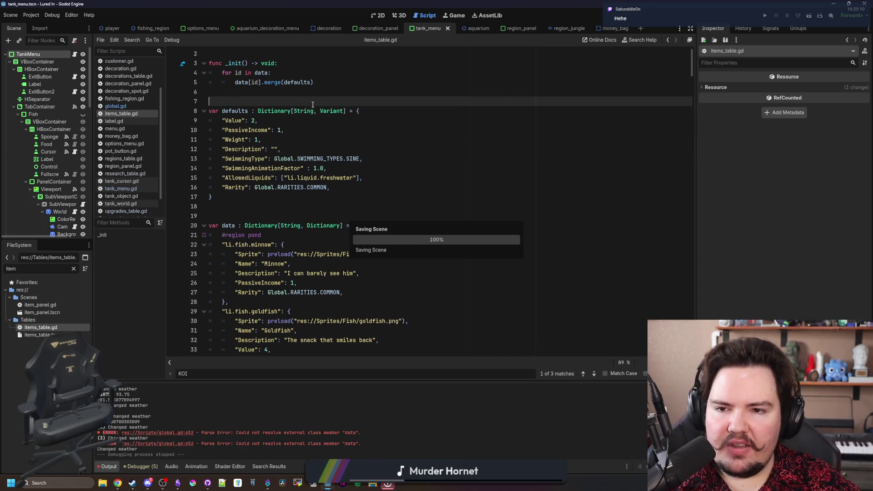
key("F5")
Search 'stardew valley' in a new tab and open its Steam store page maximized
left_click(118, 482)
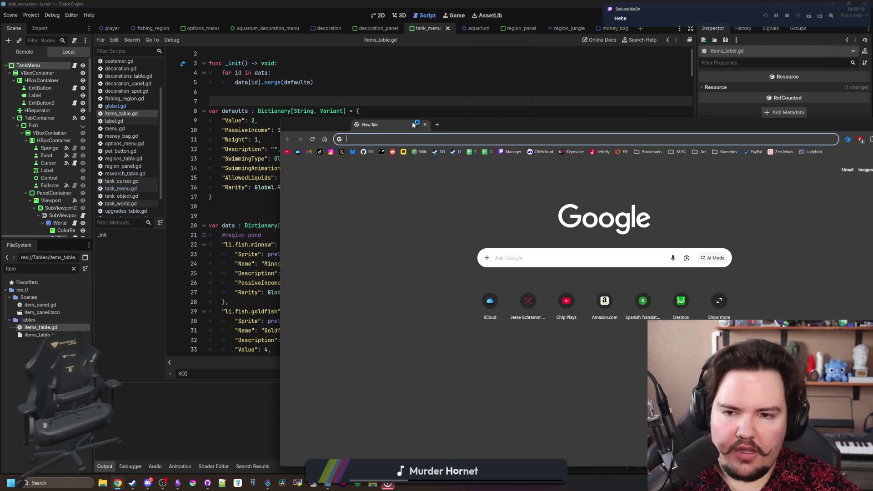
type("stardew valley")
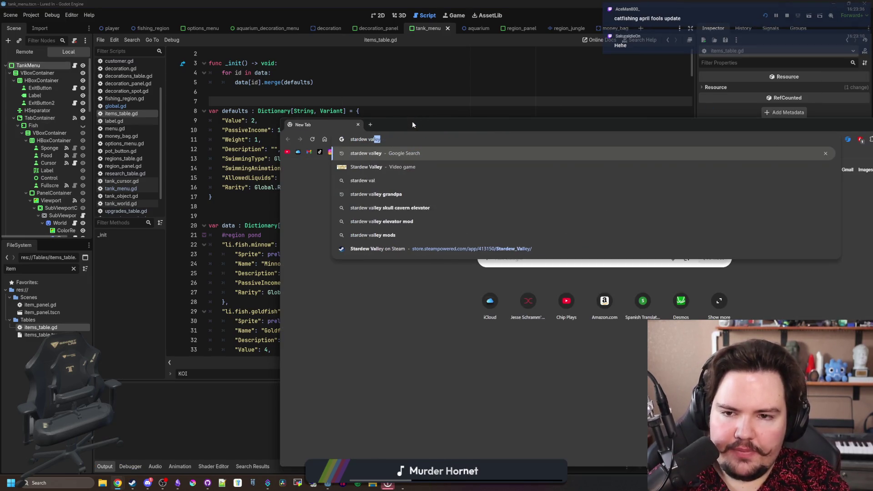
key("Return")
scroll(439, 277, "down", 6)
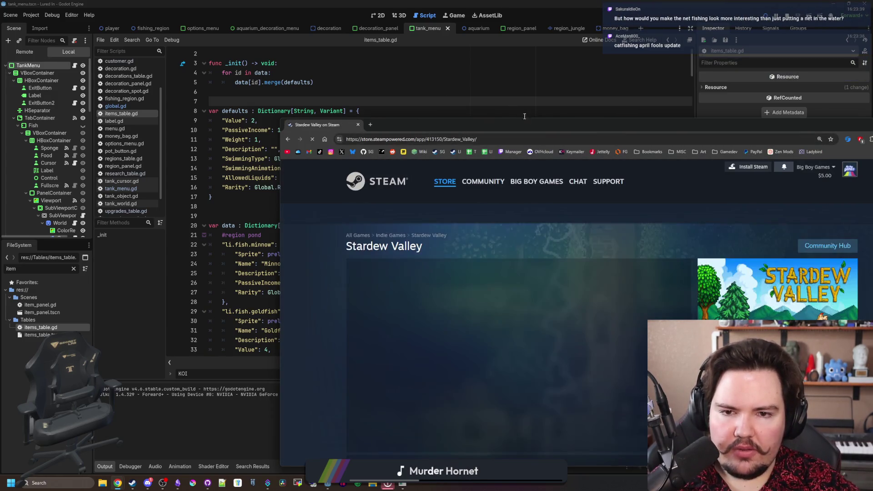
double_click(486, 121)
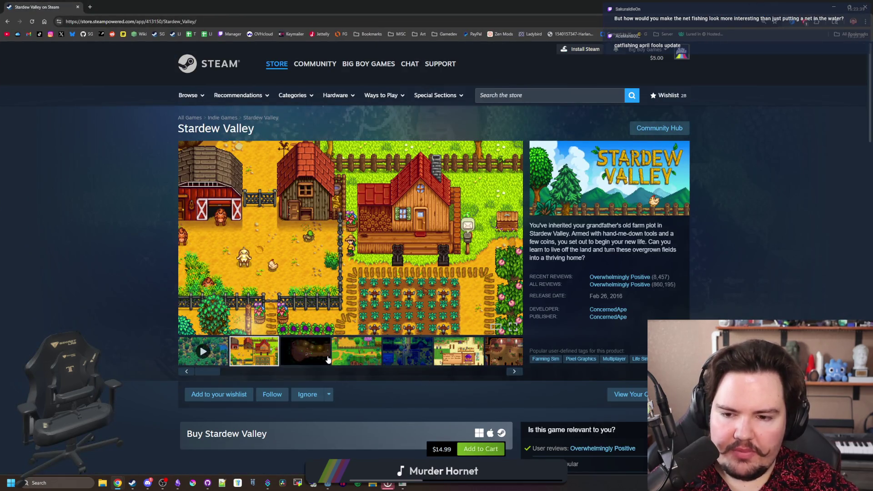
Open a gameplay screenshot in the enlarged viewer and step through the next ten images
left_click(327, 360)
left_click(357, 351)
left_click(500, 263)
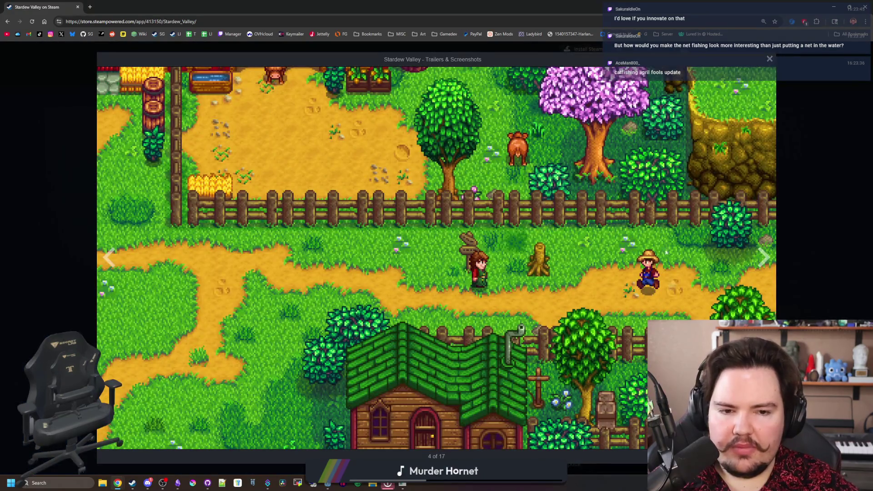
left_click(758, 257)
left_click(758, 256)
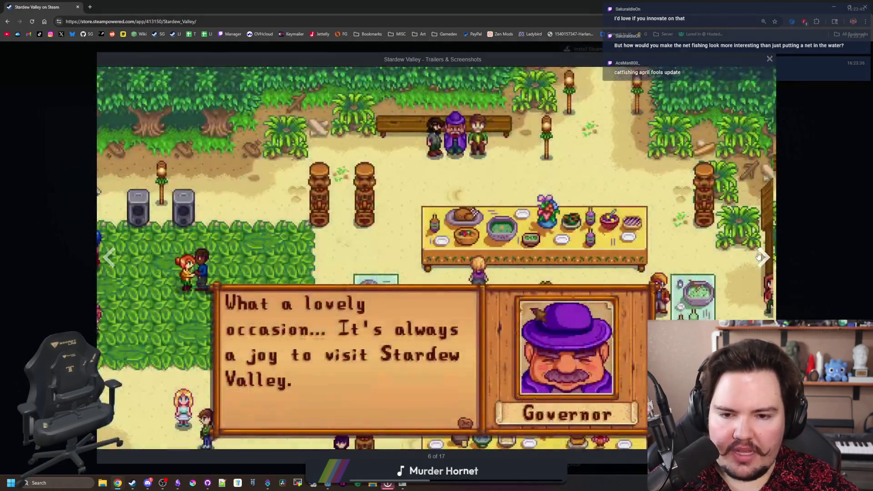
left_click(759, 257)
left_click(758, 257)
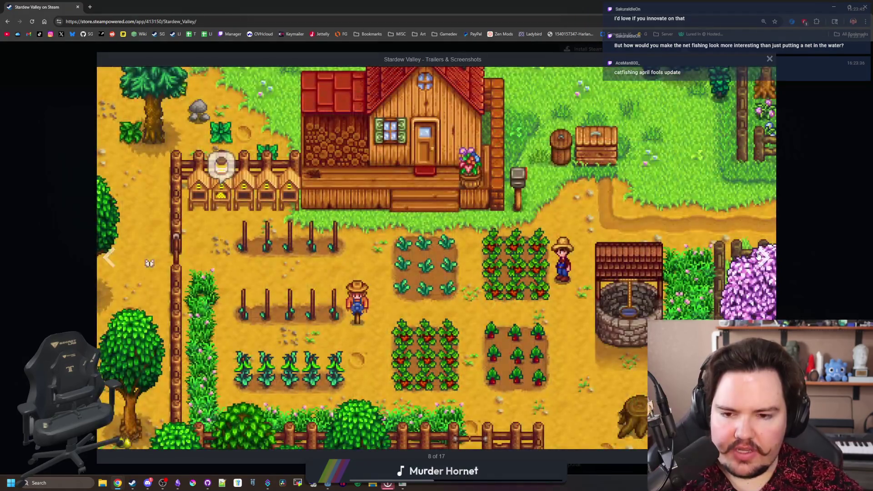
left_click(759, 256)
left_click(758, 257)
left_click(758, 256)
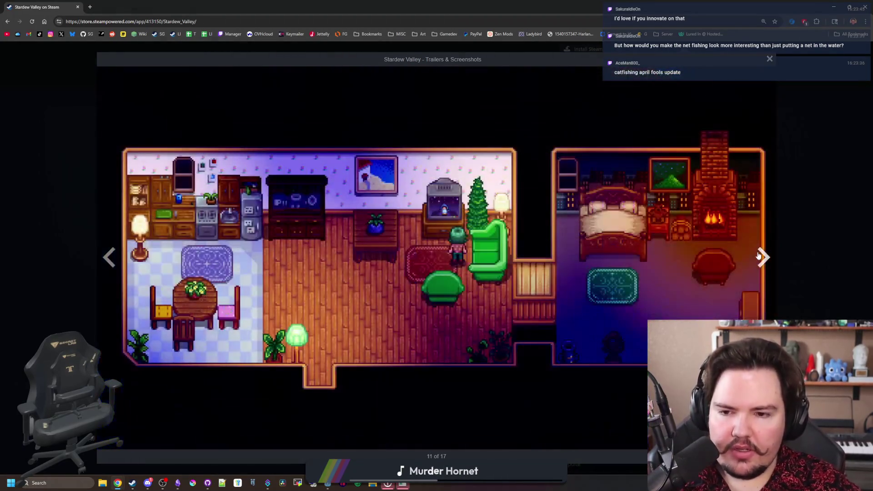
left_click(758, 257)
left_click(758, 257)
left_click(758, 256)
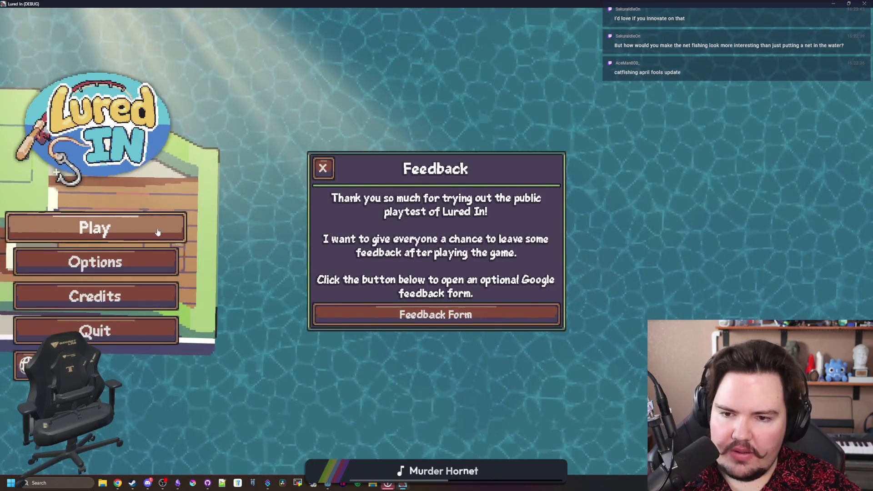
Start the game, dismiss Welcome Back, and open then close the character customization panel
left_click(141, 227)
left_click(508, 296)
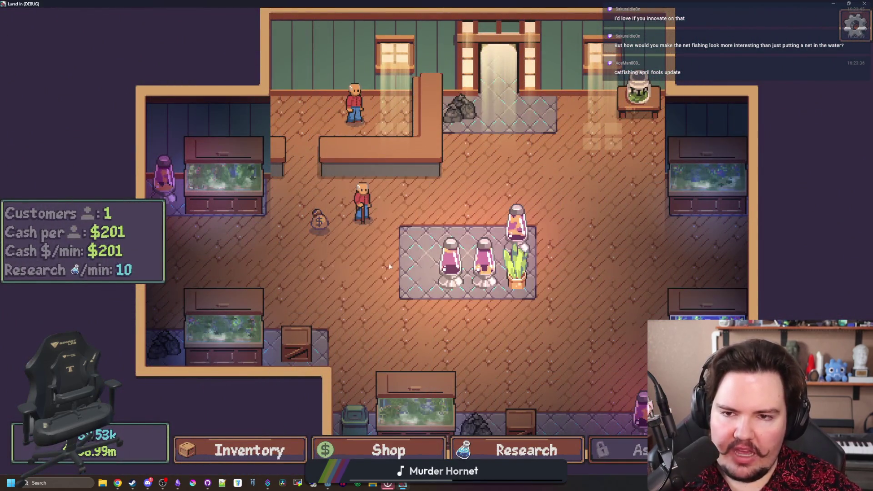
scroll(530, 179, "down", 5)
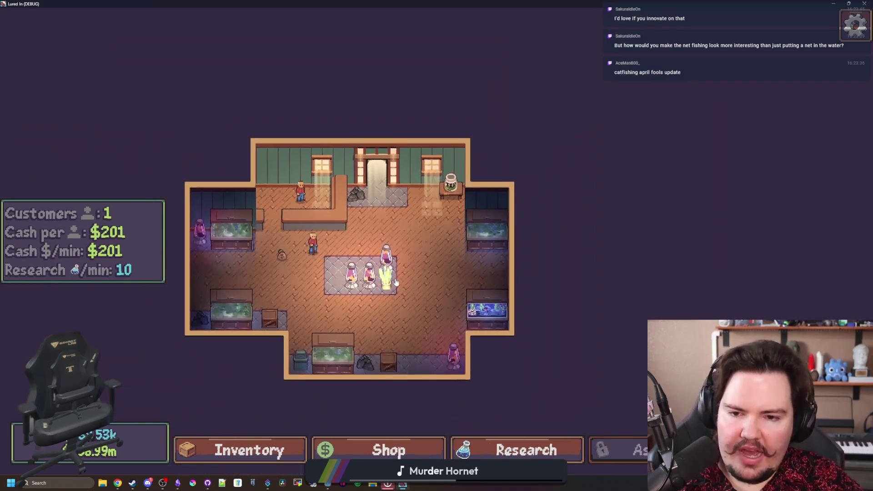
key("c")
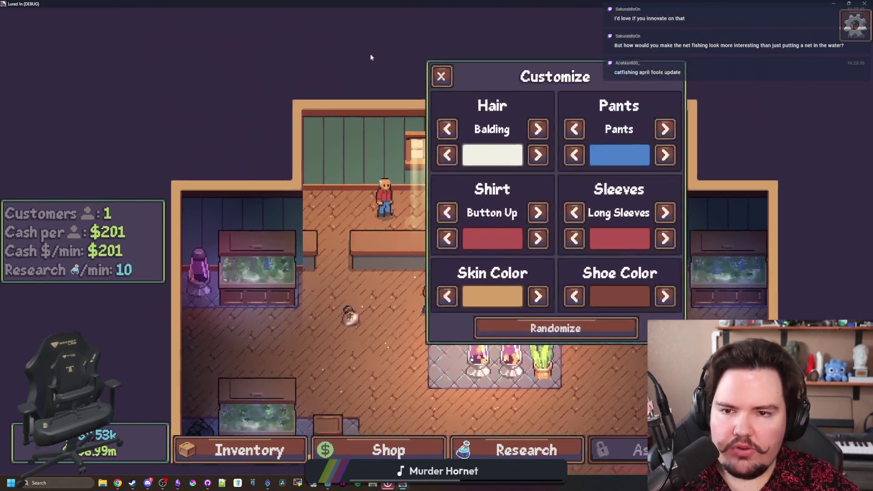
key("Escape")
Check the saltwater tank details, visit the Pond and return, then go back to Chrome
scroll(583, 340, "up", 5)
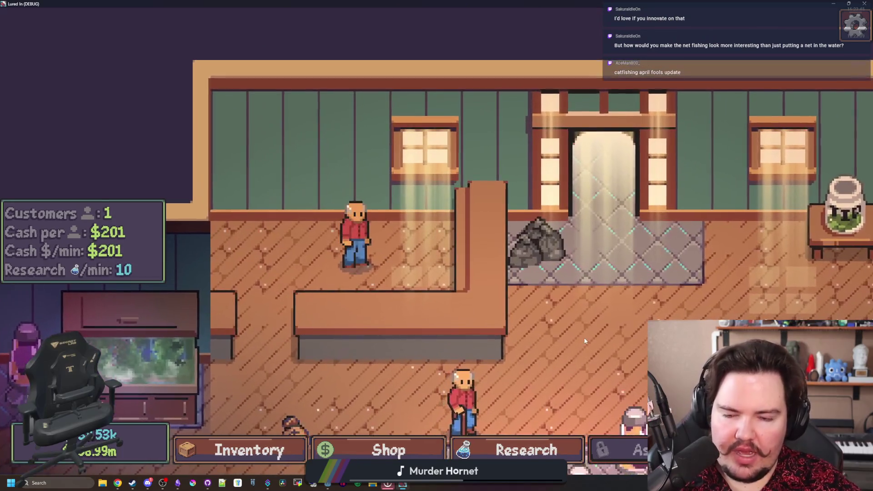
scroll(584, 340, "down", 5)
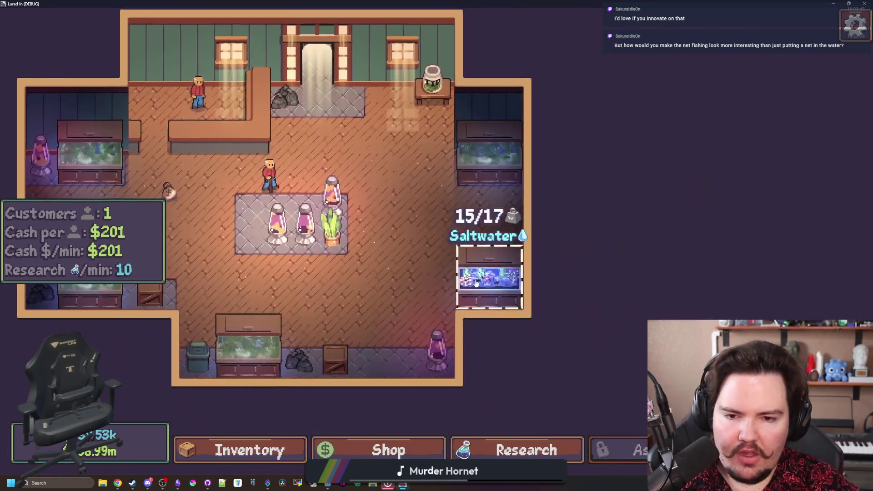
left_click(476, 284)
key("Escape")
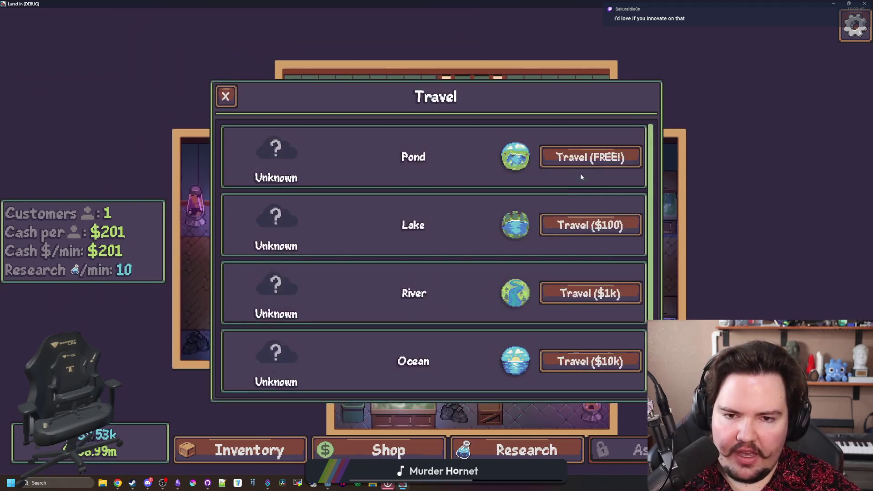
left_click(588, 156)
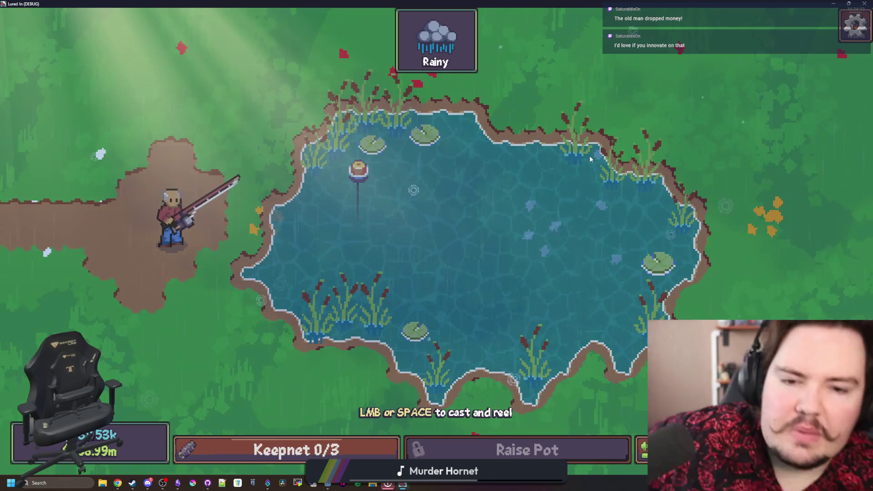
key("Escape")
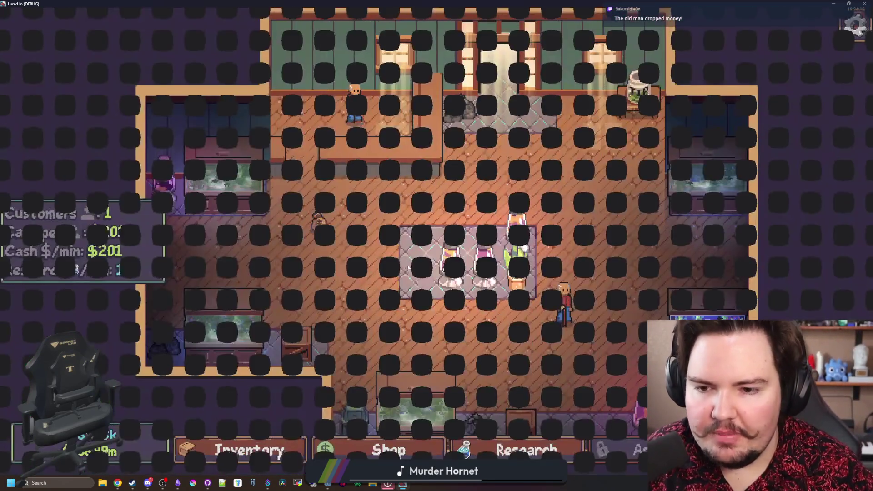
key("alt+Tab")
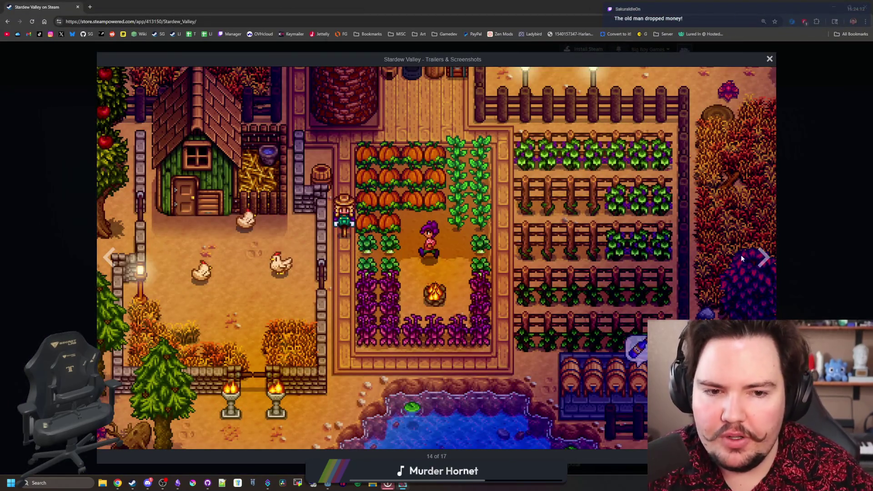
Cycle through all 17 Stardew Valley screenshots from image 15, wrapping back to the earlier ones
left_click(759, 263)
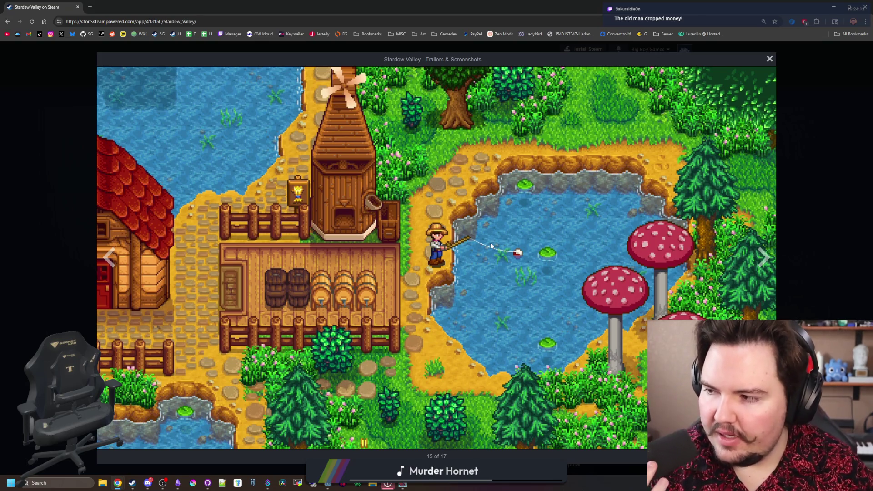
left_click(771, 257)
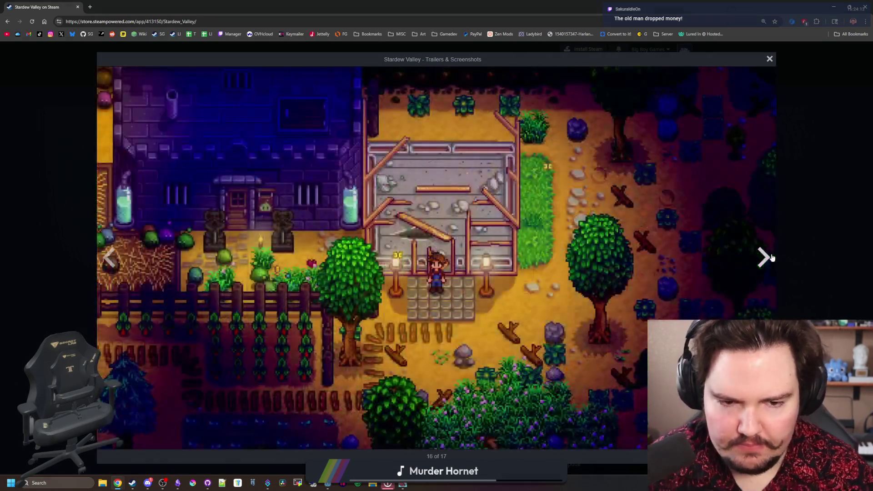
left_click(771, 257)
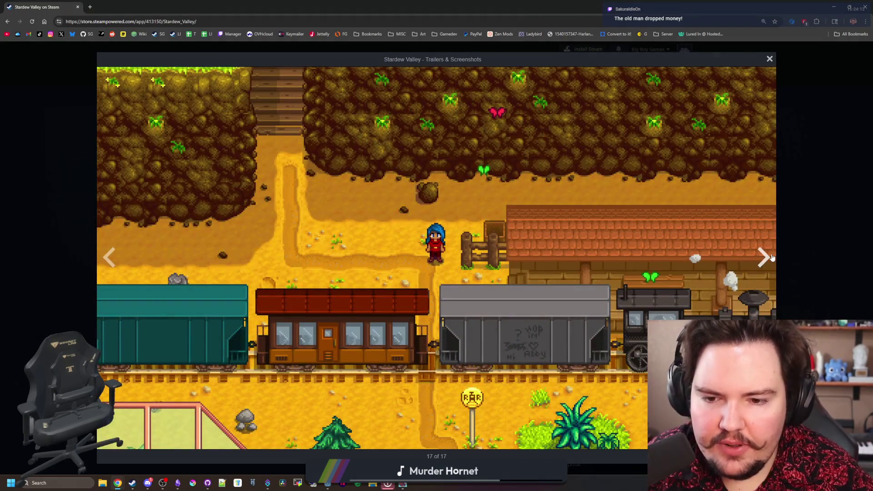
left_click(772, 258)
left_click(772, 258)
left_click(771, 257)
left_click(771, 257)
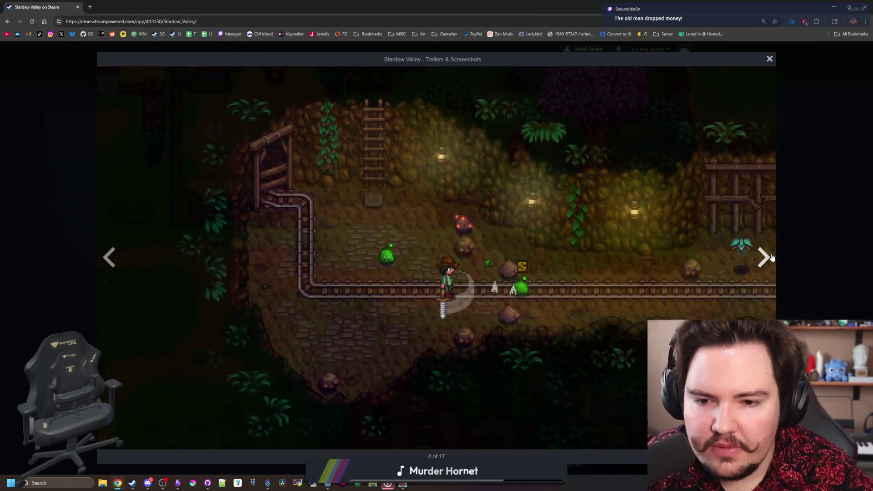
left_click(772, 257)
left_click(771, 257)
left_click(771, 257)
left_click(772, 257)
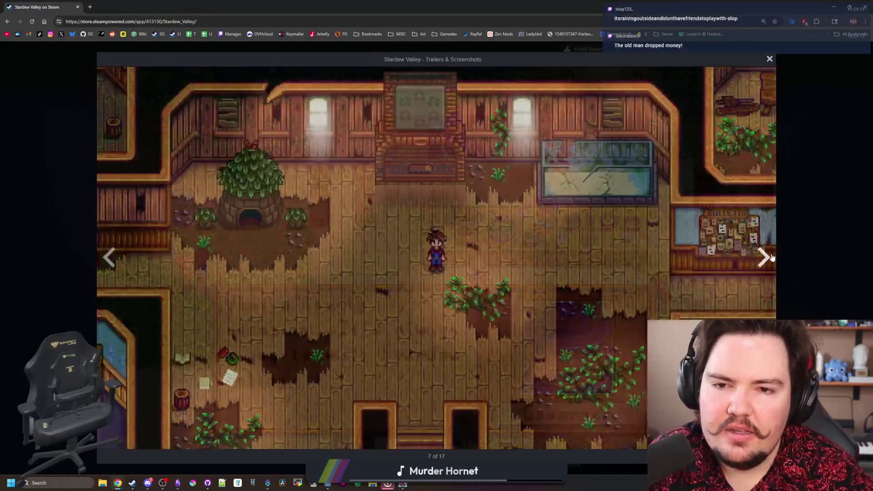
left_click(771, 257)
left_click(771, 257)
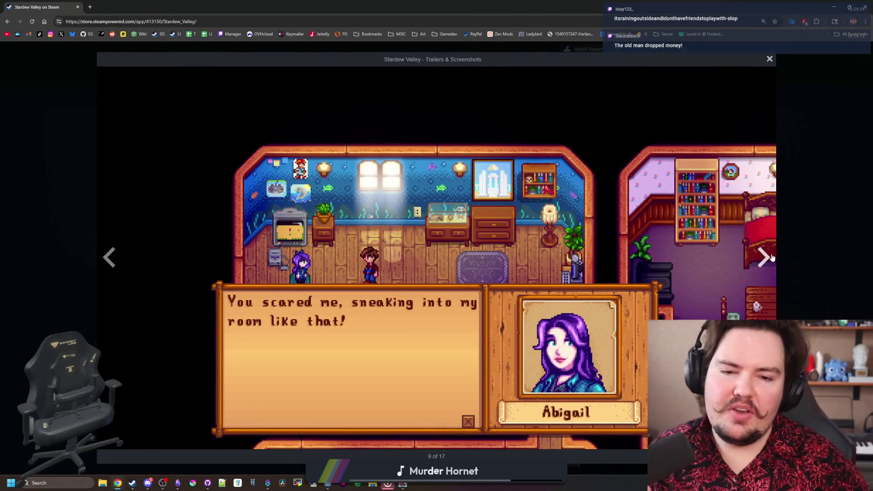
left_click(772, 257)
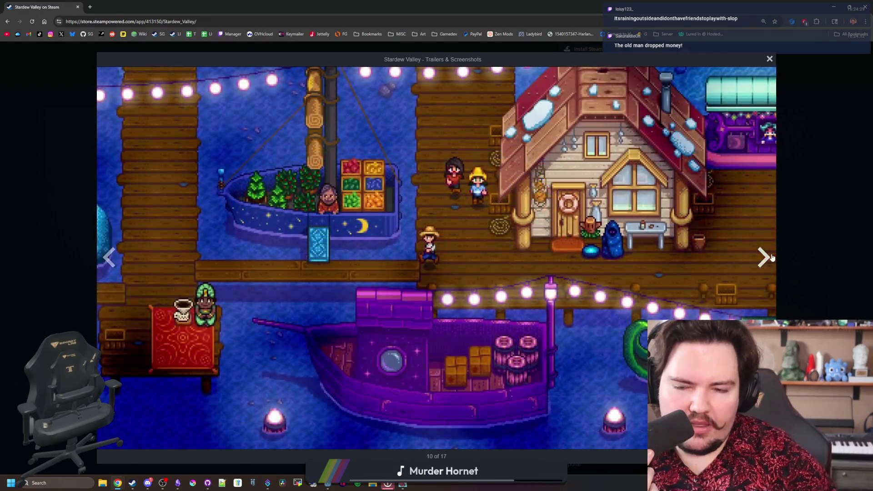
left_click(771, 257)
left_click(771, 257)
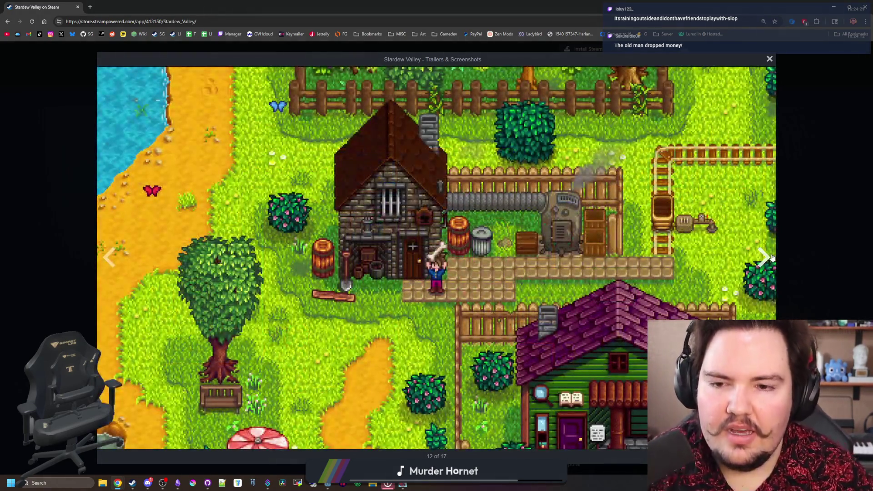
left_click(771, 258)
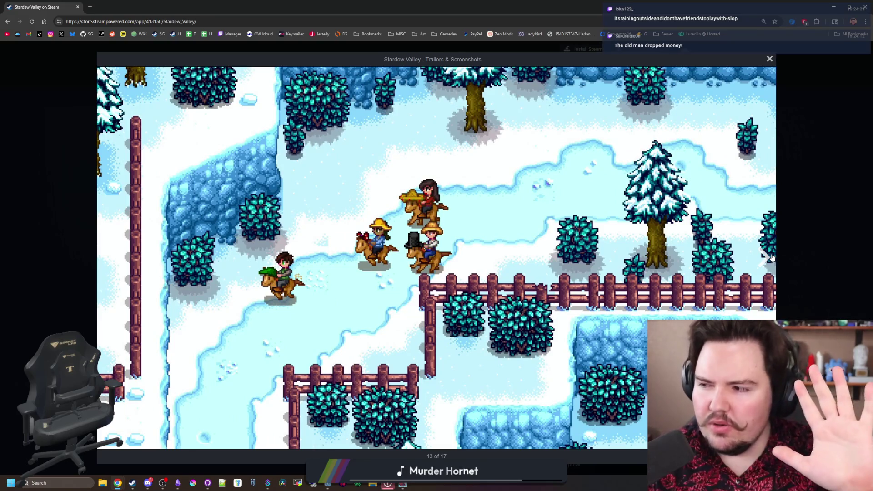
left_click(771, 257)
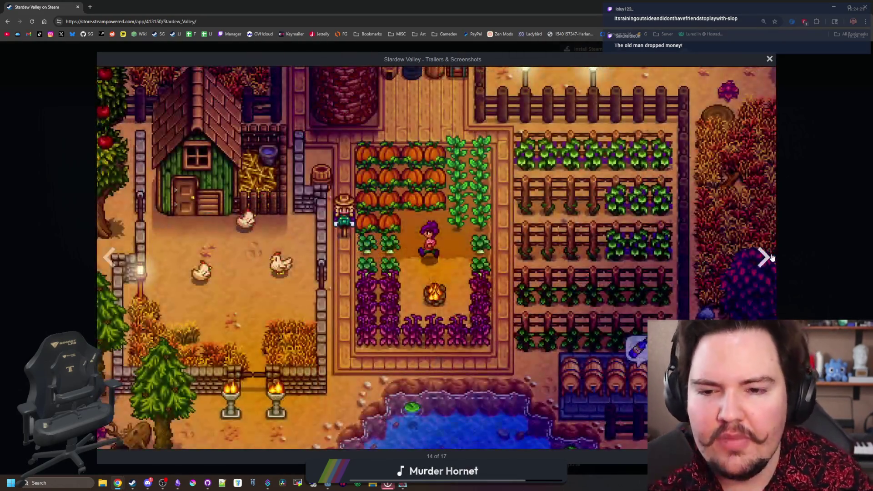
left_click(771, 257)
left_click(771, 257)
left_click(771, 257)
left_click(771, 257)
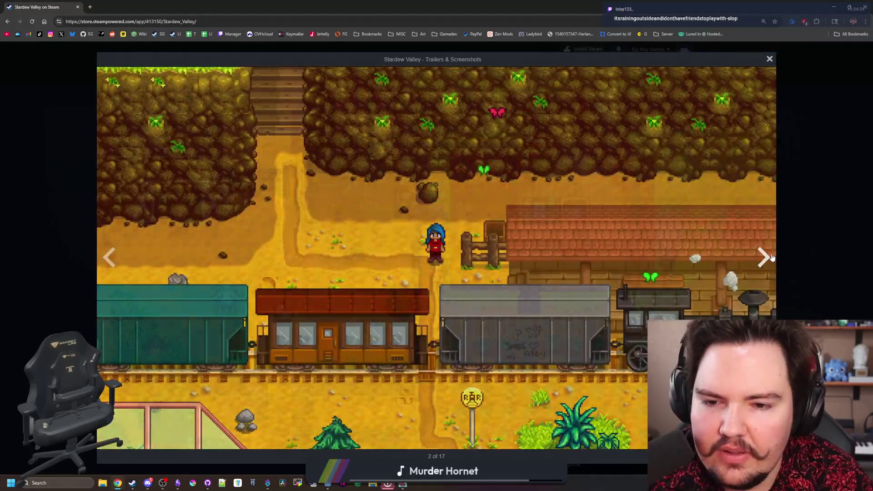
left_click(771, 257)
left_click(771, 257)
left_click(772, 257)
left_click(771, 257)
left_click(771, 257)
Advance to the farmhouse screenshot, then close the screenshot gallery
left_click(773, 256)
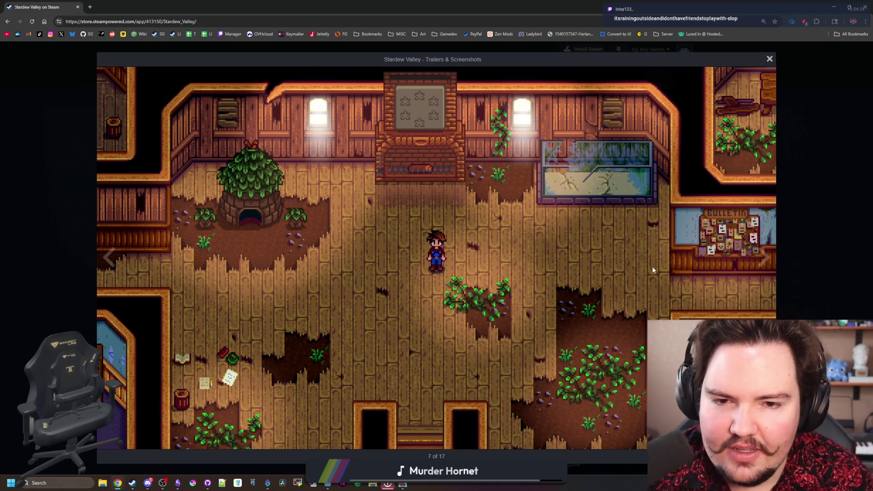
key("Right")
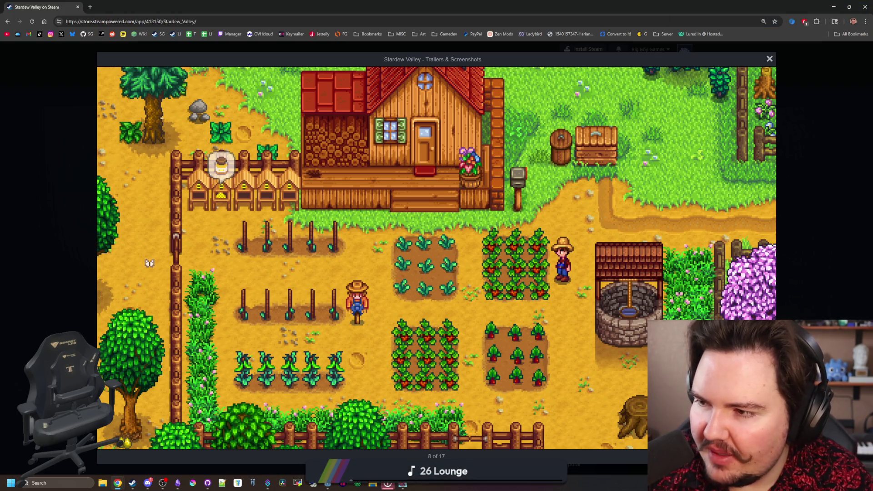
left_click(74, 212)
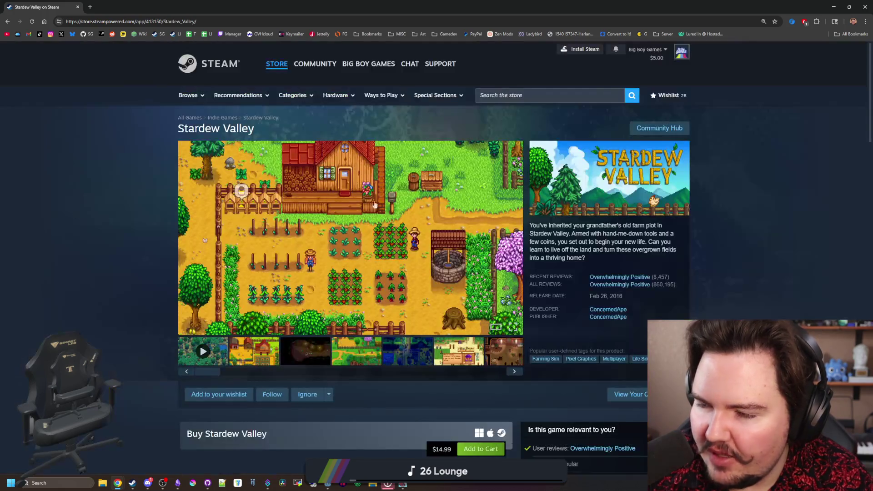
key("alt+Tab")
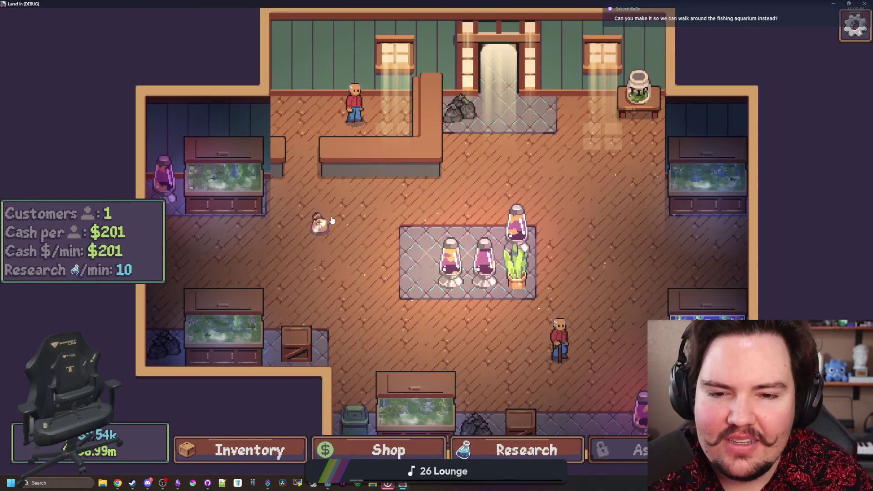
Collect the customer's dropped money bag and travel to the Pond for free
left_click(331, 217)
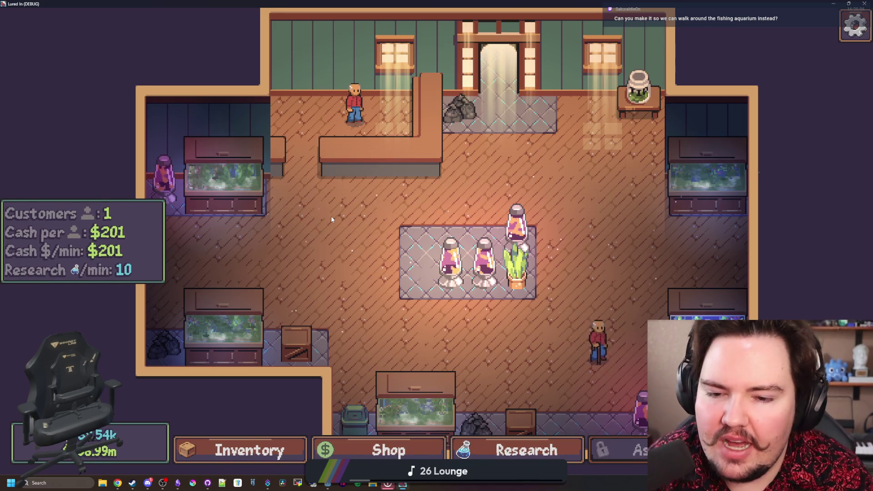
scroll(417, 205, "down", 3)
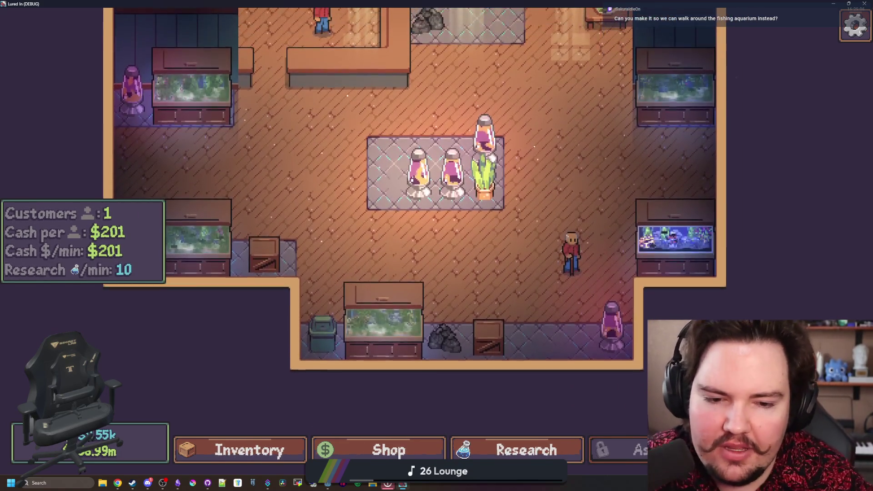
key("t")
left_click(566, 160)
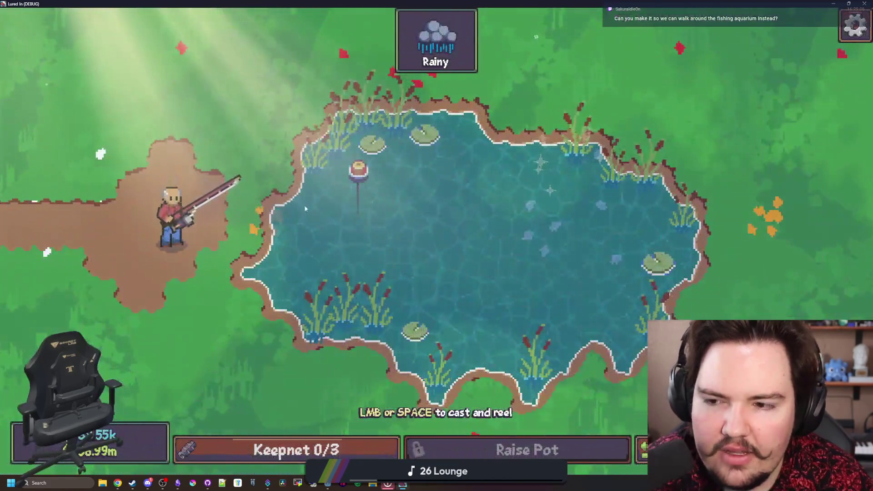
Cast and reel the fishing line into the pond several times
left_click(413, 199)
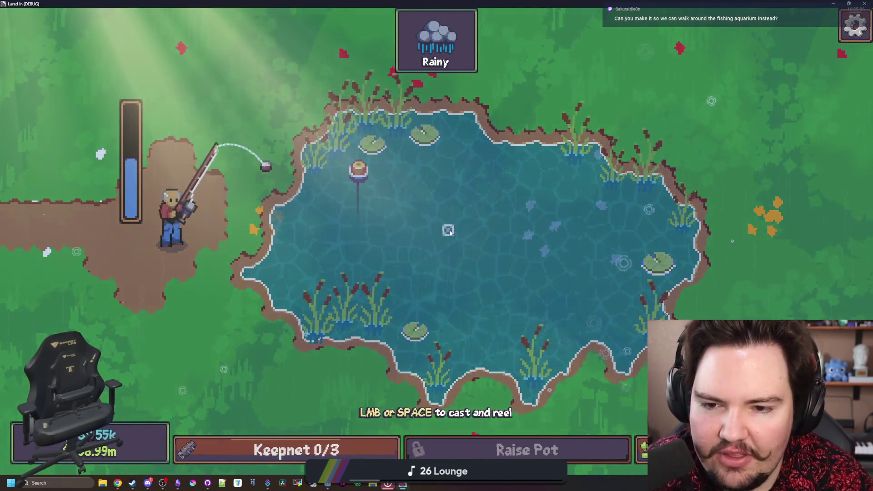
left_click(504, 191)
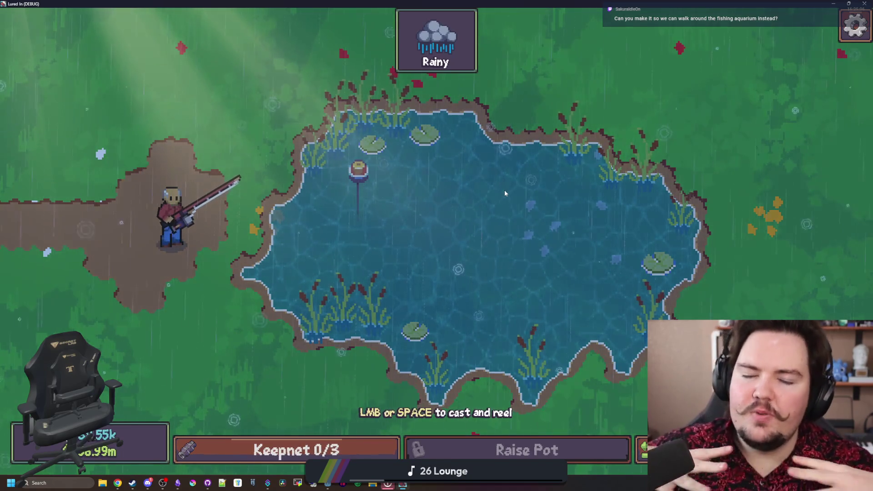
left_click(449, 220)
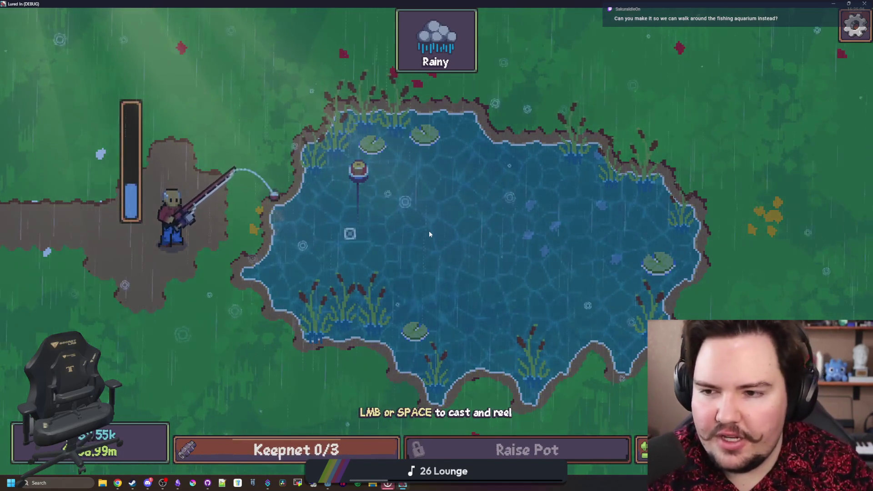
left_click(429, 230)
left_click(479, 211)
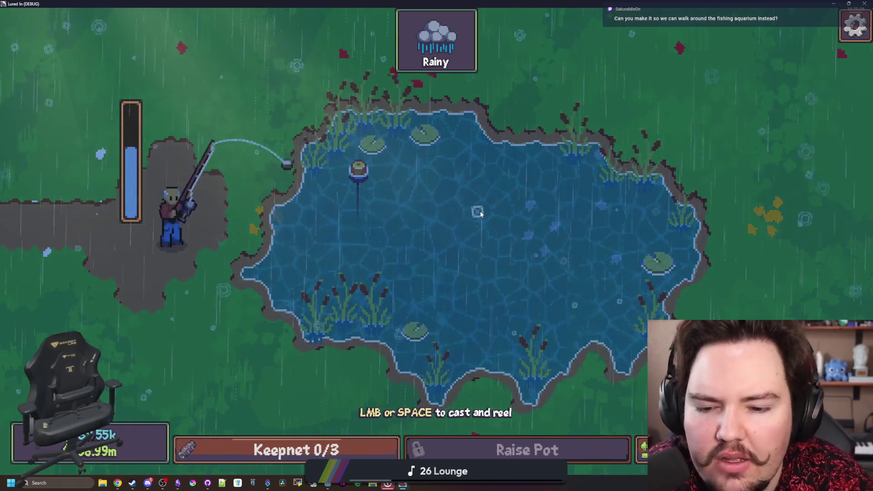
left_click(501, 268)
left_click(498, 252)
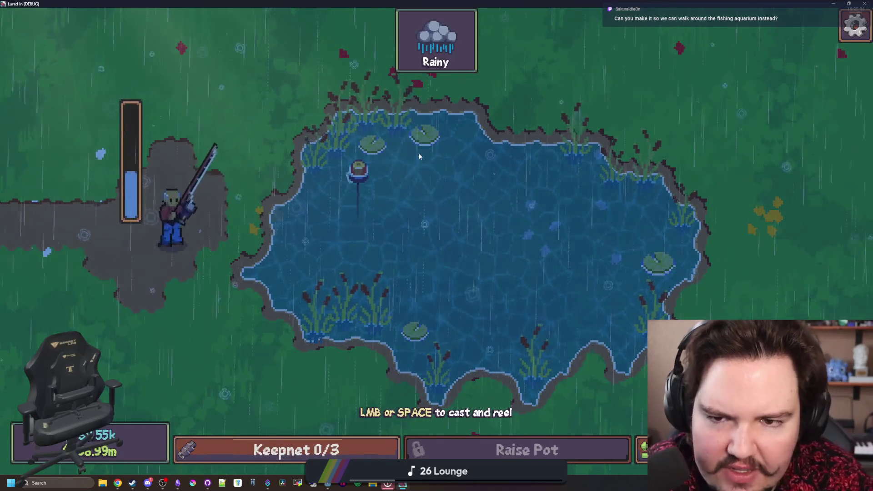
left_click(515, 236)
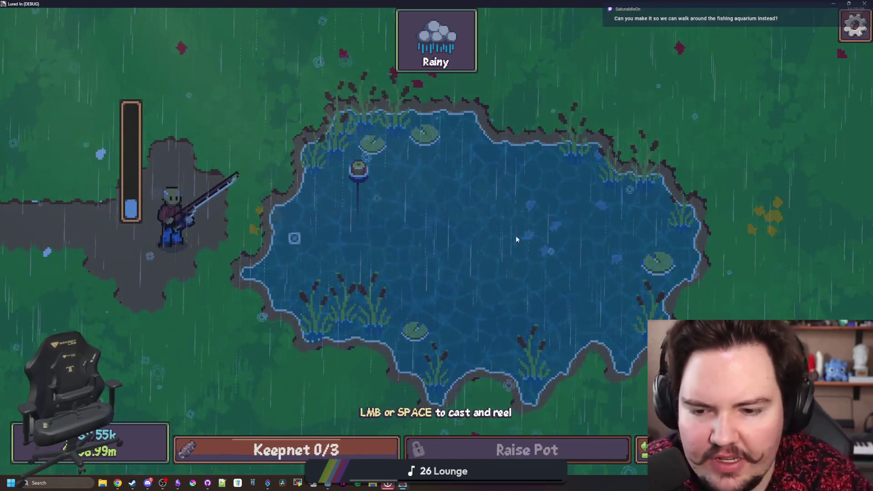
left_click(506, 259)
left_click(507, 259)
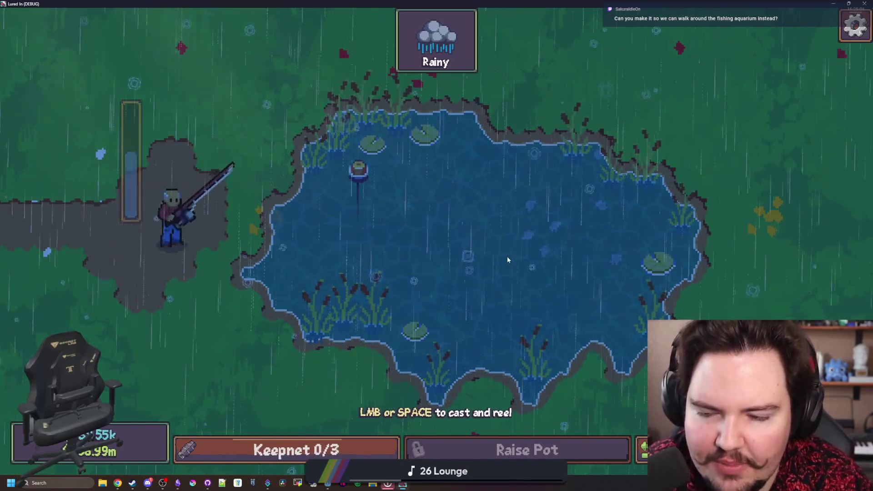
left_click(507, 230)
left_click(517, 235)
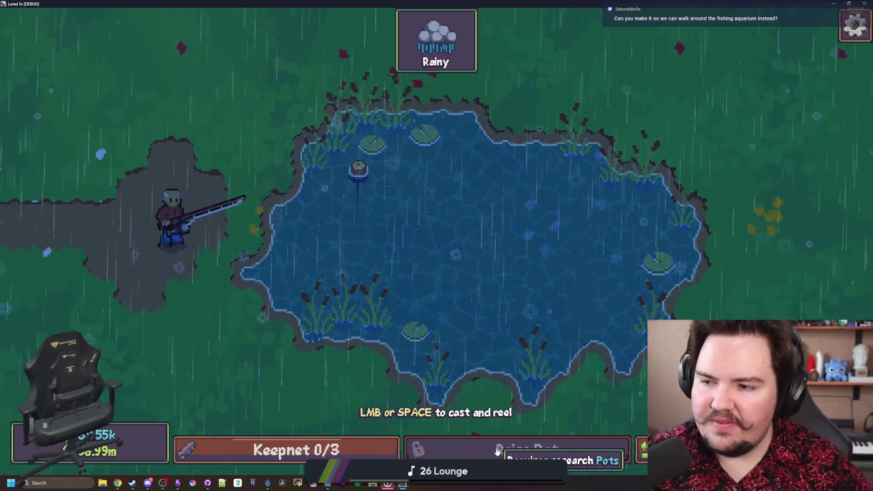
left_click(465, 234)
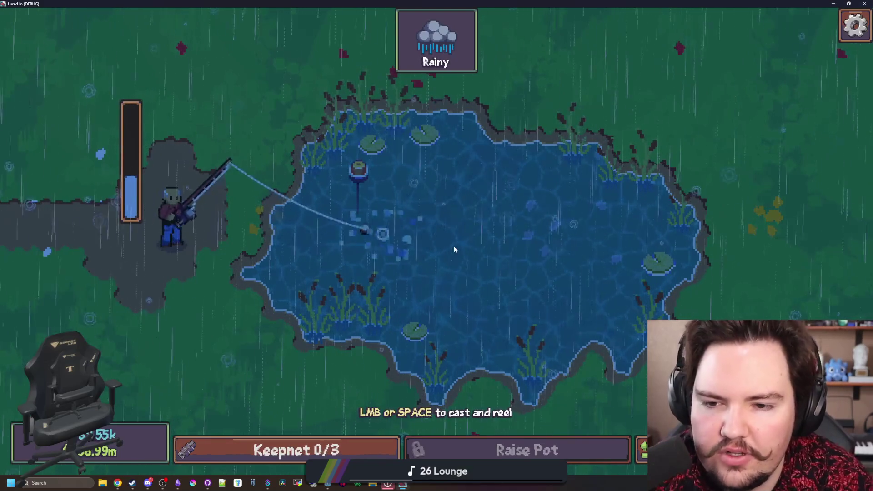
left_click(454, 247)
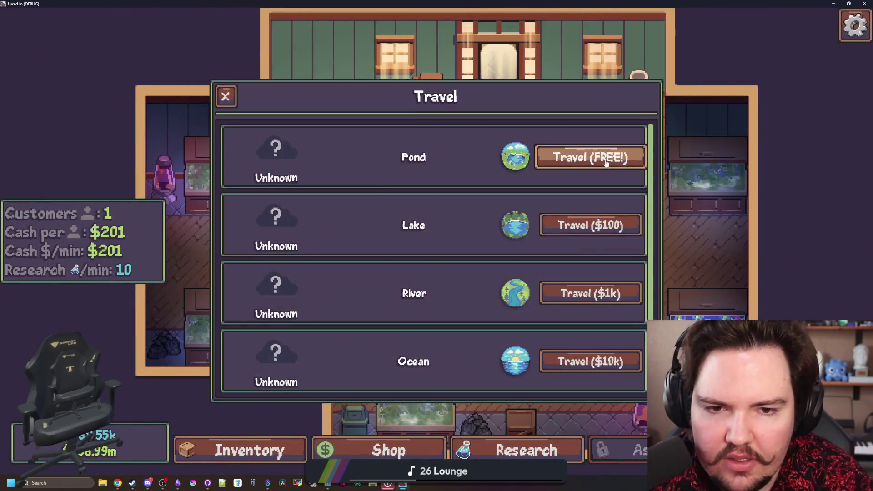
Close the travel list and pan the shop view right and down
left_click(226, 96)
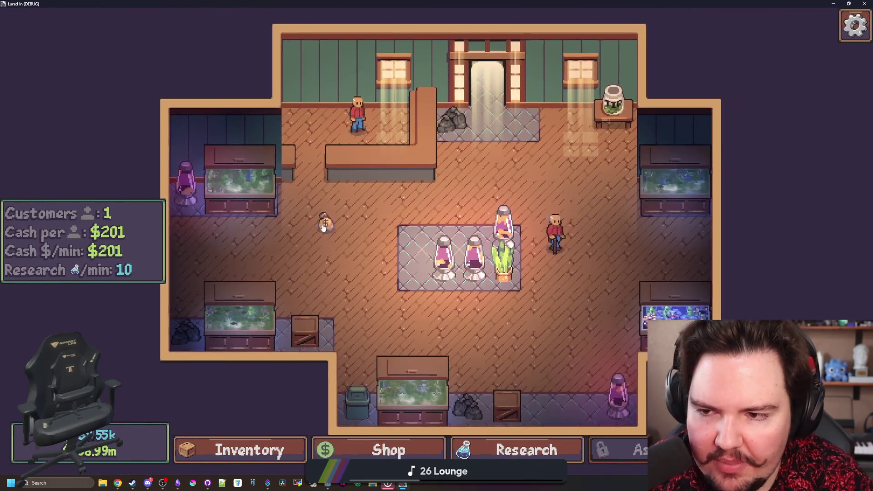
scroll(328, 242, "up", 5)
key("d")
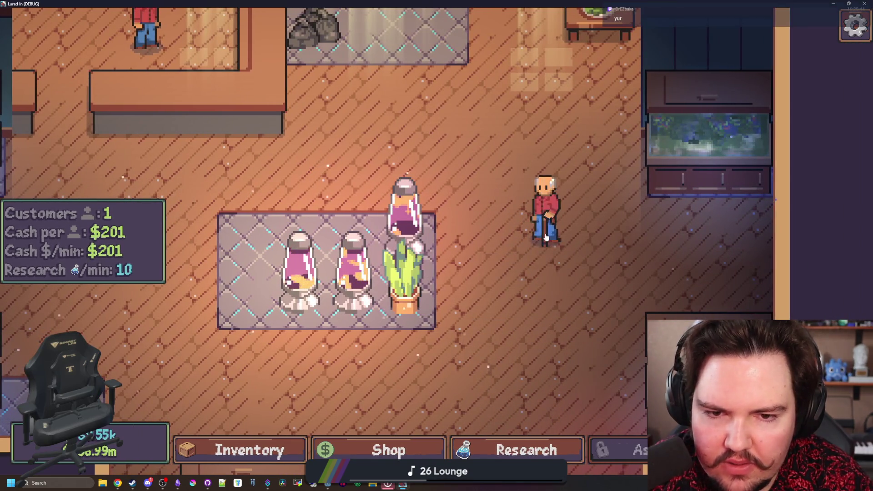
key("s")
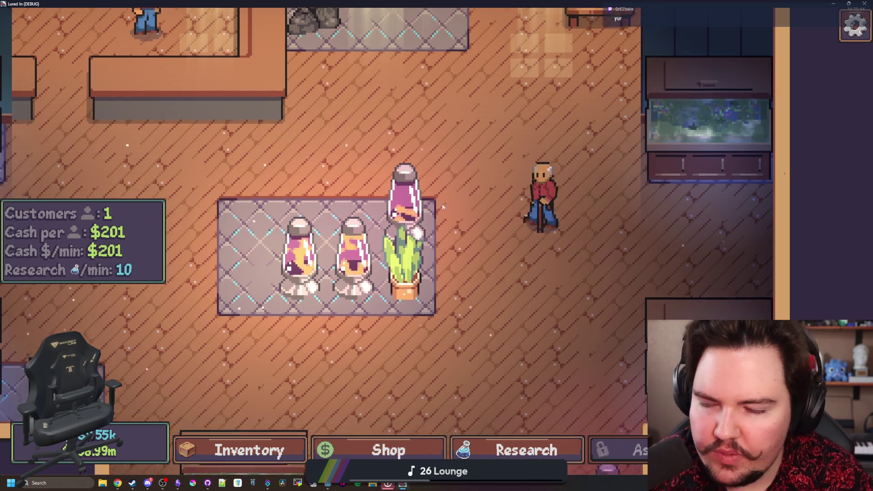
scroll(393, 217, "down", 2)
scroll(393, 217, "down", 2)
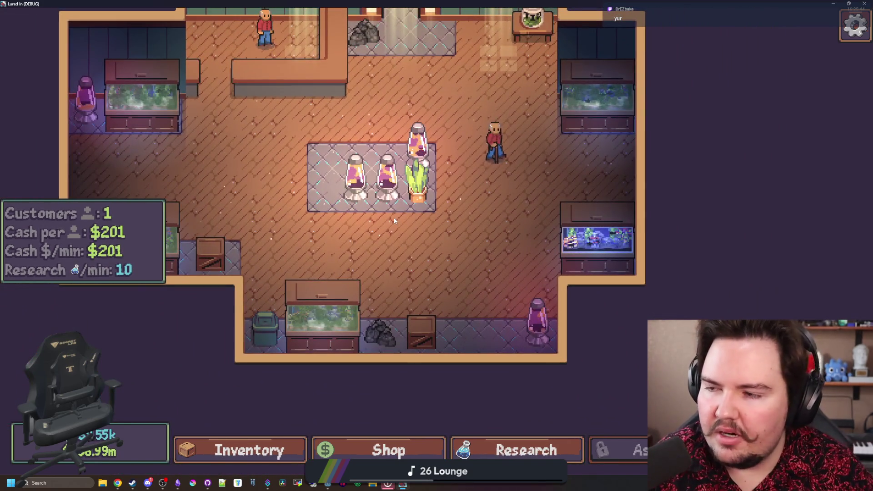
scroll(477, 214, "up", 2)
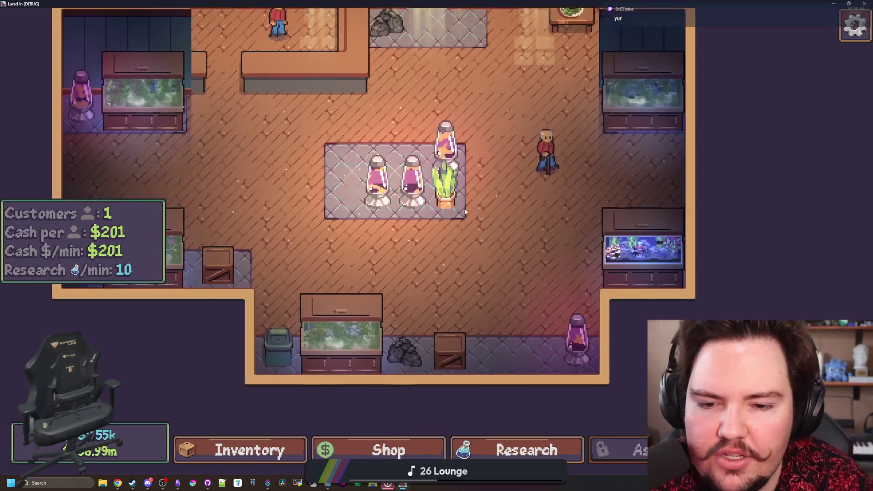
scroll(464, 212, "down", 2)
Minimize the game window, return to the Godot script editor and save with Ctrl+S
key("super+Down")
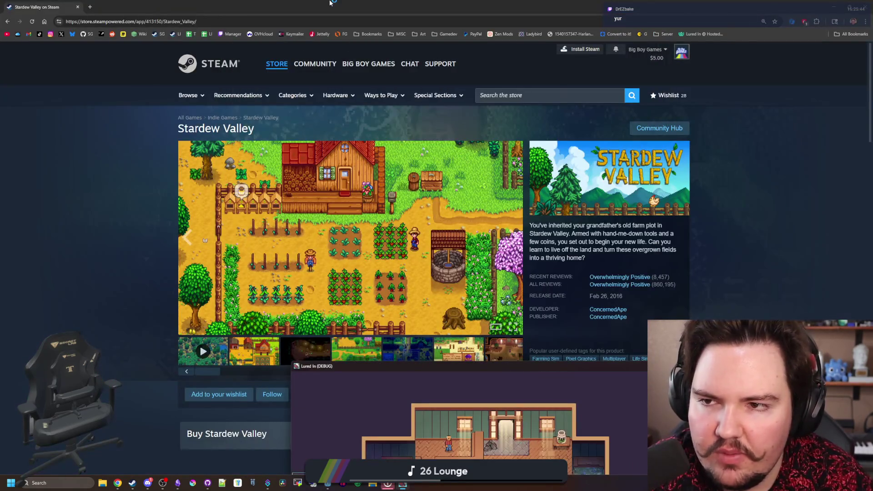
key("alt+Tab")
left_click(275, 205)
key("ctrl+s")
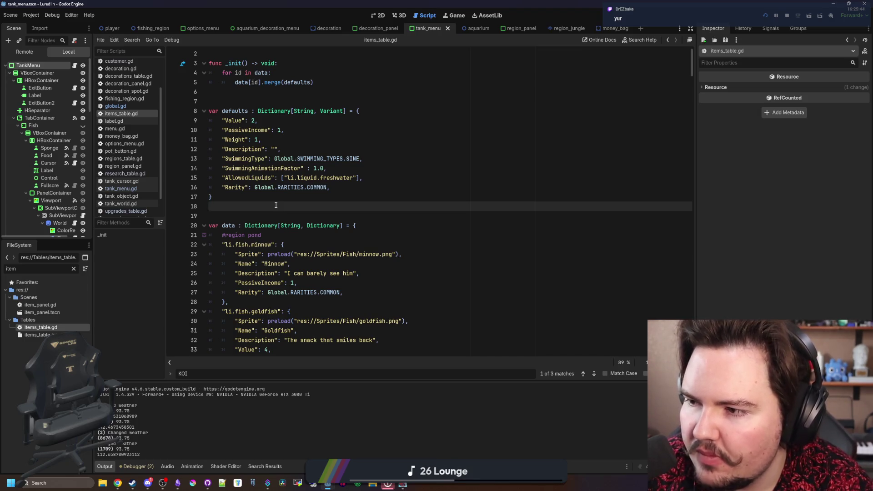
Restore and maximize the game, then unlock the Marketing and Donations research
left_click(387, 486)
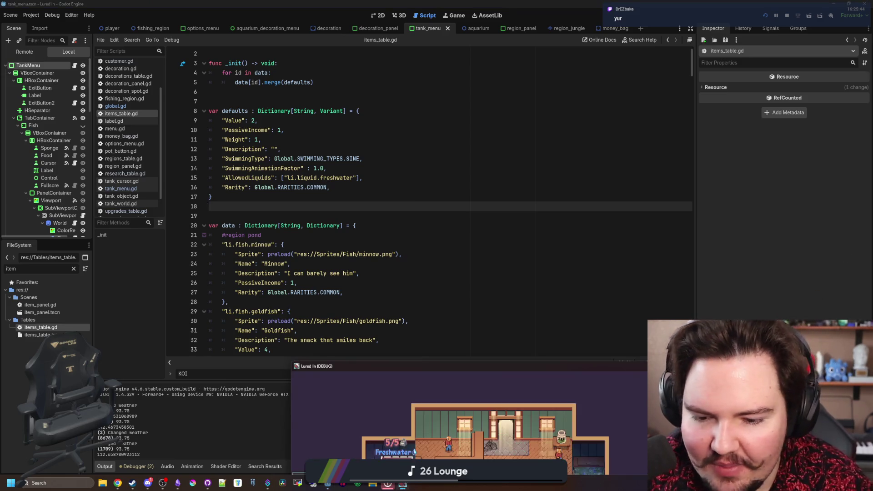
left_click_drag(467, 366, 436, 0)
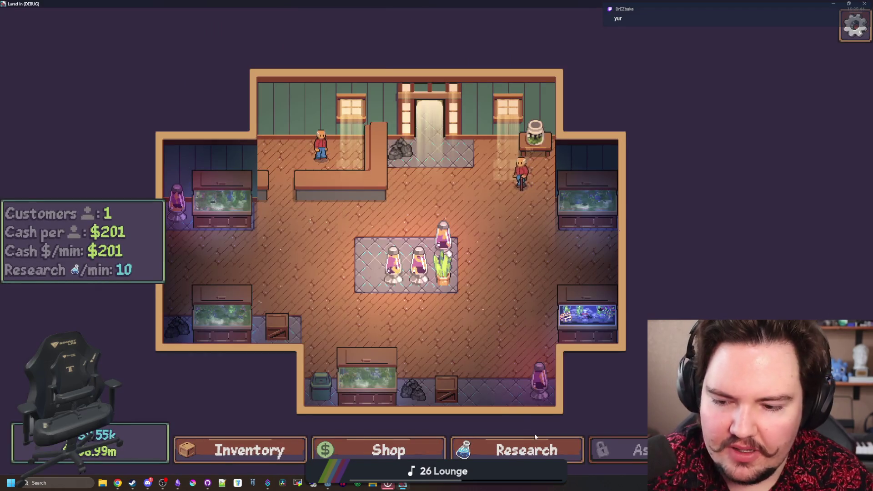
left_click(526, 450)
left_click(447, 227)
left_click(739, 281)
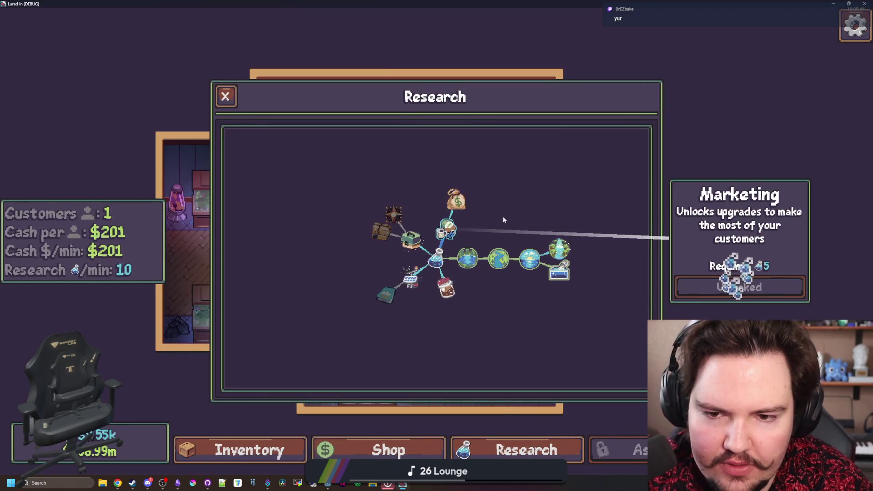
left_click(456, 200)
left_click(741, 281)
key("Escape")
Check the Puppies upgrade under Shop > Marketing, then quit the game with F8
scroll(414, 344, "up", 5)
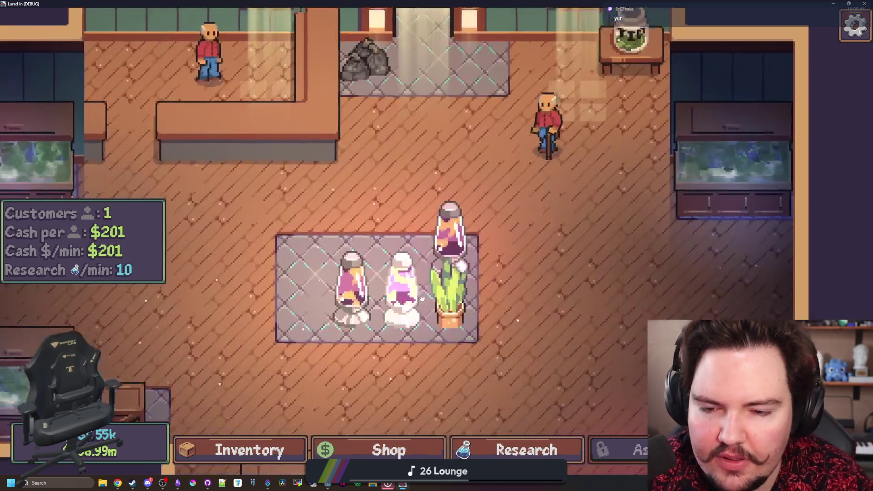
scroll(415, 344, "down", 5)
left_click(388, 450)
left_click(396, 128)
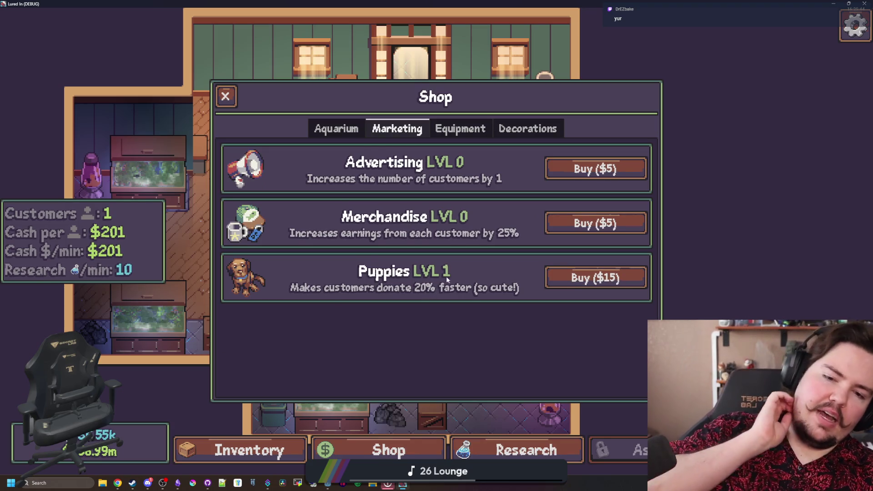
key("F8")
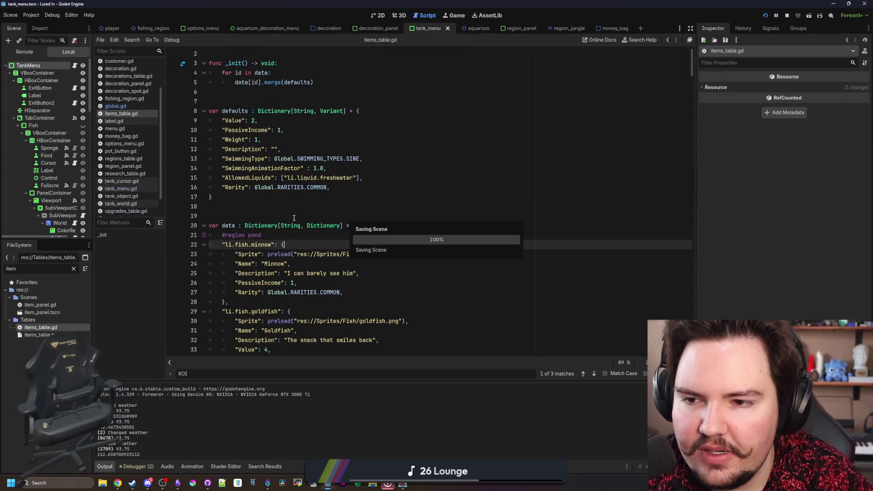
Save the project, filter the FileSystem by 'customer' and open customer.gd
left_click(292, 187)
key("ctrl+s")
left_click(73, 269)
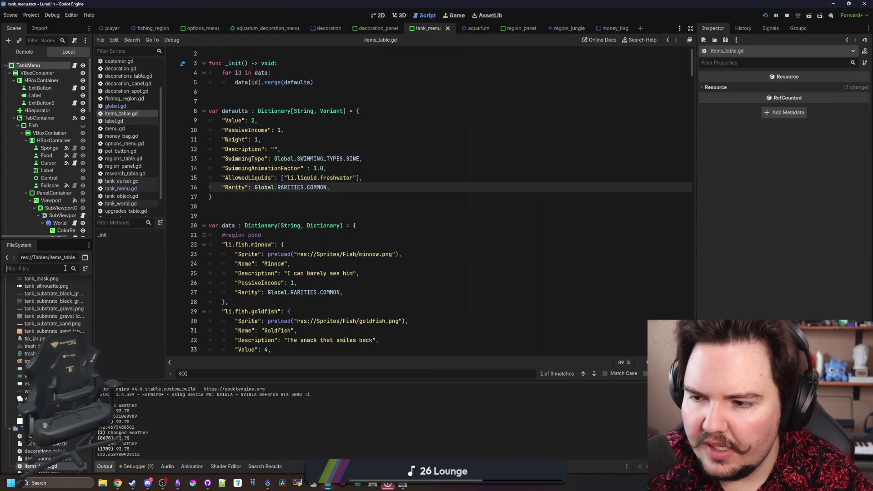
type("customer")
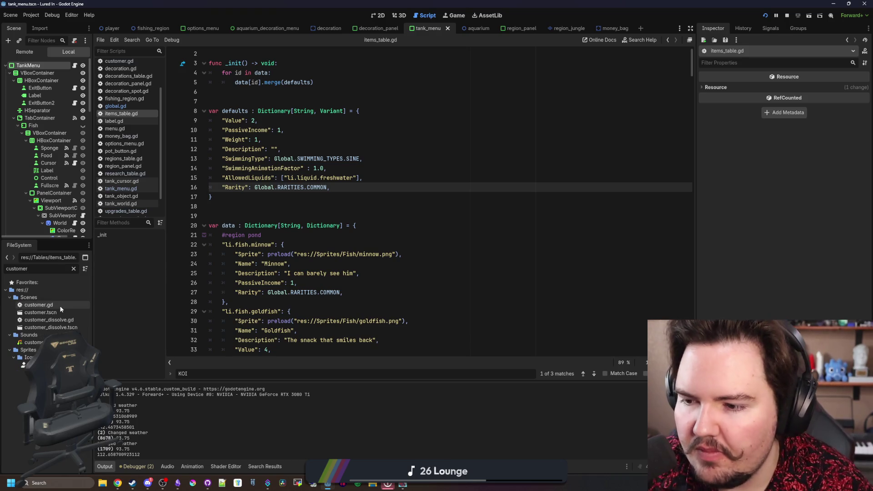
double_click(61, 307)
Move up through customer.gd into the on_release function code
left_click(335, 242)
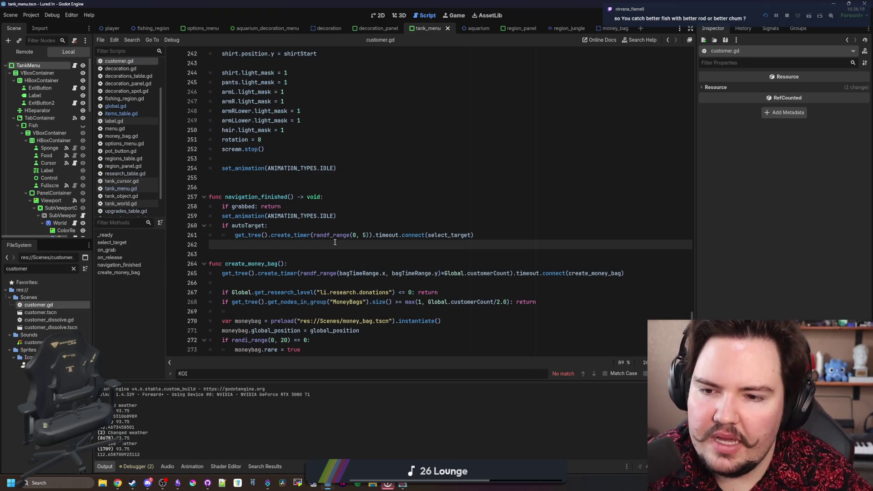
key("Up")
key("Up")
key("Up")
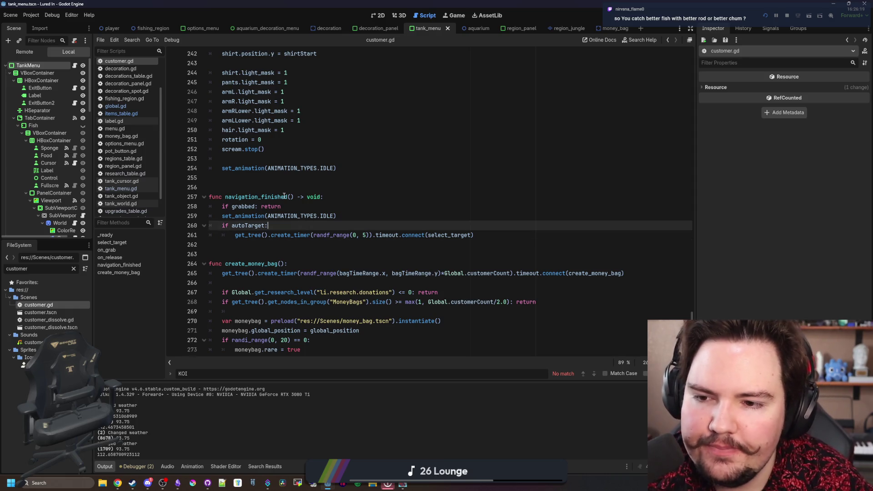
scroll(330, 260, "up", 8)
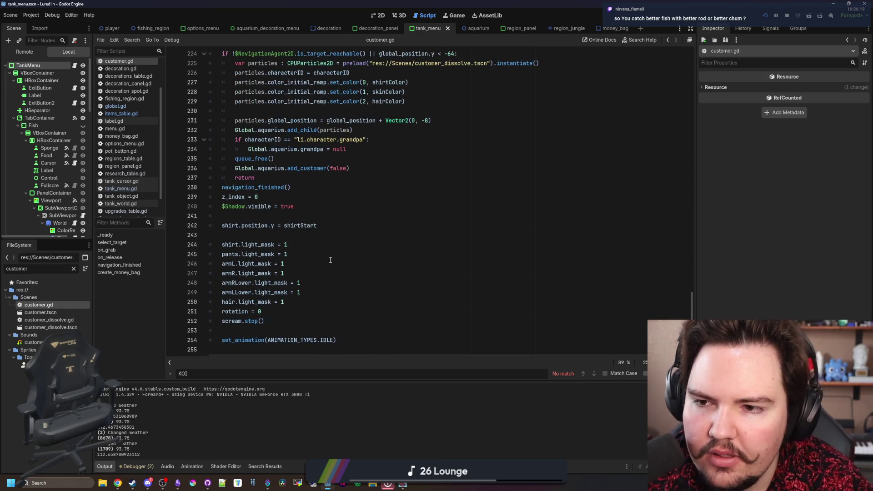
left_click(422, 235)
key("ctrl+f")
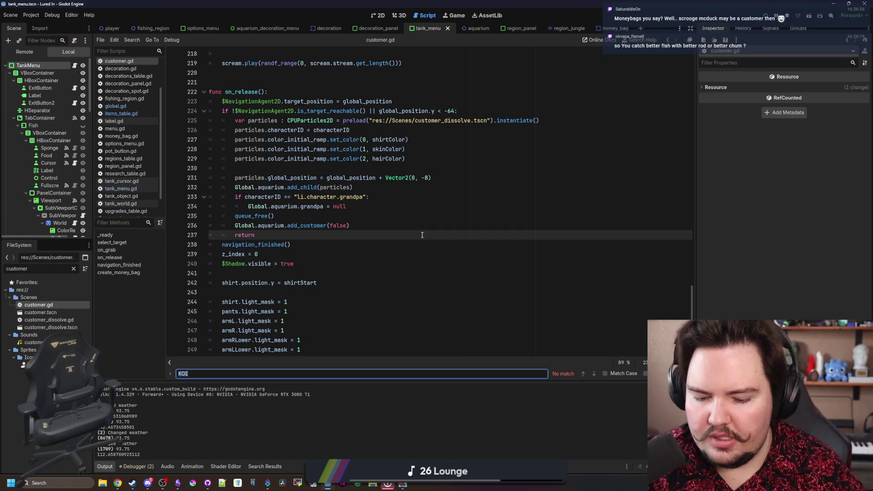
Find _ready and mark the randf_range timer expression, adding then removing a '*'
type("_ready")
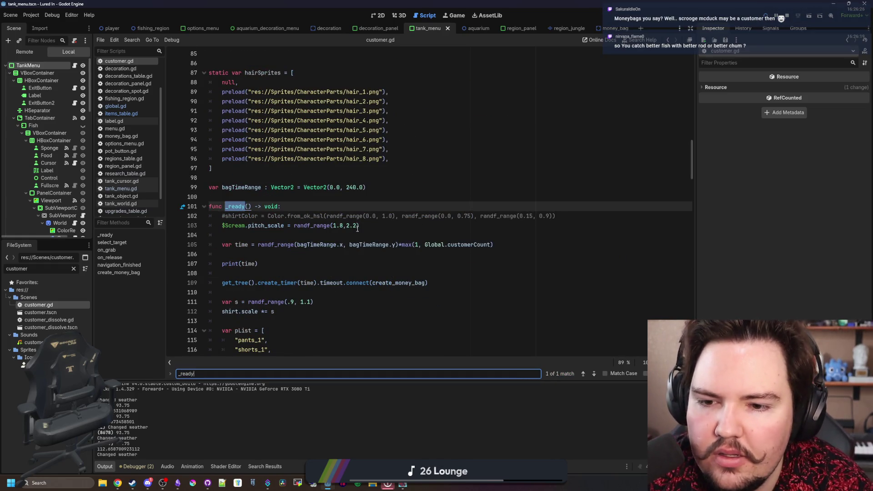
left_click(346, 233)
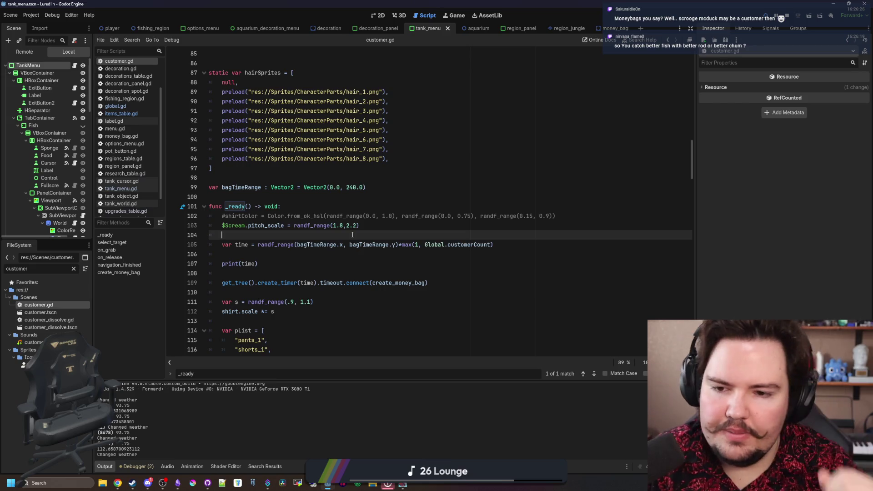
left_click_drag(258, 246, 460, 246)
left_click(460, 245)
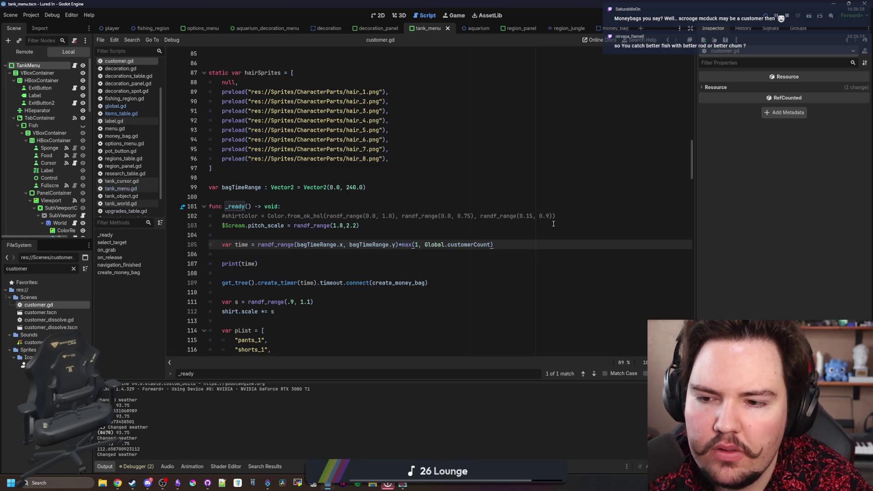
type("*")
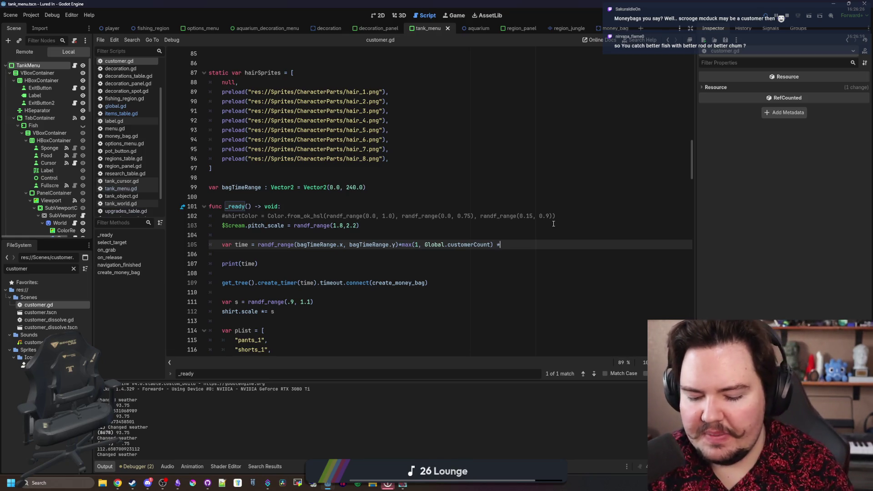
key("BackSpace")
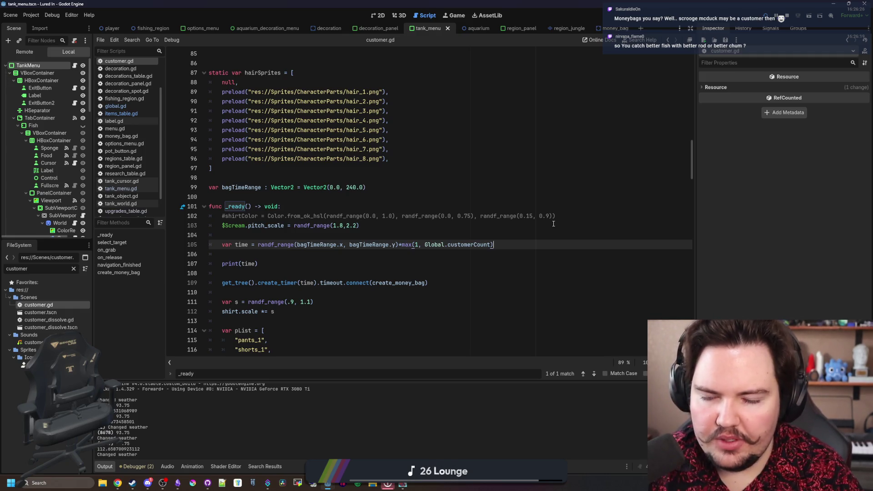
key("BackSpace")
Select the whole 'var time = randf_range(...)' timer line on line 105
left_click(309, 240)
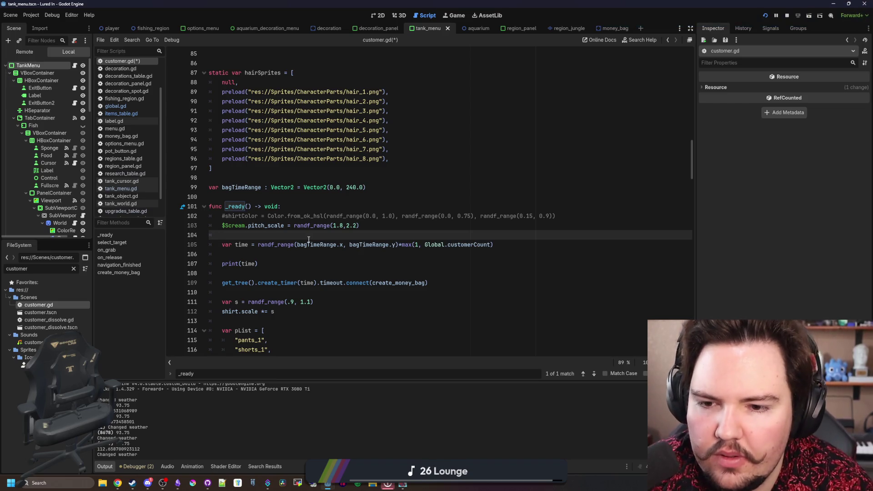
left_click(502, 245)
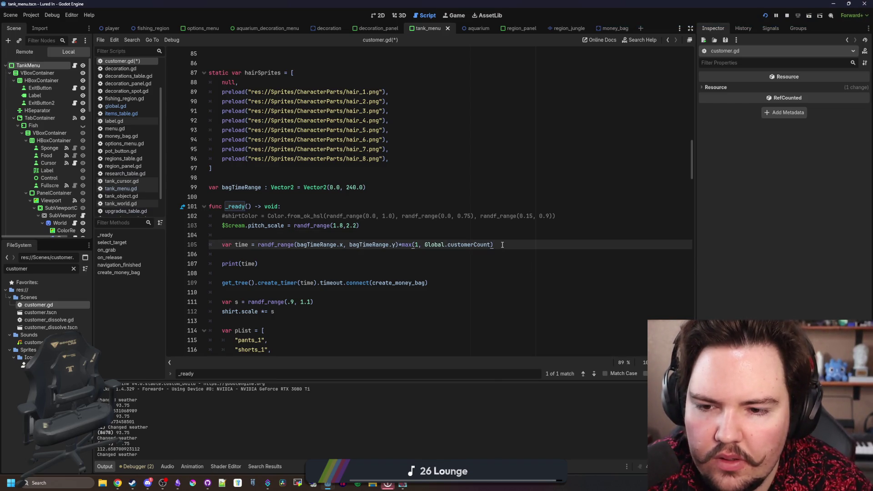
left_click_drag(502, 245, 218, 240)
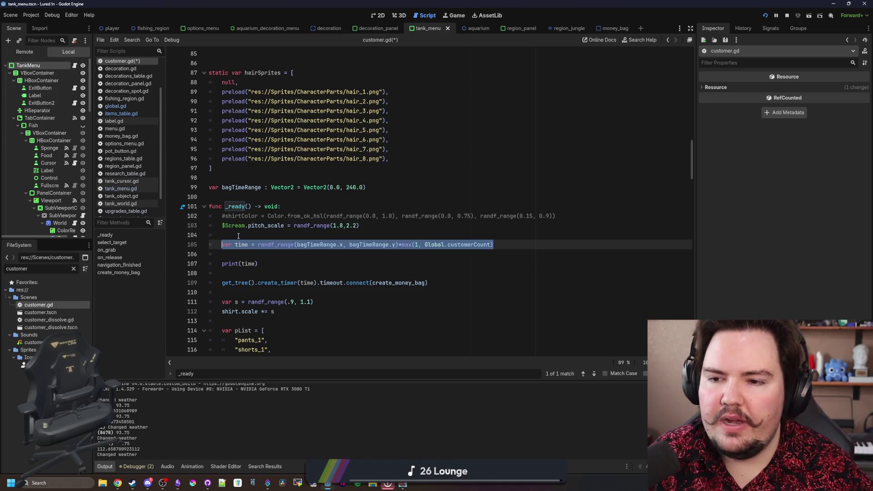
left_click(238, 236)
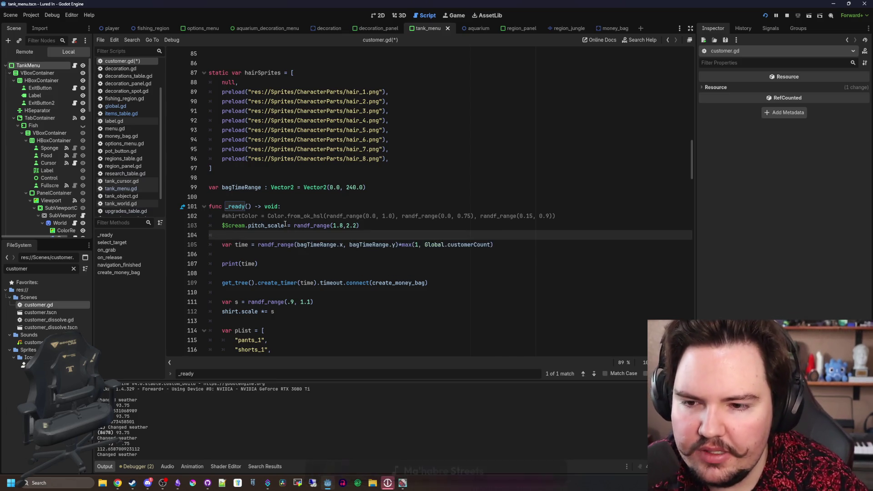
Add a setup_money_bag_timer() call line above the timer code in _ready
left_click(281, 263)
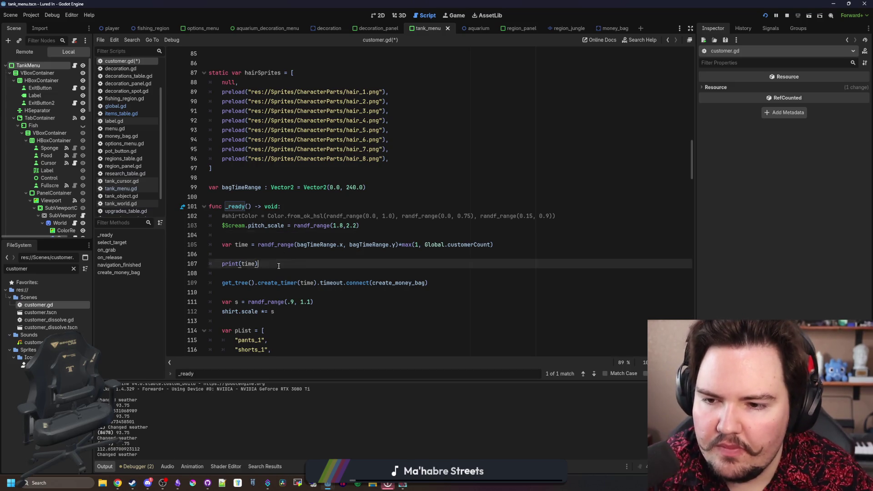
key("ctrl+shift+k")
key("Up")
key("Up")
key("ctrl+shift+k")
key("ctrl+z")
key("ctrl+z")
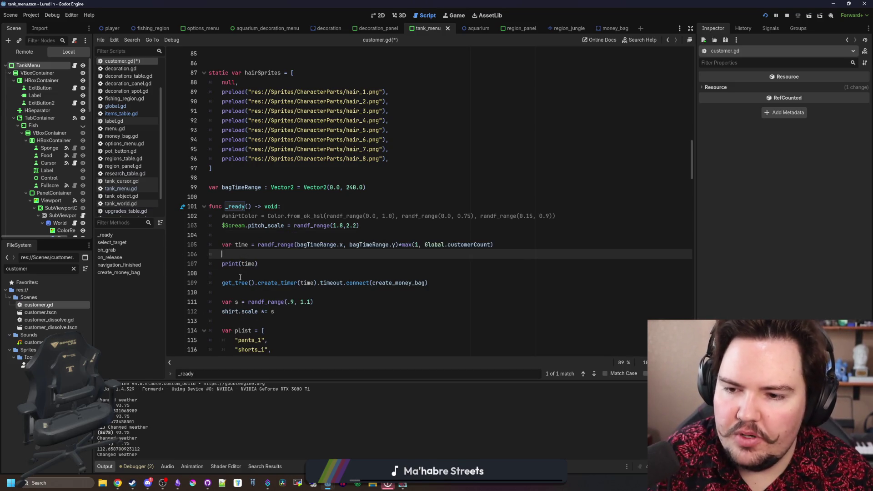
key("ctrl+shift+k")
left_click(254, 236)
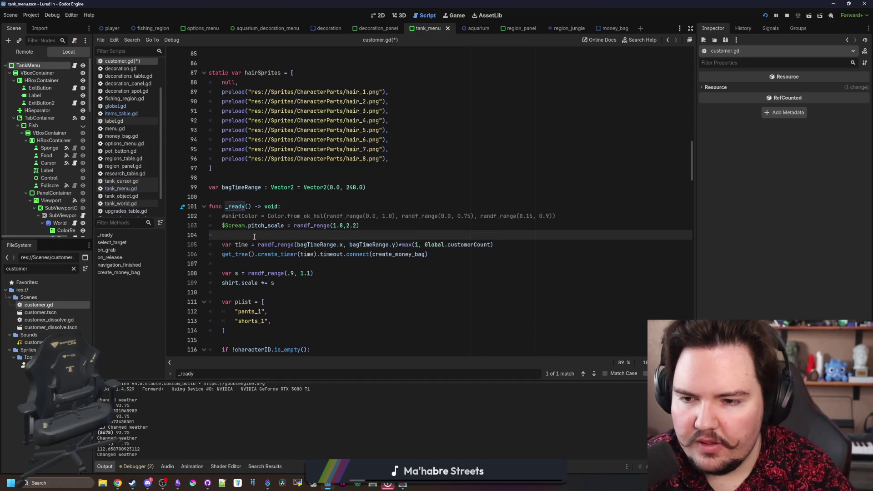
key("Return")
type("setup_")
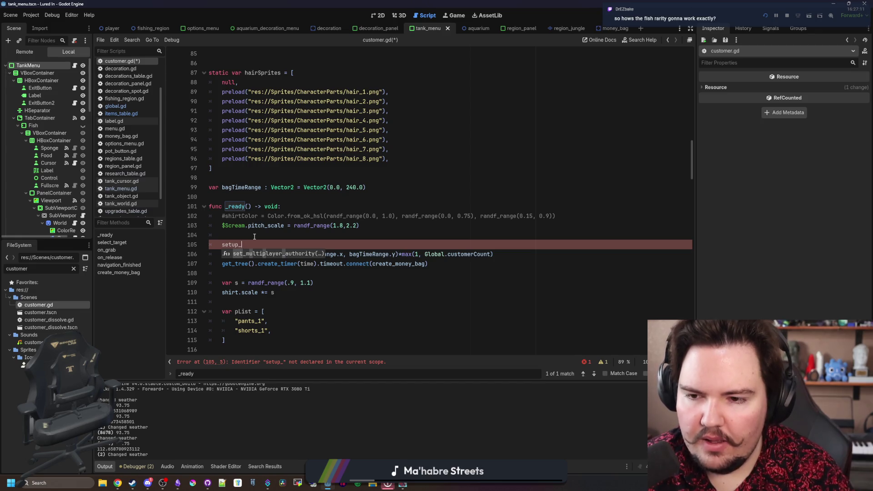
type("money_bag_si")
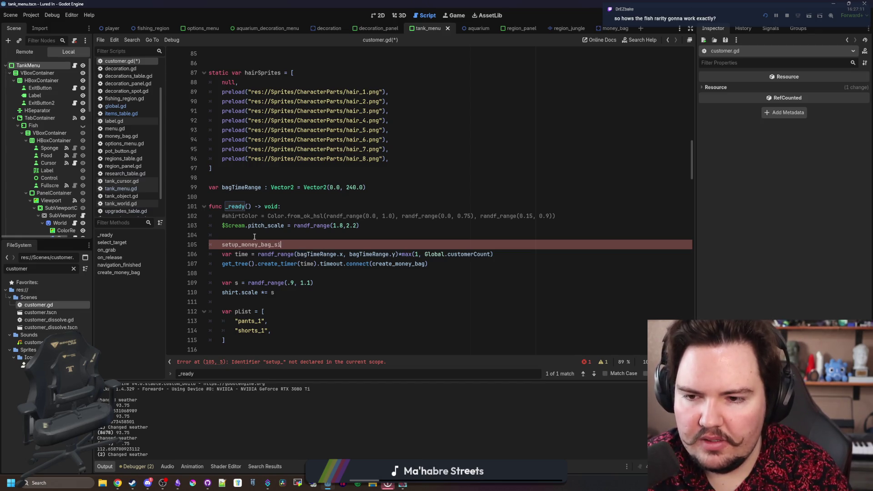
key("BackSpace")
key("BackSpace")
type("timer():")
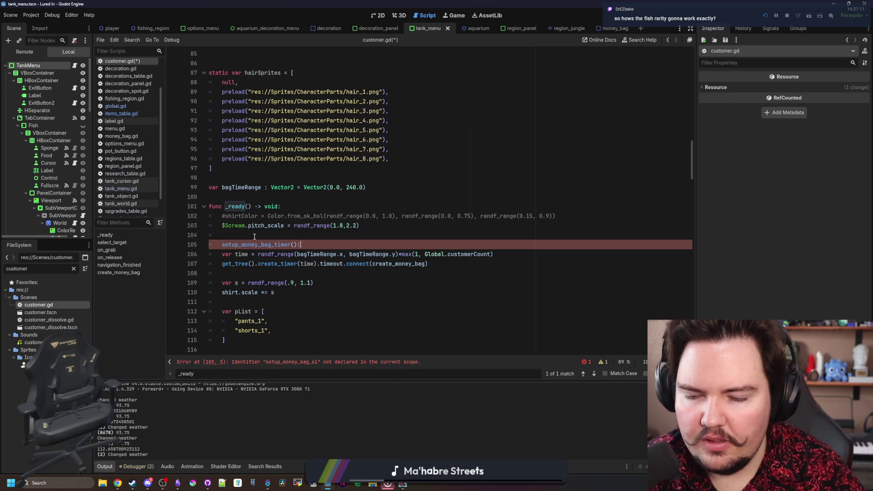
key("BackSpace")
Move the timer calculation and connect lines below the else branch, out at top level
mouse_move(428, 263)
left_mouse_down()
mouse_move(148, 246)
mouse_move(173, 255)
mouse_move(272, 247)
mouse_move(174, 255)
left_mouse_up()
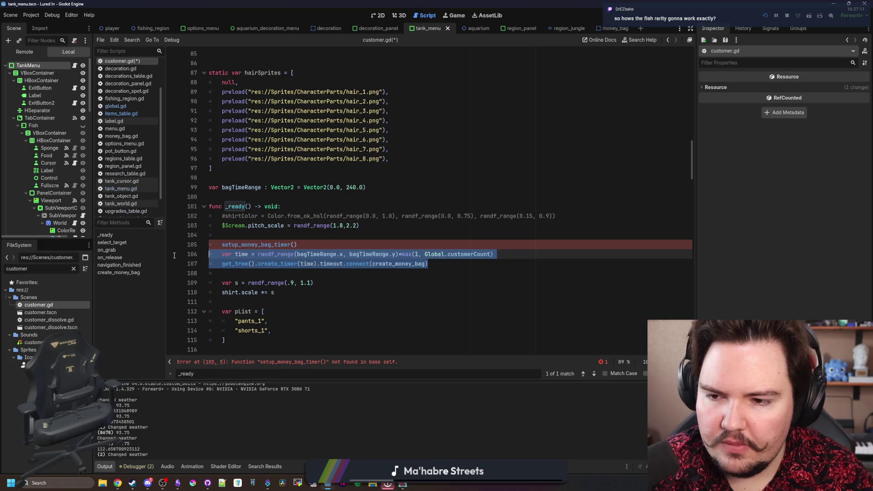
scroll(254, 282, "down", 18)
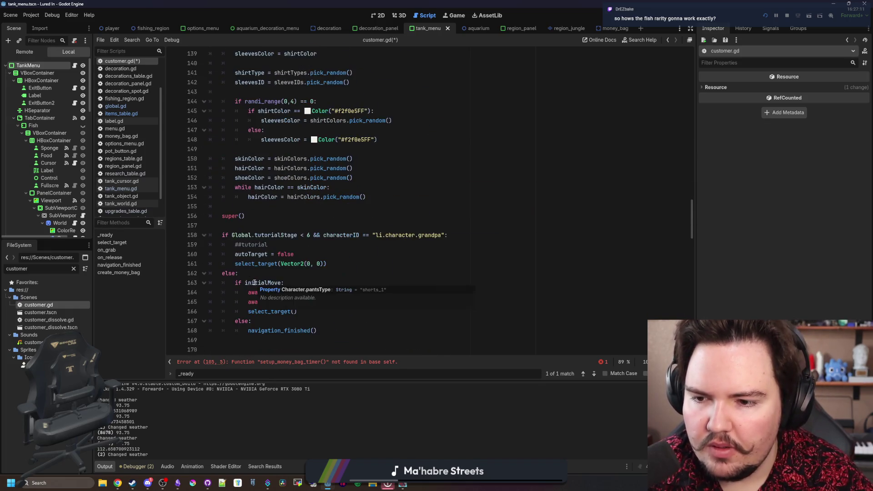
scroll(255, 283, "down", 4)
left_click(299, 222)
type("setup_money_bag_timer() \tvar time = randf_range(bagTimeRange.x, bagTimeRange.y)*max(1, Global.customerCount) \tget_tree().create_timer(time).timeout.connect(create_money_bag)")
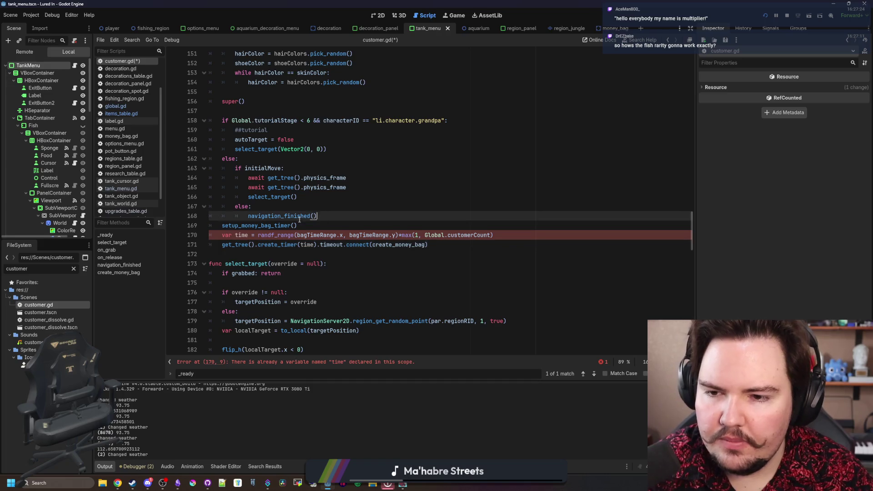
key("Return")
key("Down")
key("shift+Tab")
key("Up")
key("Return")
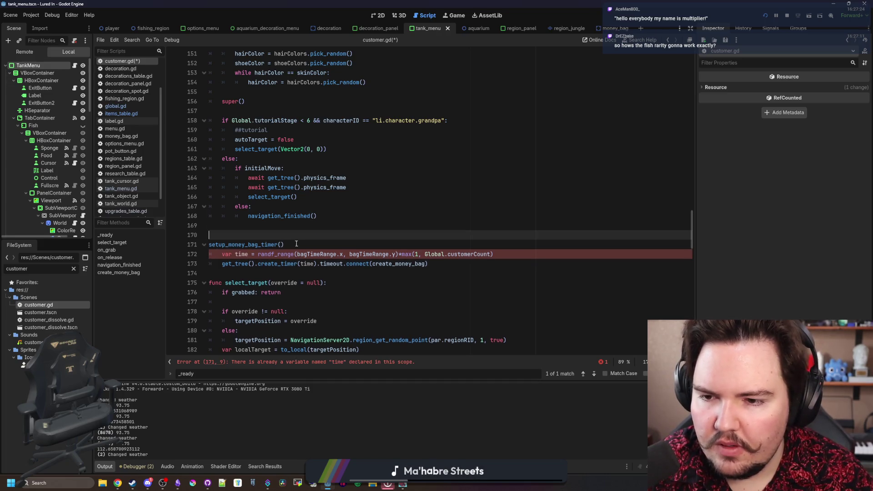
key("Down")
key("Down")
key("Down")
key("Return")
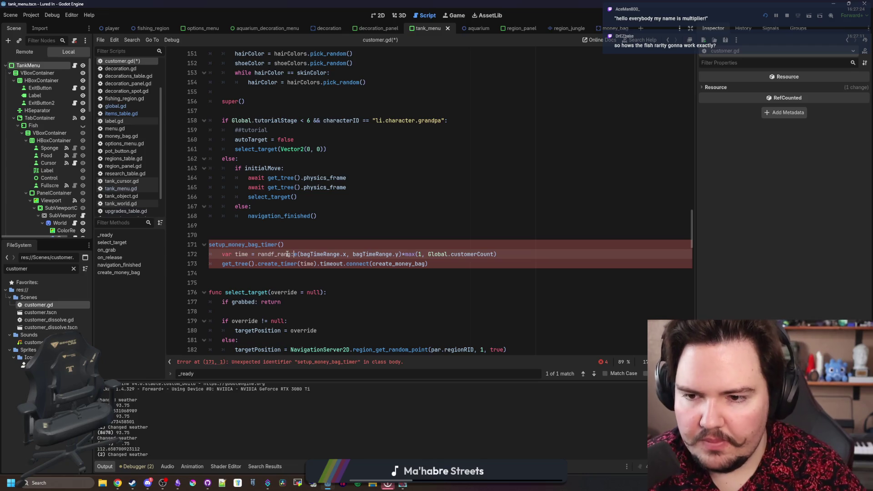
Make the moved block func setup_money_bag_timer(): and delete the duplicate timer lines from _ready
left_click(309, 244)
type(":")
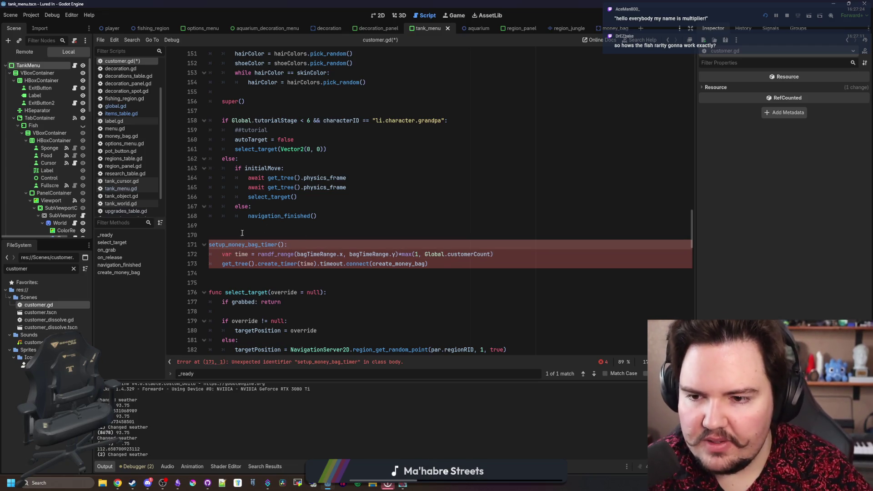
type("func")
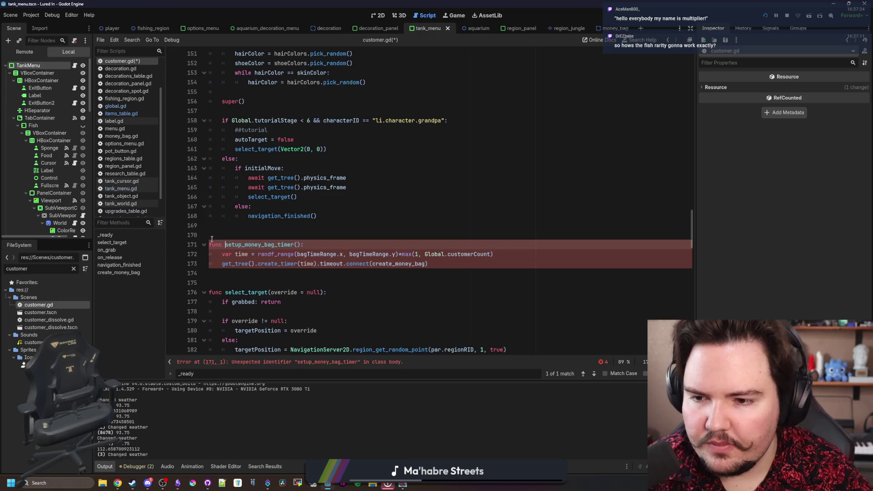
scroll(315, 219, "up", 20)
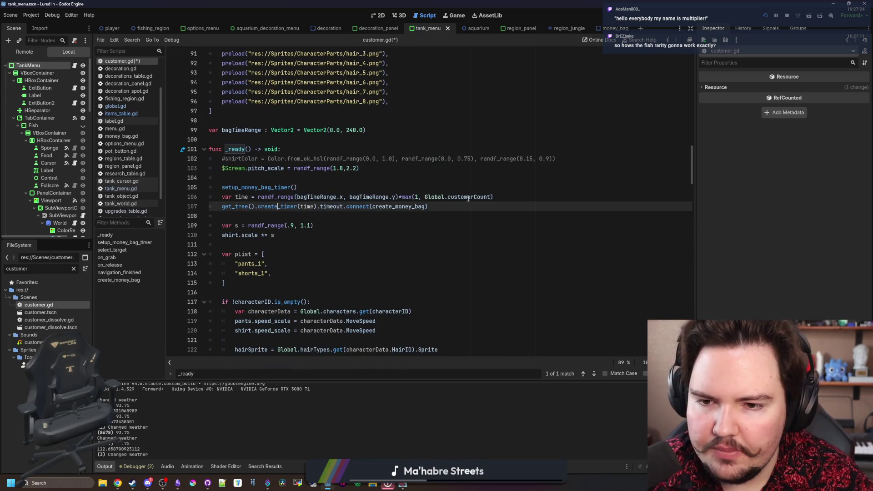
left_click_drag(428, 206, 144, 198)
key("BackSpace")
key("BackSpace")
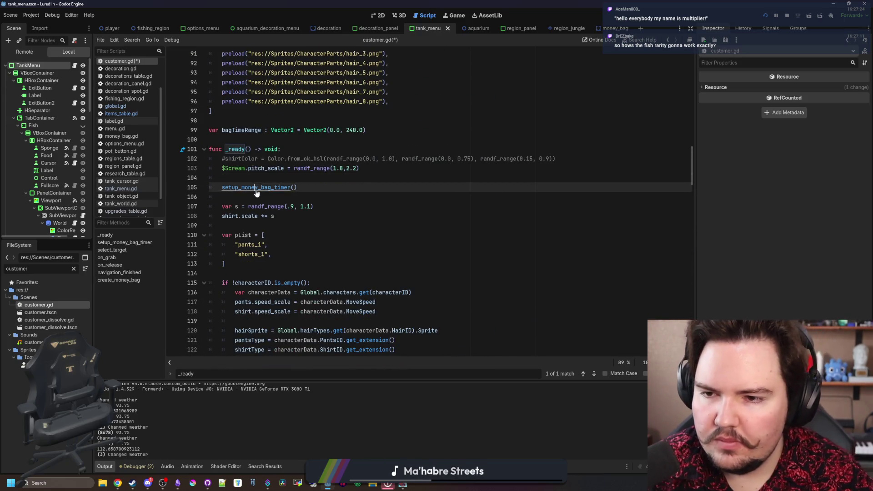
left_click(257, 188, "ctrl")
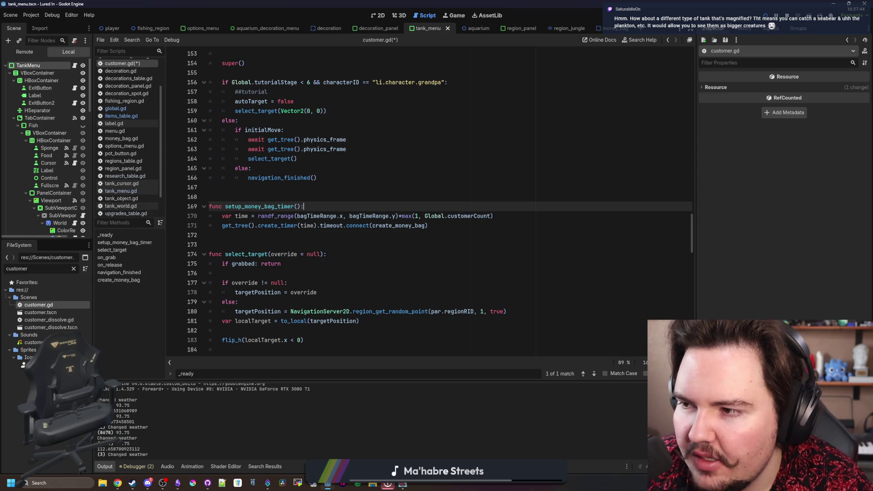
key("F5")
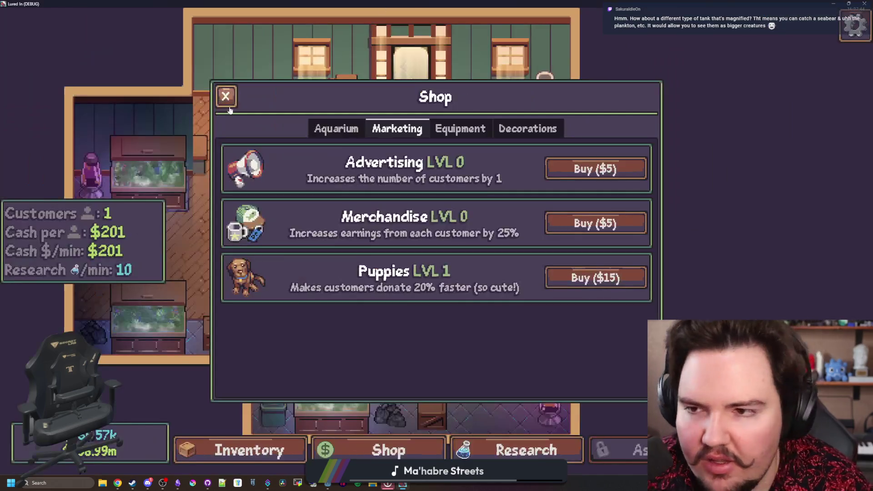
left_click(226, 94)
key("t")
scroll(430, 290, "down", 1)
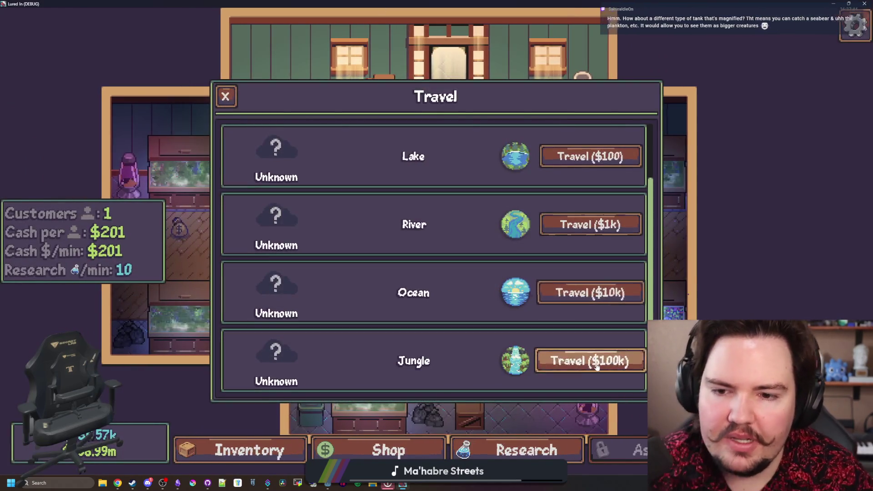
scroll(430, 290, "up", 1)
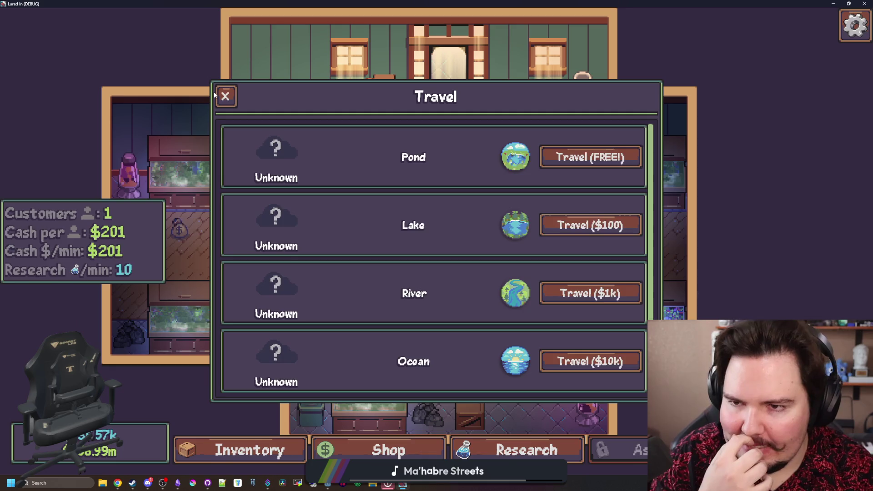
left_click(226, 96)
left_click(400, 448)
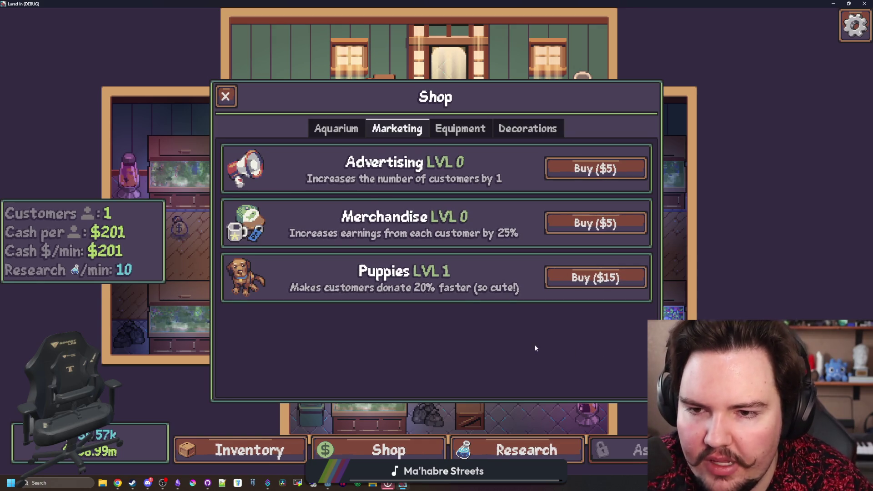
key("super+Down")
key("super+Down")
left_click(365, 195)
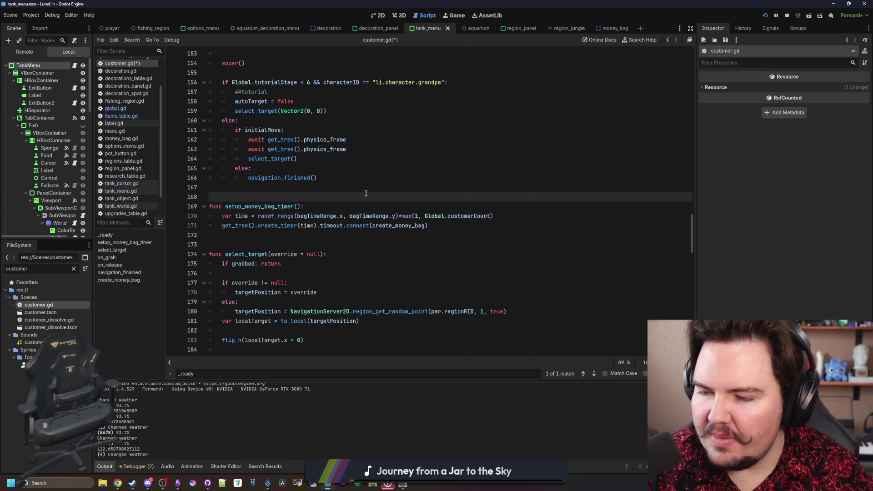
Save customer.gd with Ctrl+S
key("ctrl+s")
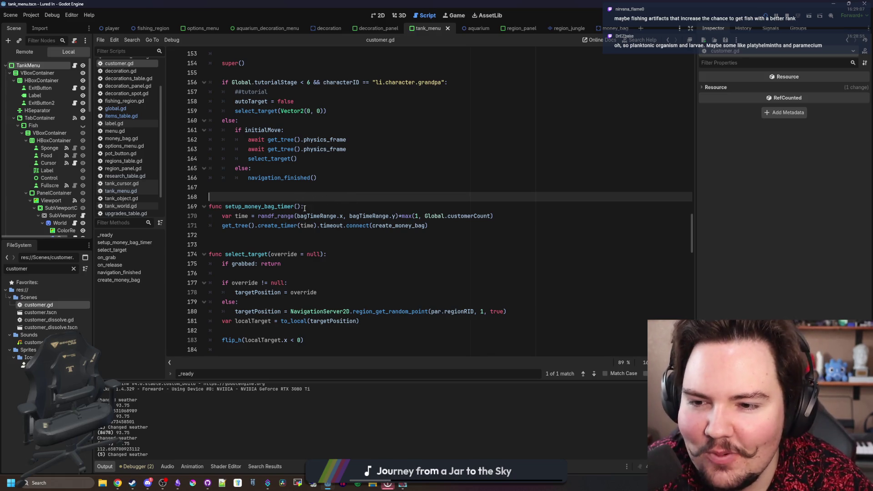
Replace the timer-creating call in create_money_bag with setup_money_bag_timer()
left_click(305, 207)
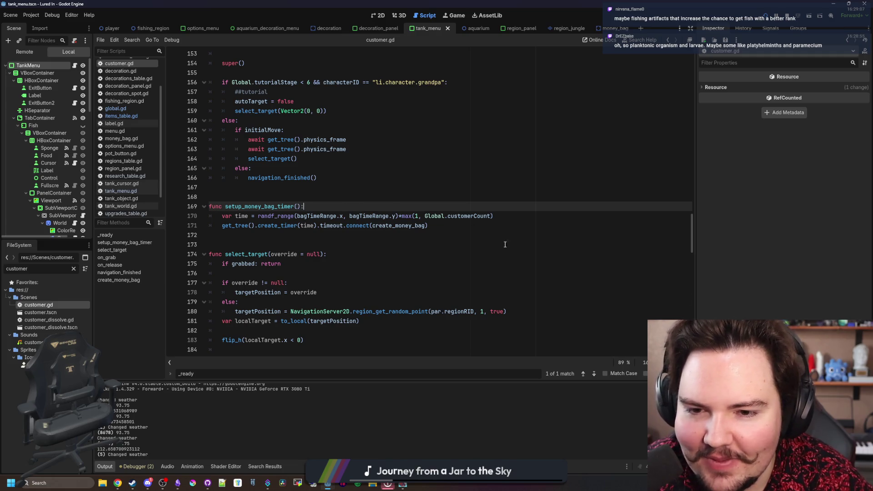
scroll(337, 233, "up", 1)
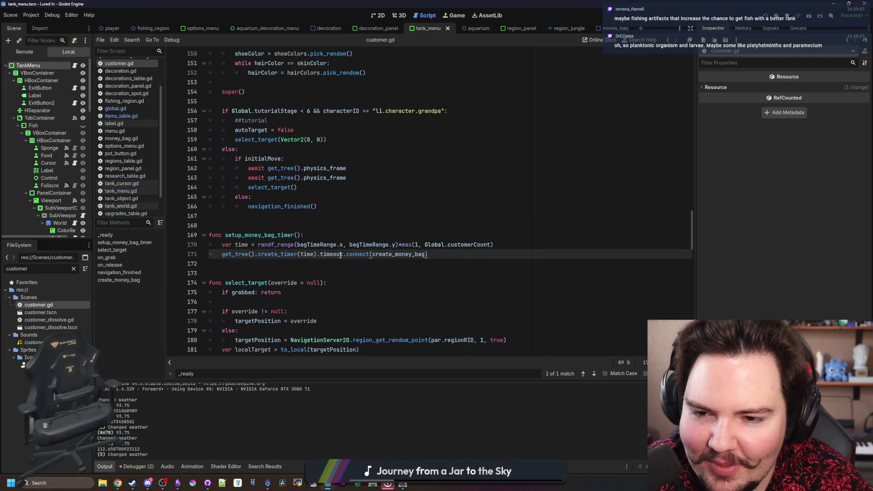
double_click(291, 236)
left_click_drag(302, 236, 226, 237)
key("ctrl+c")
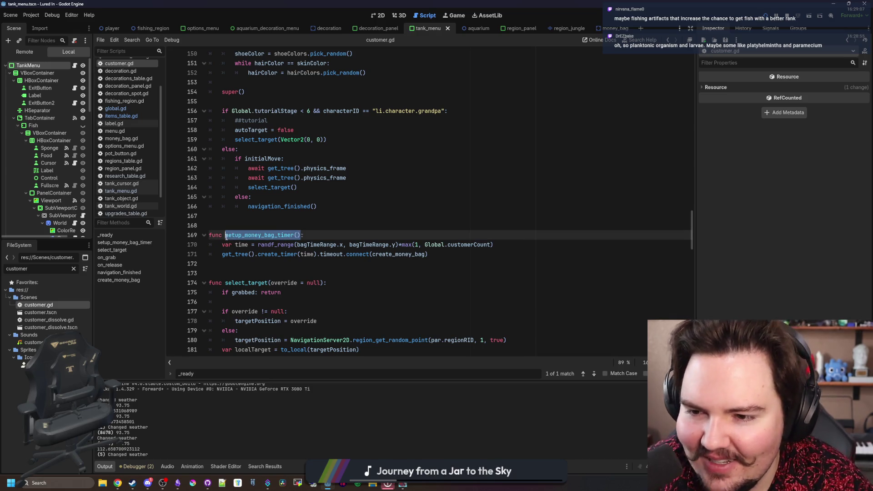
left_click(396, 255, "ctrl")
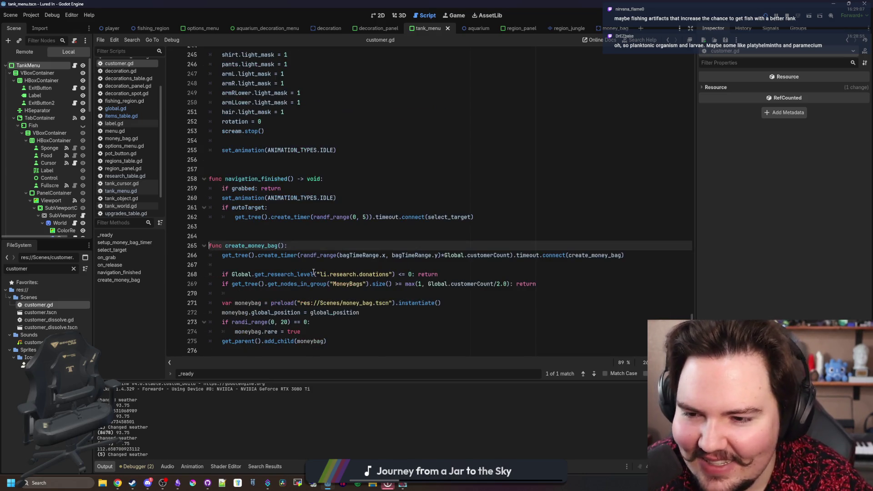
mouse_move(627, 255)
left_mouse_down()
mouse_move(221, 255)
mouse_move(237, 245)
mouse_move(221, 255)
left_mouse_up()
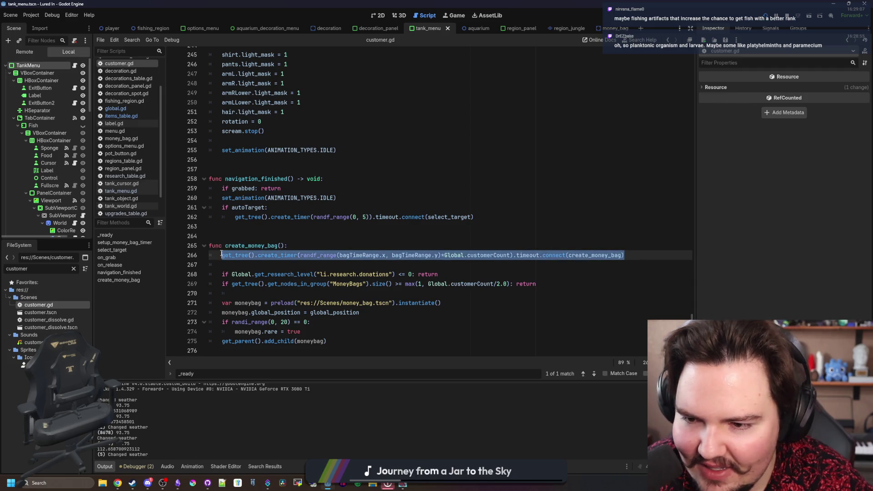
key("ctrl+v")
left_click(262, 230)
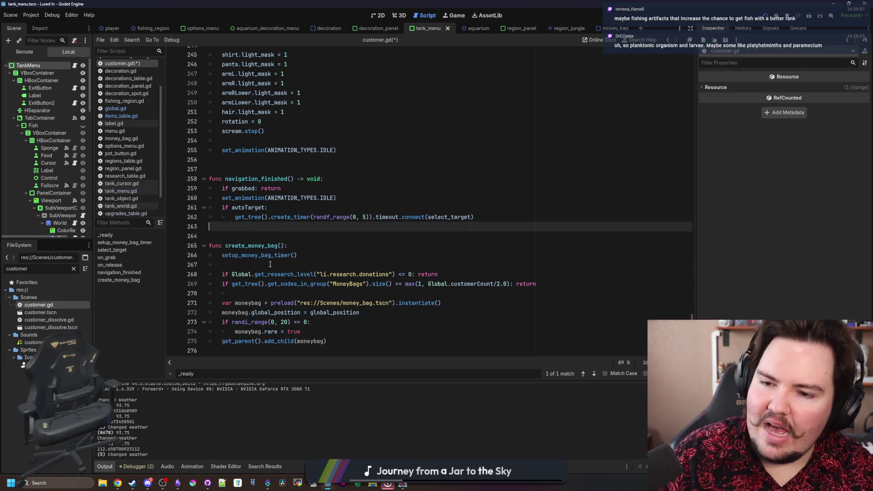
left_click(284, 255)
left_click(284, 255, "ctrl")
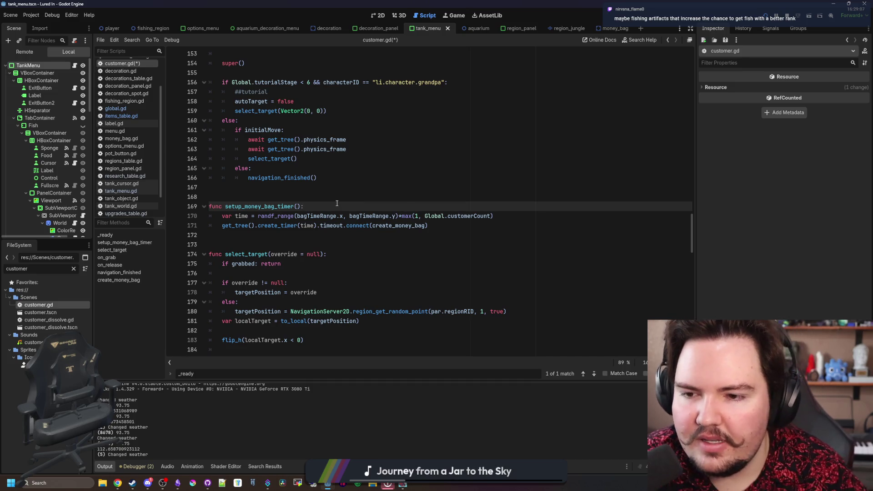
Add var mult = 1.0 to setup_money_bag_timer and paste in get_pot_time's code from global.gd
key("Return")
key("Return")
key("Up")
type("var mult")
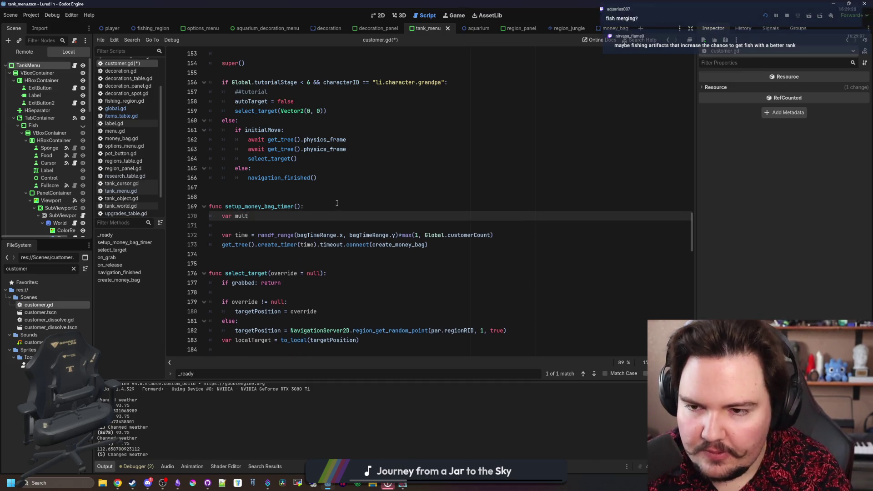
type(" = 1.0")
key("Return")
left_click(336, 203)
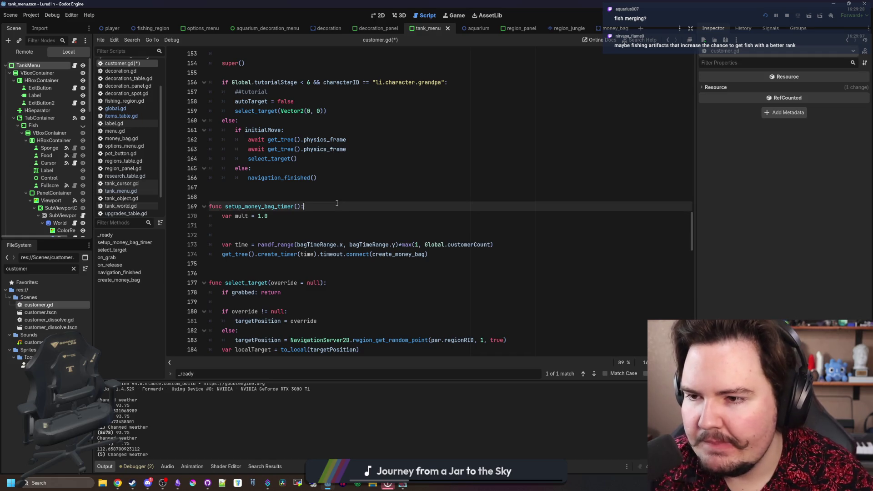
left_click(116, 108)
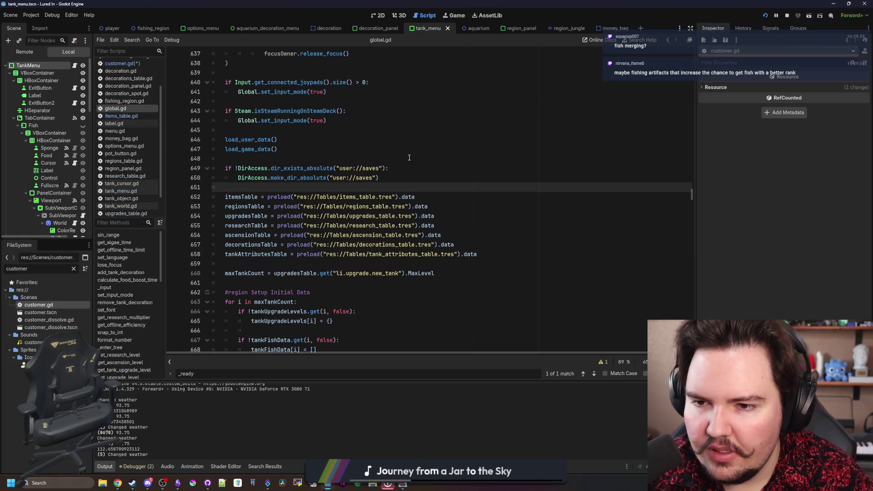
left_click(409, 158)
key("ctrl+f")
type("mult")
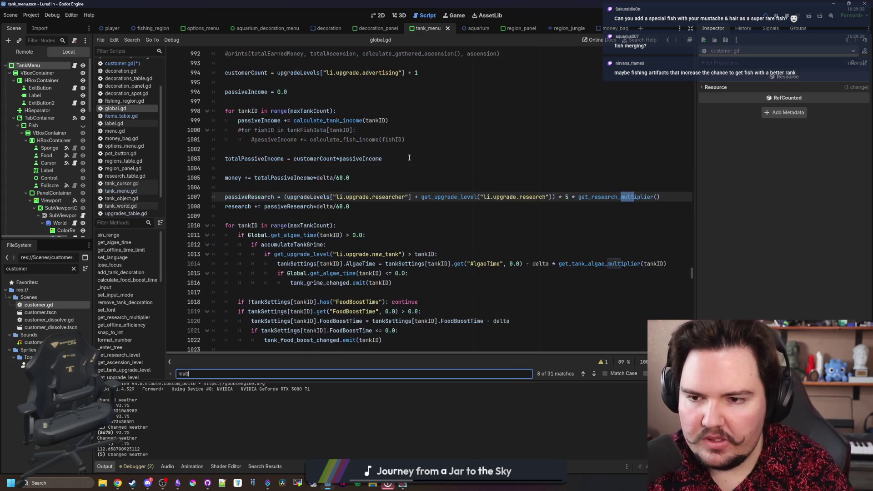
mouse_move(295, 244)
left_mouse_down()
mouse_move(309, 233)
mouse_move(142, 184)
left_mouse_up()
key("ctrl+c")
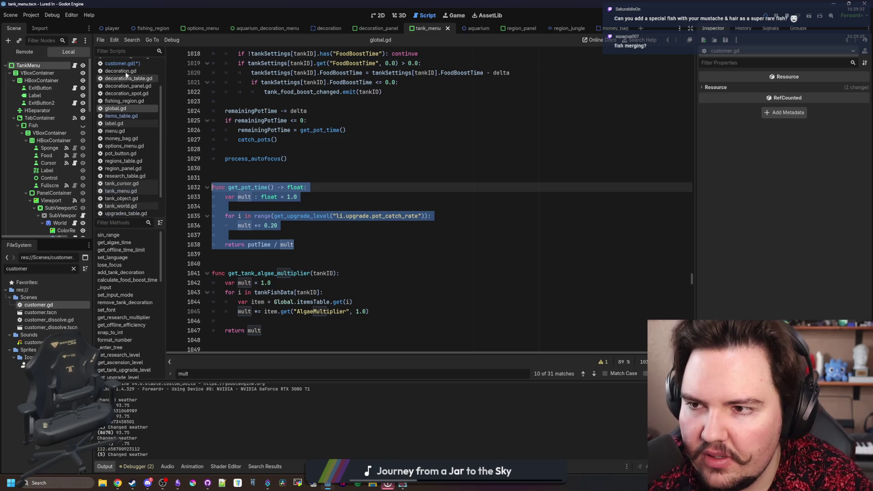
left_click(121, 64)
left_click(269, 222)
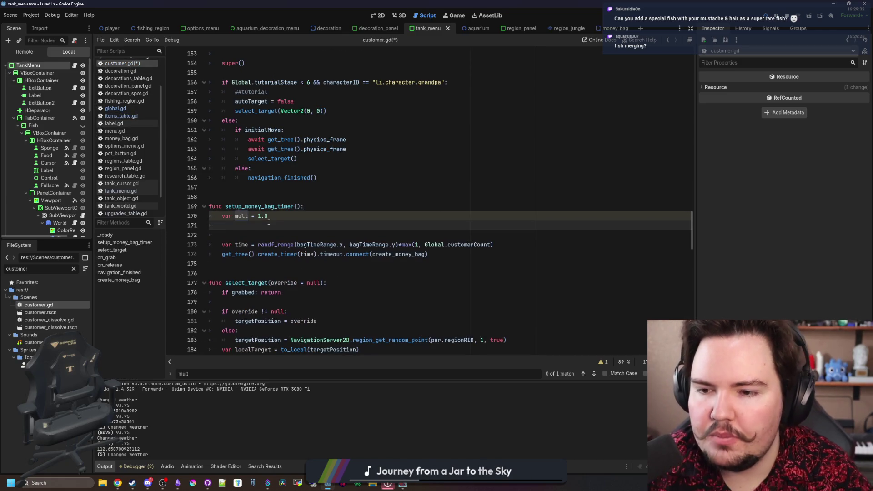
key("ctrl+v")
Trim the pasted header, type mult as float, and switch the upgrade from pot_catch_rate to puppies
left_click(263, 224)
key("shift+Down")
key("shift+Down")
key("shift+End")
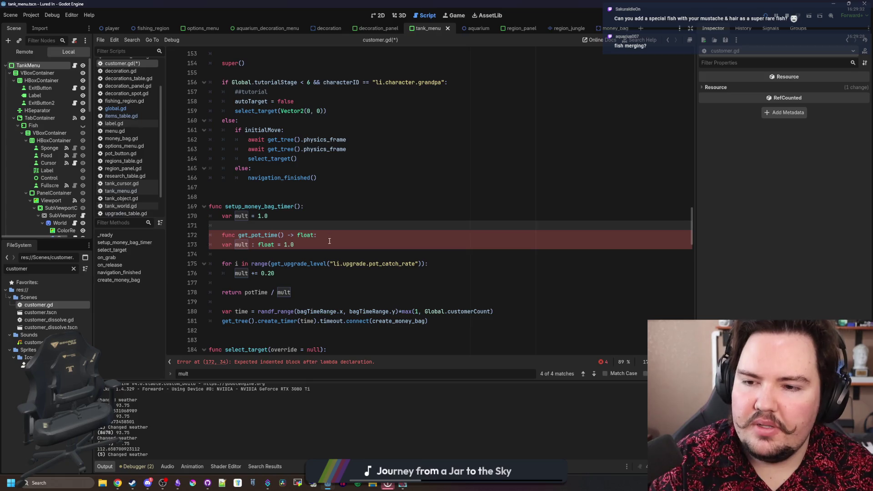
key("Delete")
key("BackSpace")
left_click(250, 218)
type(": float")
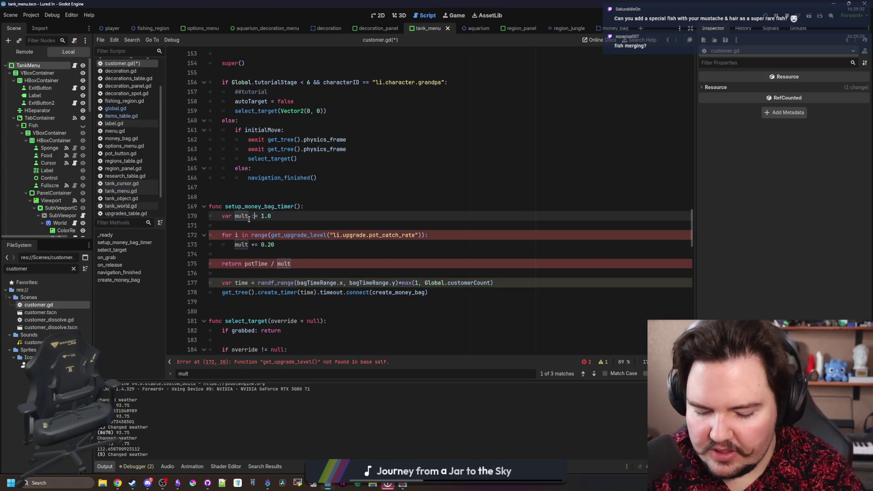
scroll(249, 219, "down", 1)
double_click(375, 209)
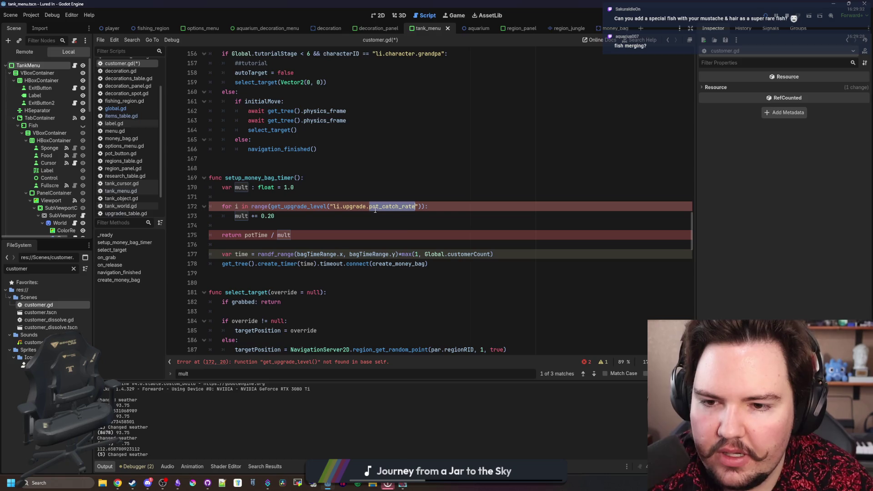
type("pupp")
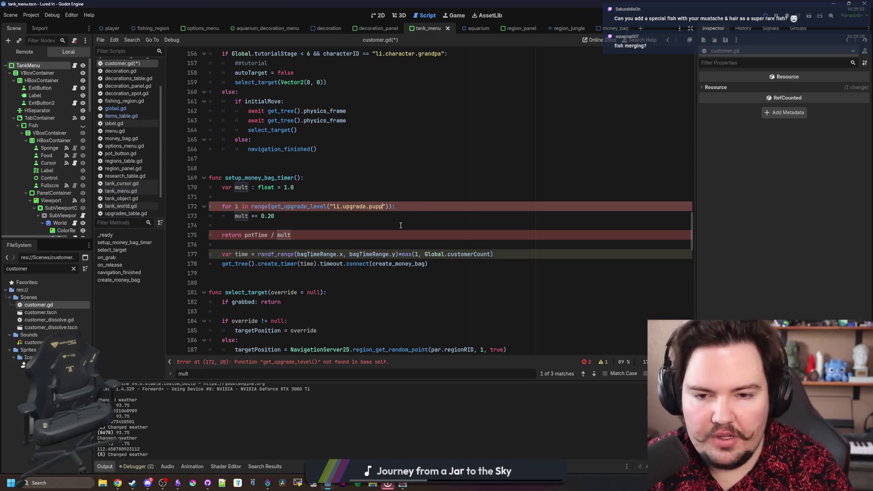
type("ies")
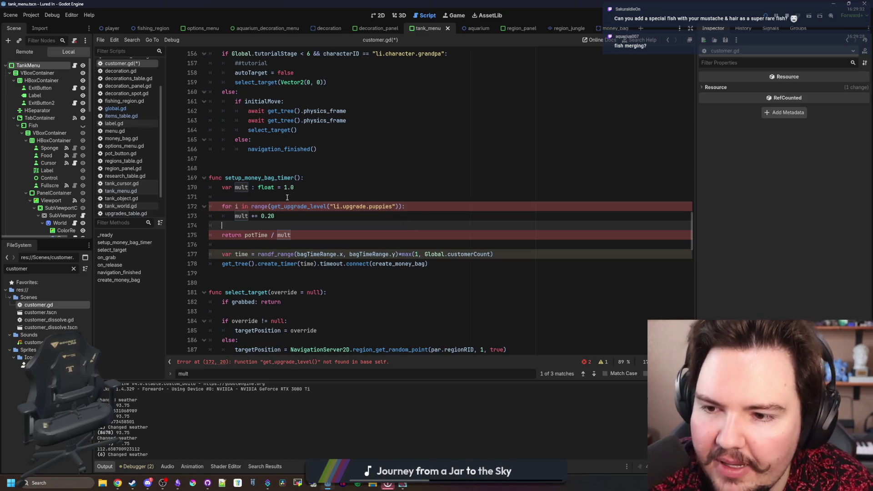
left_click(308, 219)
left_click(290, 194)
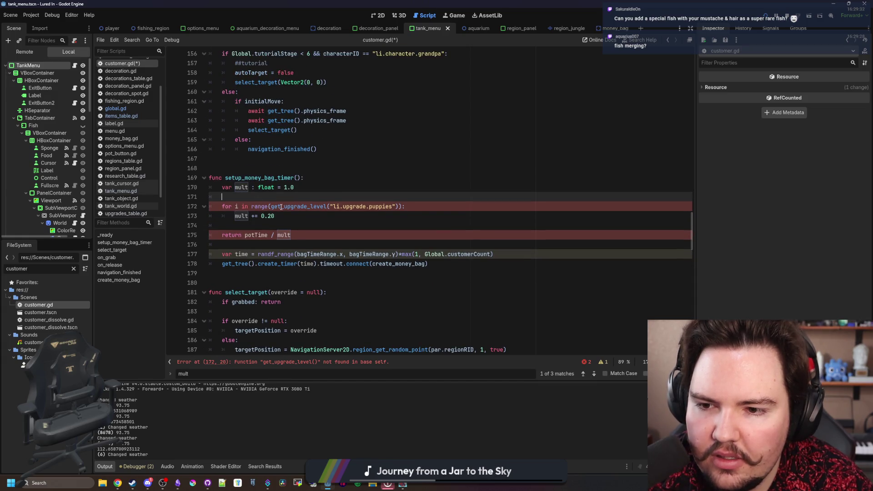
Prefix the upgrade-level call with Global. and delete the leftover return potTime / mult line
left_click(322, 208)
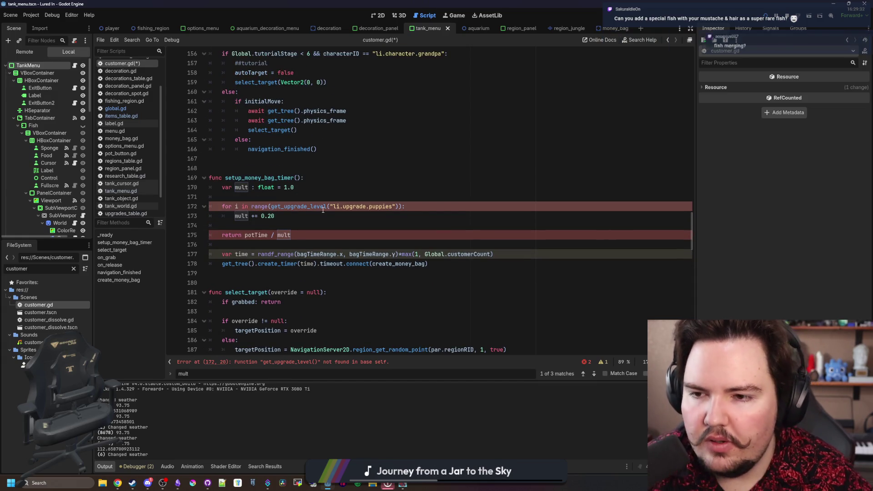
type("Global.")
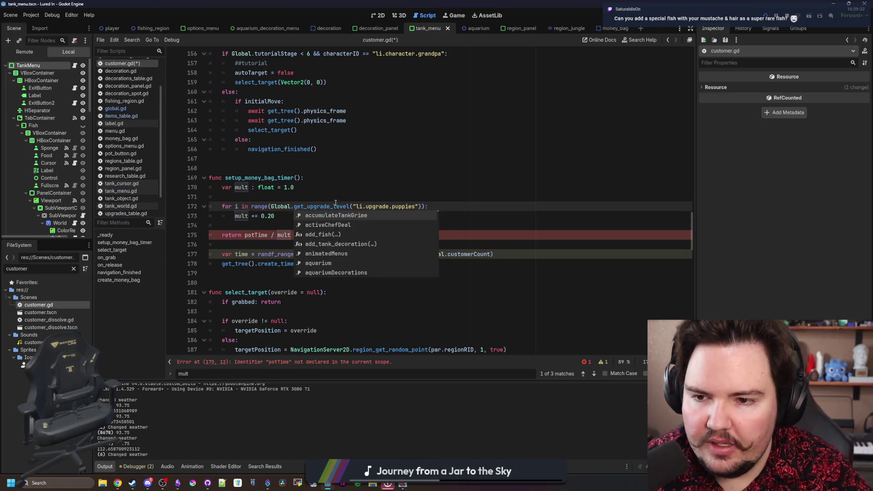
left_click(341, 197)
left_click_drag(304, 233, 225, 230)
key("BackSpace")
key("Delete")
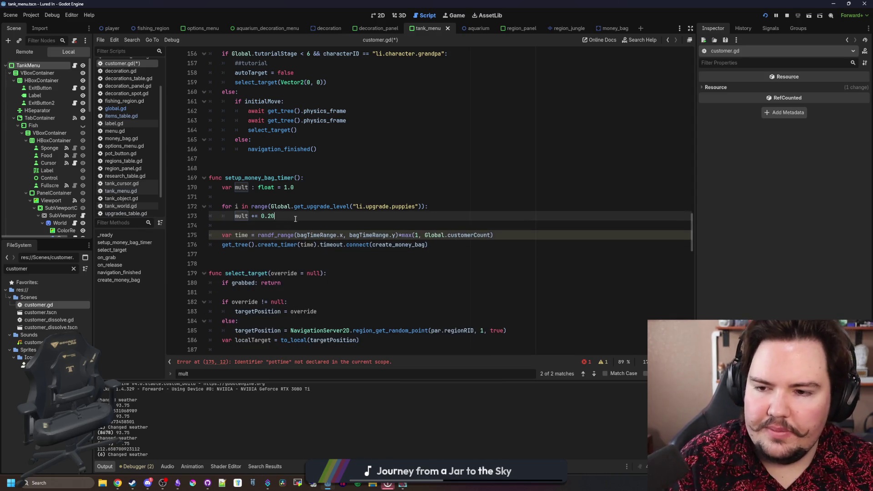
left_click(293, 226)
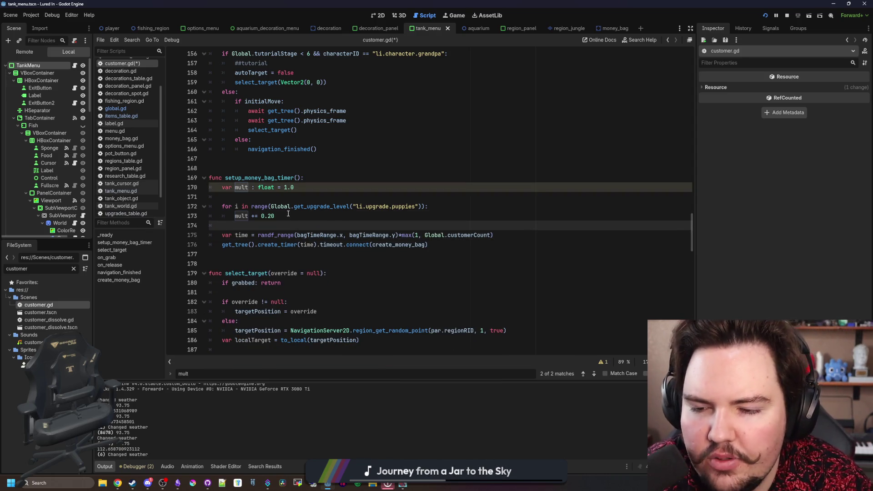
Wrap randf_range(...) in parentheses divided by mult, then save customer.gd
left_click(288, 214)
left_click(515, 236)
type(")")
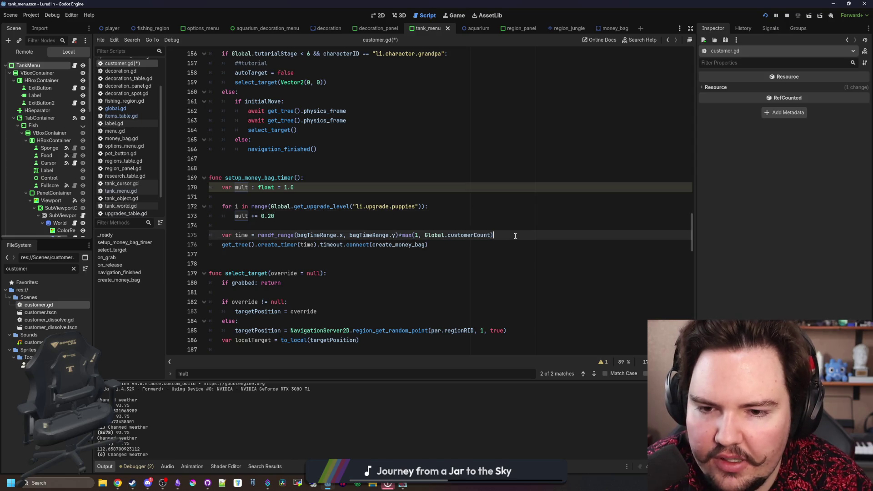
left_click(260, 238)
type("(")
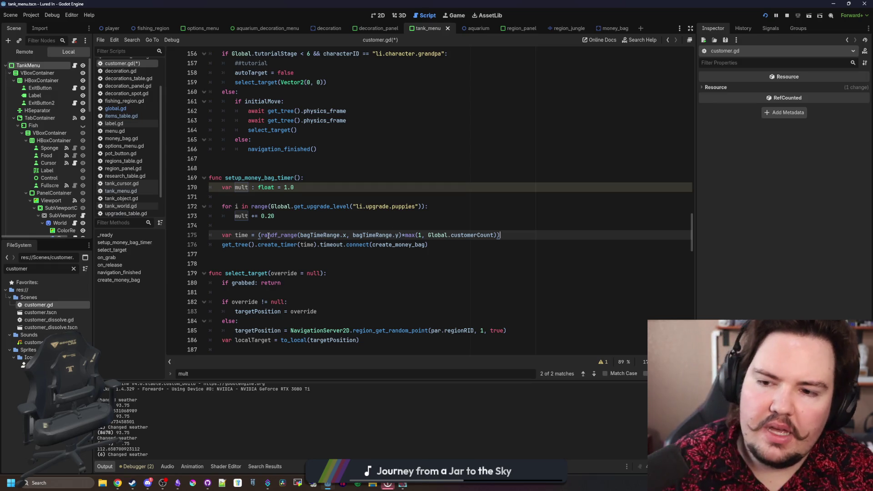
mouse_move(277, 235)
left_click(403, 234)
type(")")
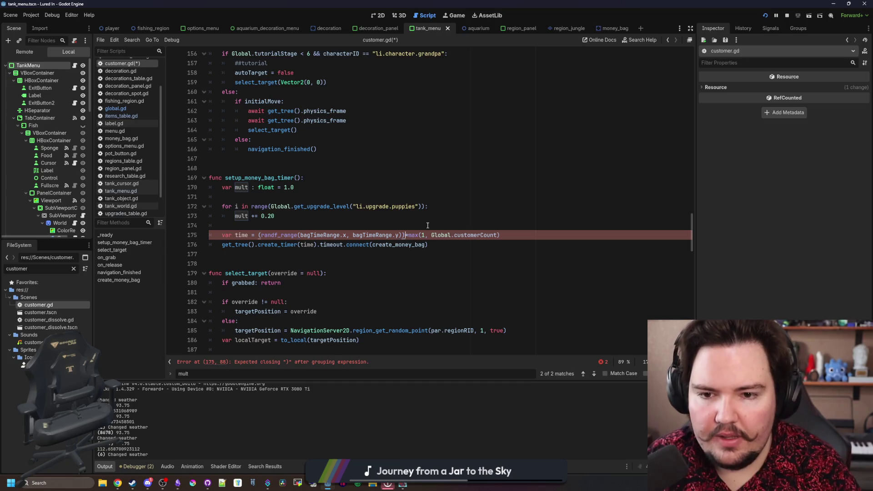
key("Up")
key("Up")
key("Up")
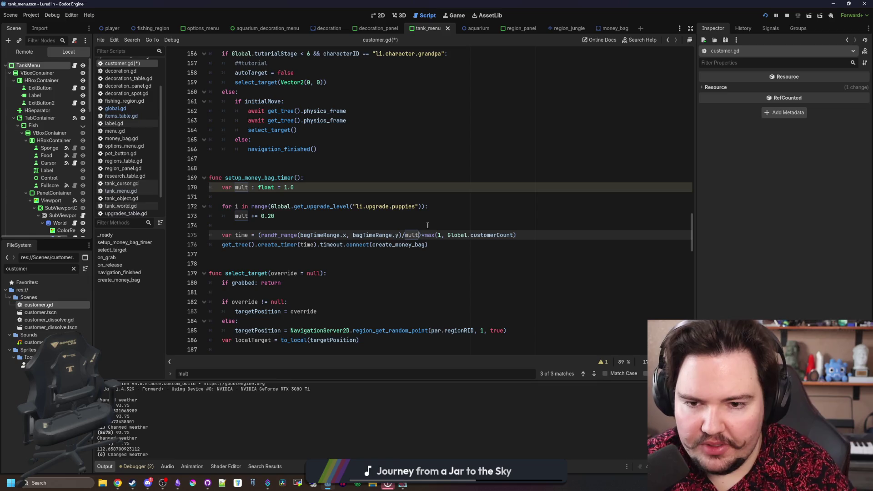
left_click(427, 225)
key("Up")
key("Up")
key("Up")
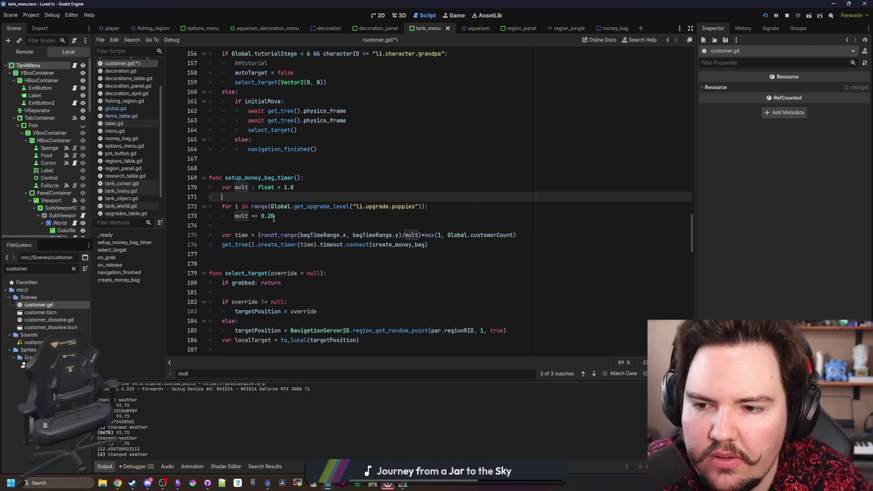
key("Down")
key("Down")
key("Down")
key("Up")
key("ctrl+s")
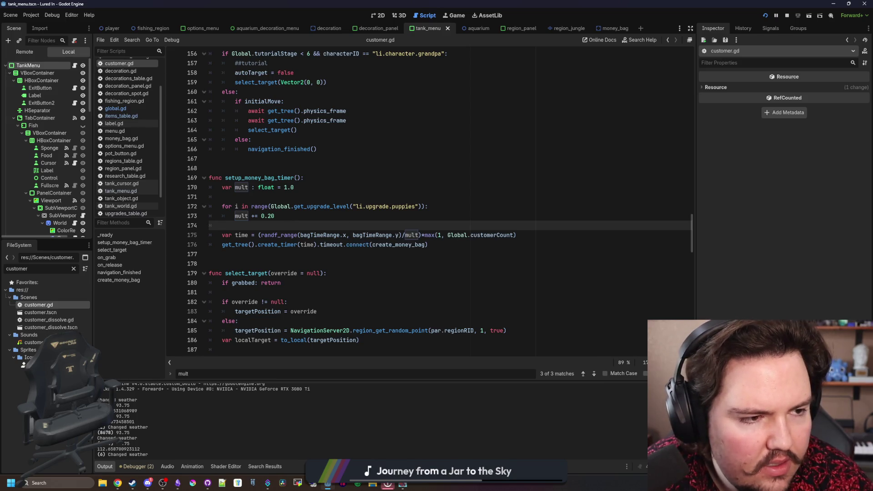
left_click_drag(596, 95, 304, 100)
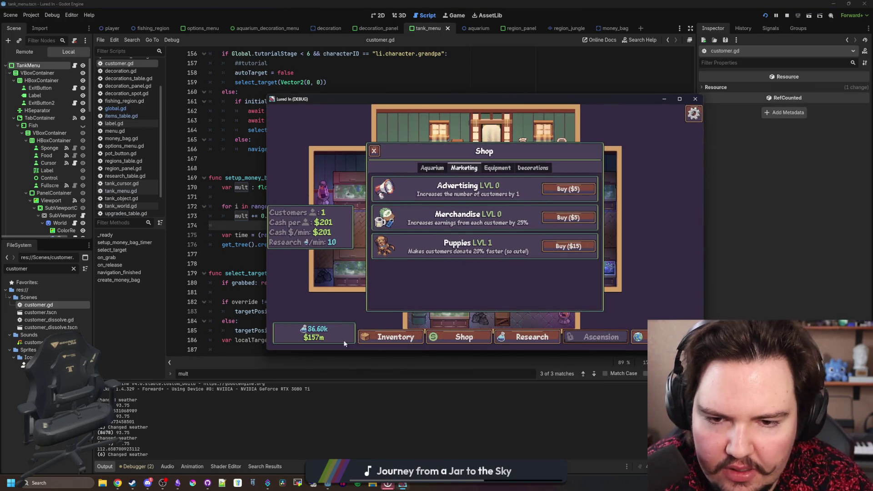
Buy more Puppies upgrades, then quit and restart the game into the aquarium
left_click(559, 252)
left_click(559, 252)
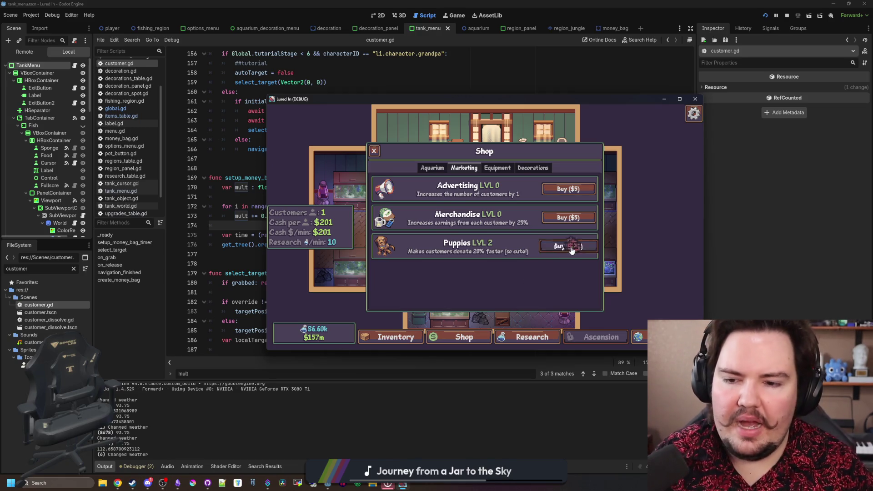
left_click(571, 251)
left_click(571, 251)
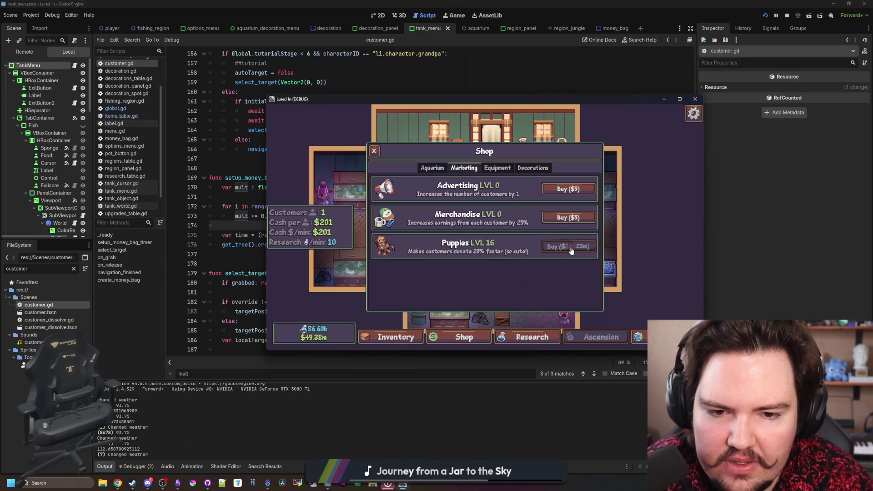
key("Escape")
key("Escape")
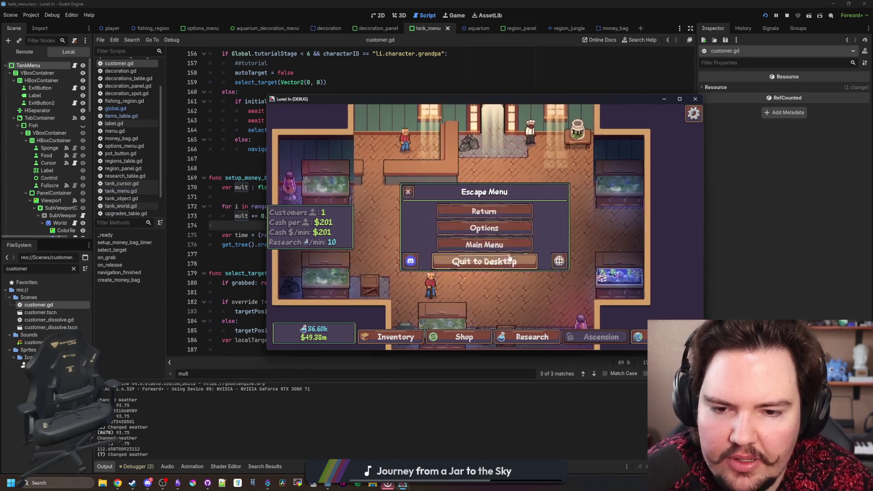
left_click(404, 256)
left_click(314, 216)
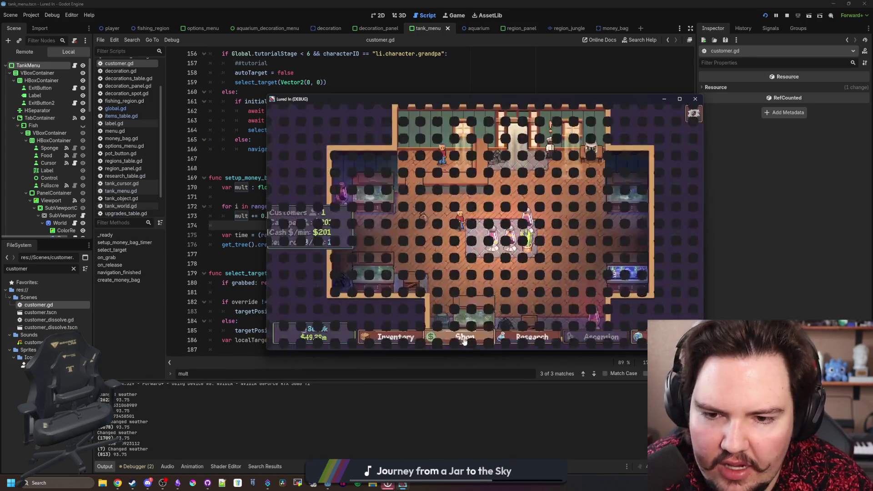
Check the Marketing upgrades in the shop, then collect a money bag in the aquarium
left_click(456, 339)
left_click(495, 169)
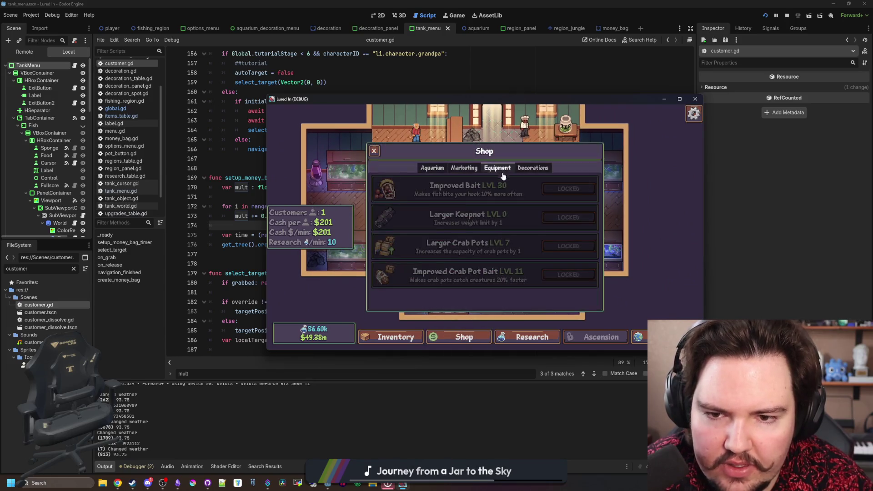
left_click(475, 169)
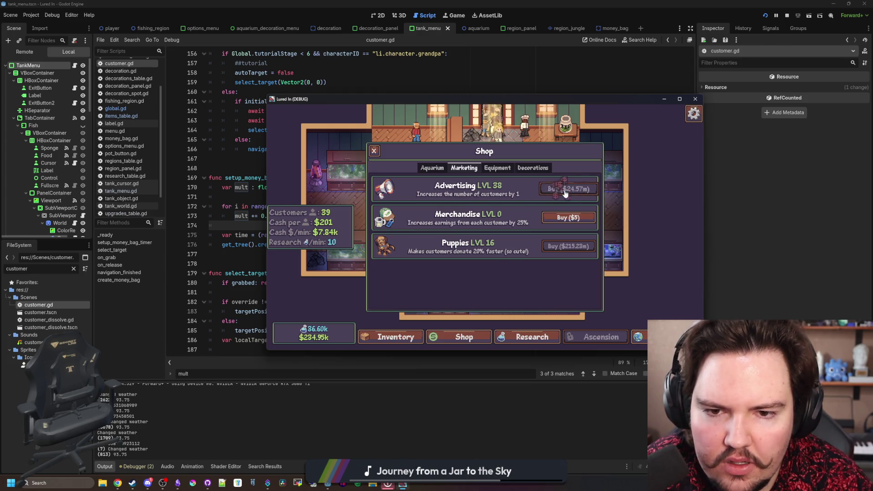
key("Escape")
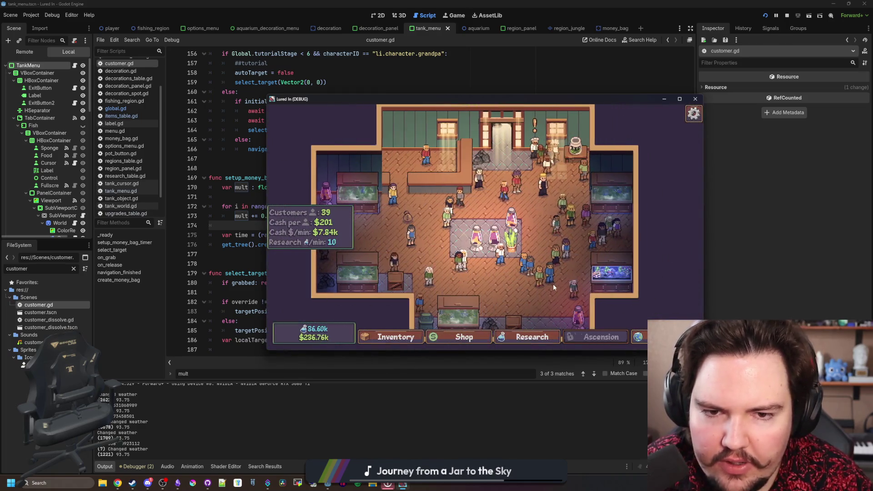
scroll(490, 278, "down", 2)
left_click(398, 193)
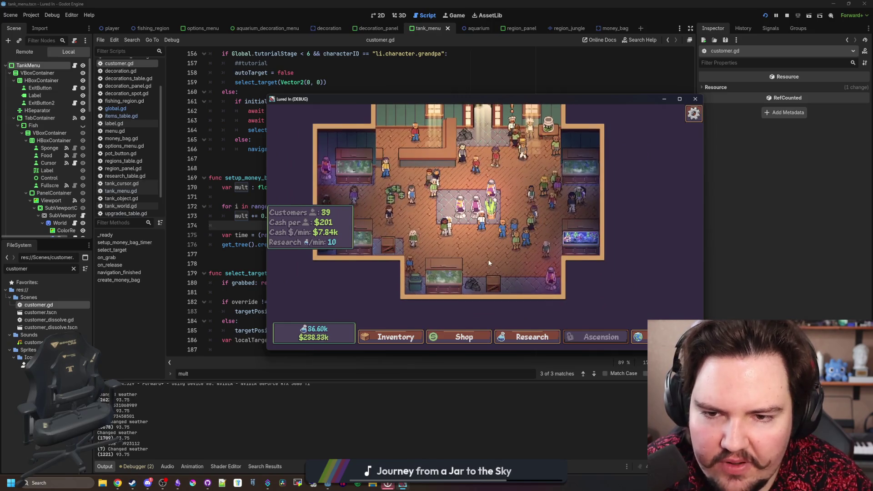
left_click_drag(491, 261, 502, 284)
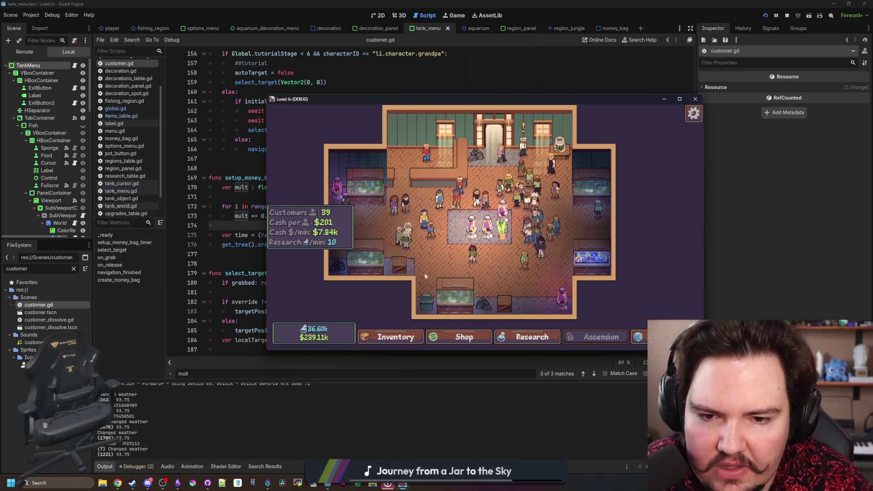
Buy Advertising levels under Marketing, close the shop, and bring the script editor back
left_click(455, 335)
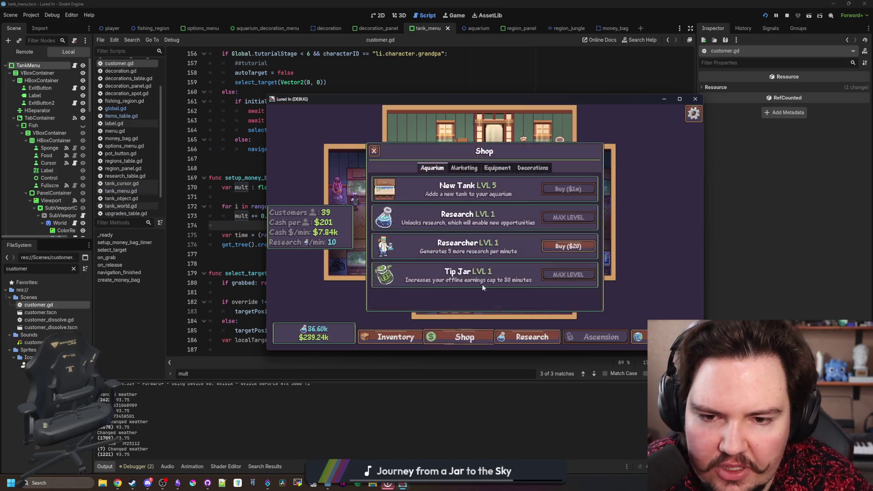
left_click(464, 167)
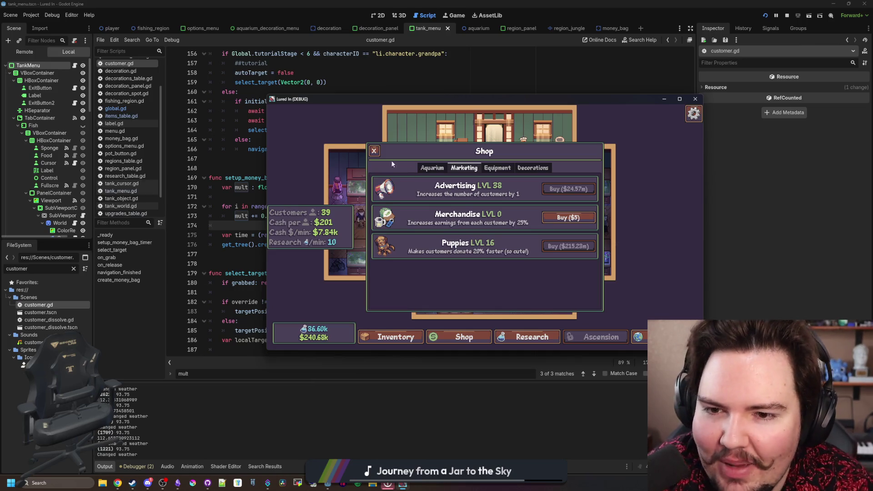
left_click(374, 150)
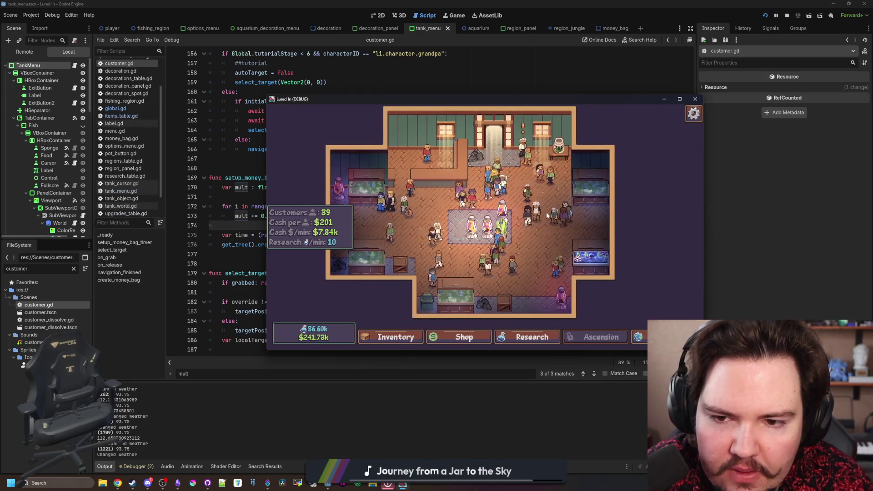
left_click(743, 198)
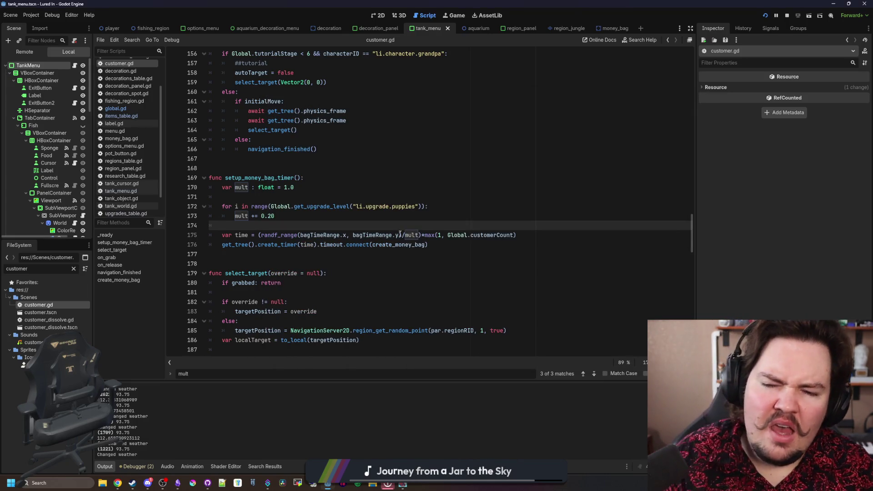
Launch Calculator from Windows search and compute 0.2 × 16 = 3.2 and 4.2 × 16 = 67.2
mouse_move(433, 235)
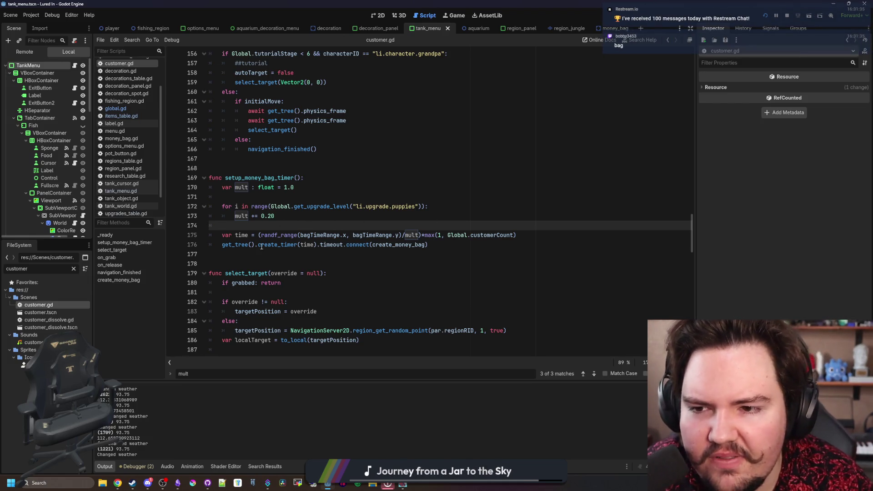
left_click(59, 483)
type("control panel")
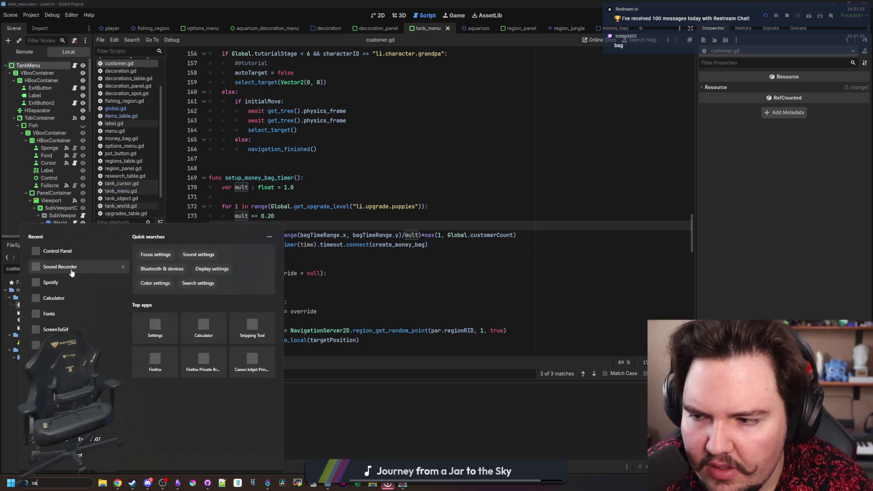
left_click(73, 267)
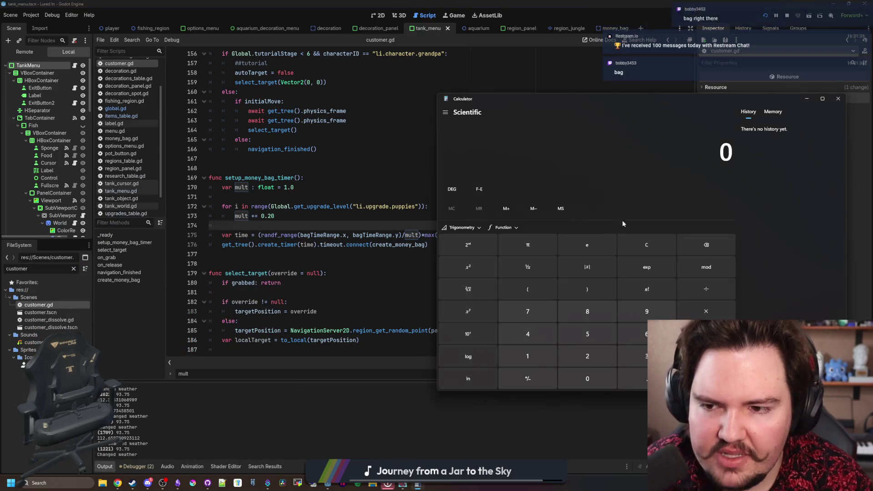
type("0.2*16")
key("Return")
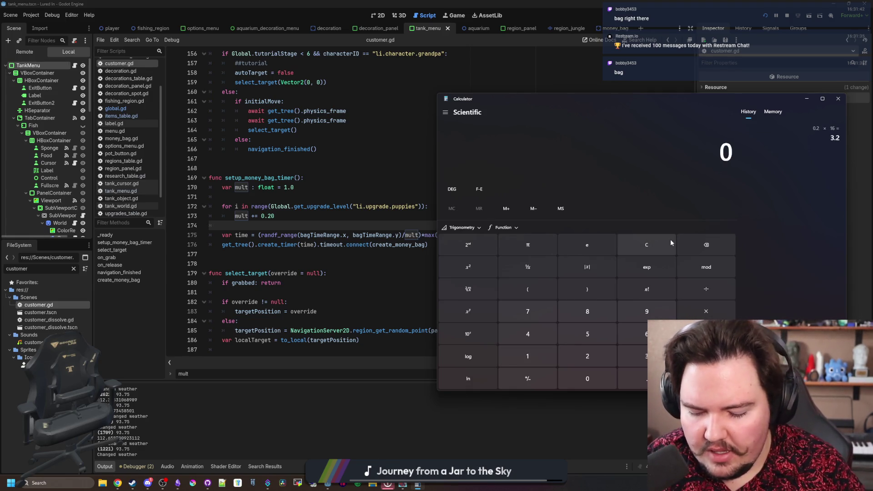
type("4.2*16")
key("Return")
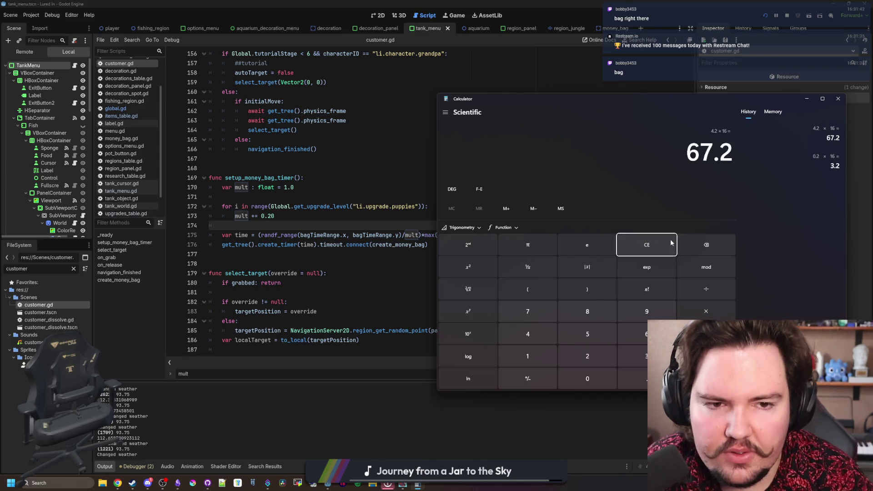
Clear and compute 120 ÷ 4.2 ≈ 28.57, then move Calculator aside and refocus customer.gd
left_click(670, 242)
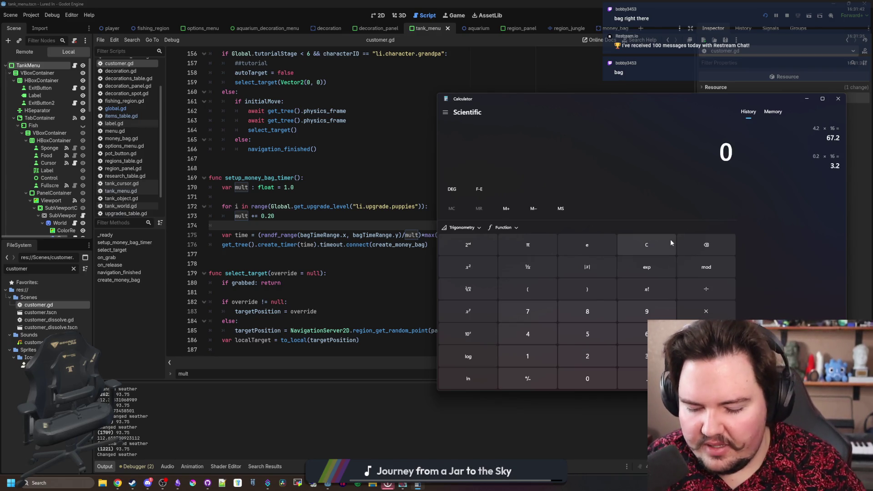
type("120 ÷ 4")
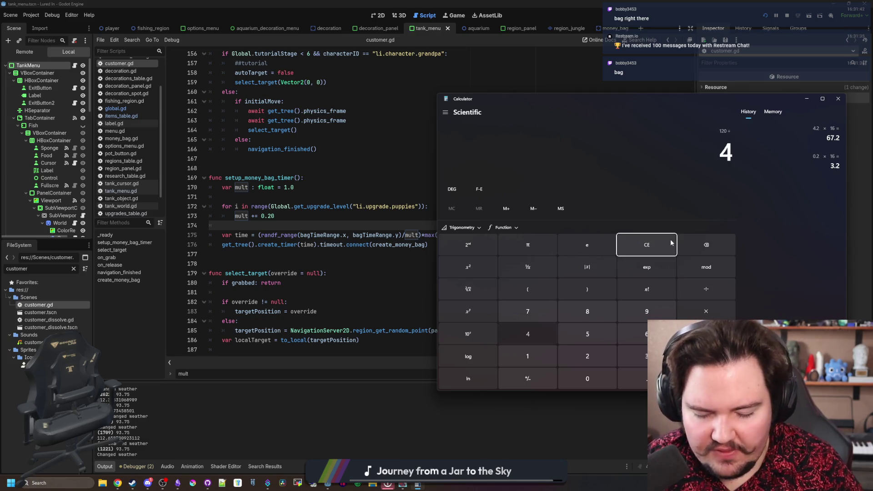
type(".2")
key("Return")
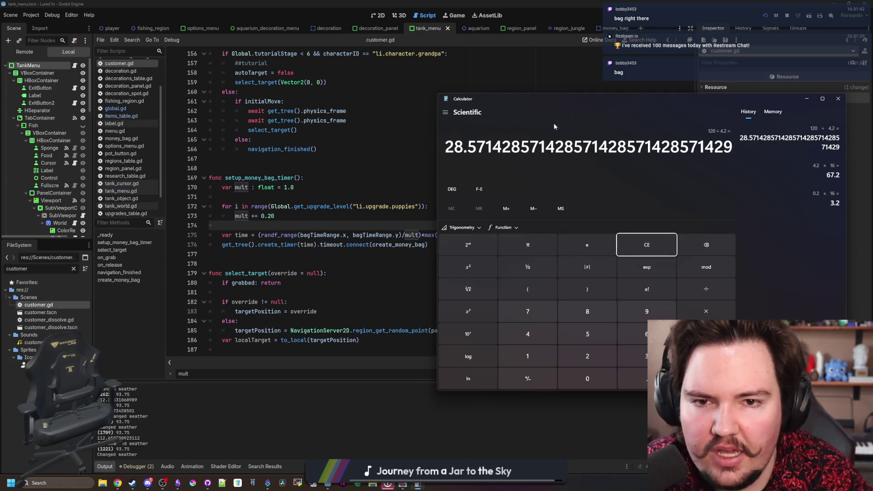
left_click_drag(592, 102, 498, 310)
left_click(409, 268)
key("Up")
key("Up")
key("Up")
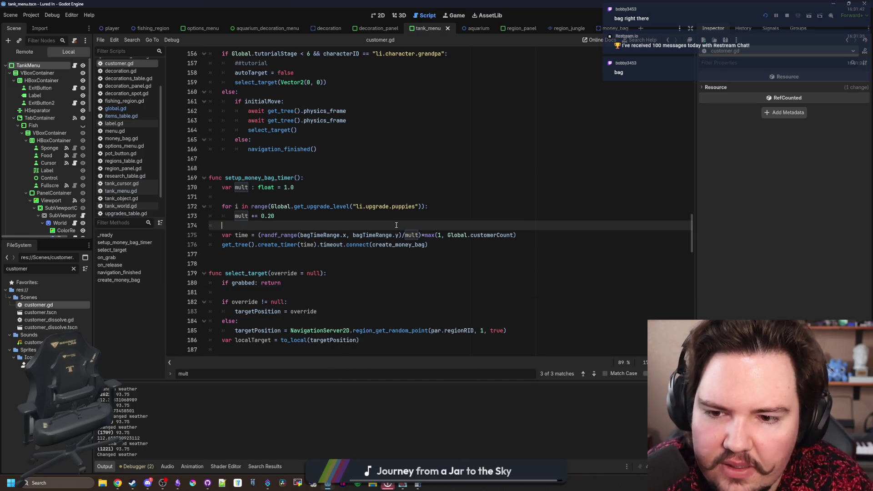
Save the timer changes and position the running game window to view the tank
key("ctrl+s")
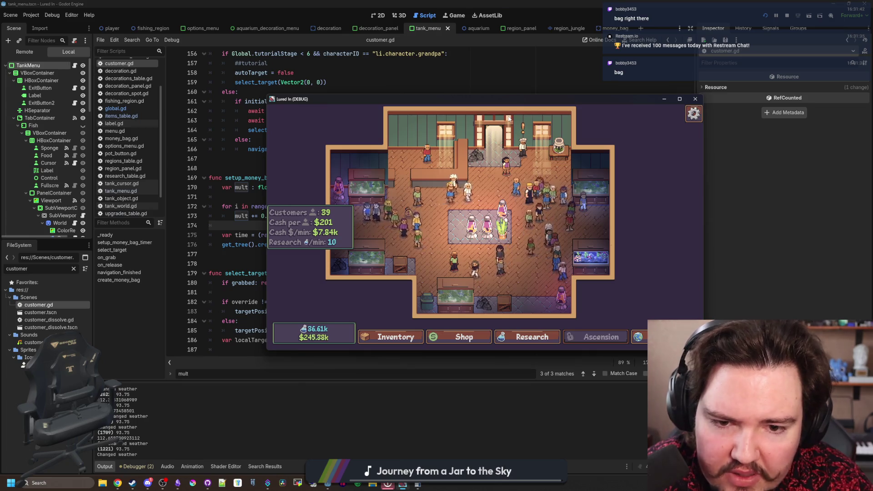
mouse_move(519, 105)
left_mouse_down()
mouse_move(523, 341)
mouse_move(522, 260)
left_mouse_up()
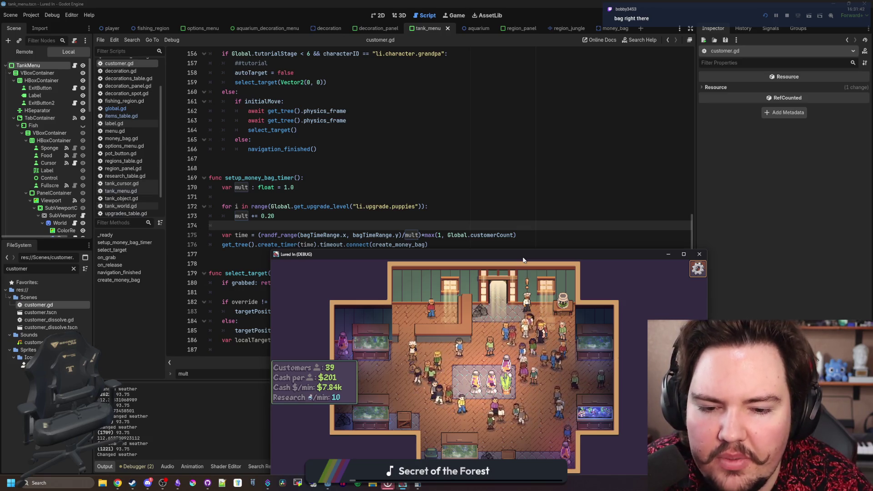
left_click_drag(523, 260, 462, 181)
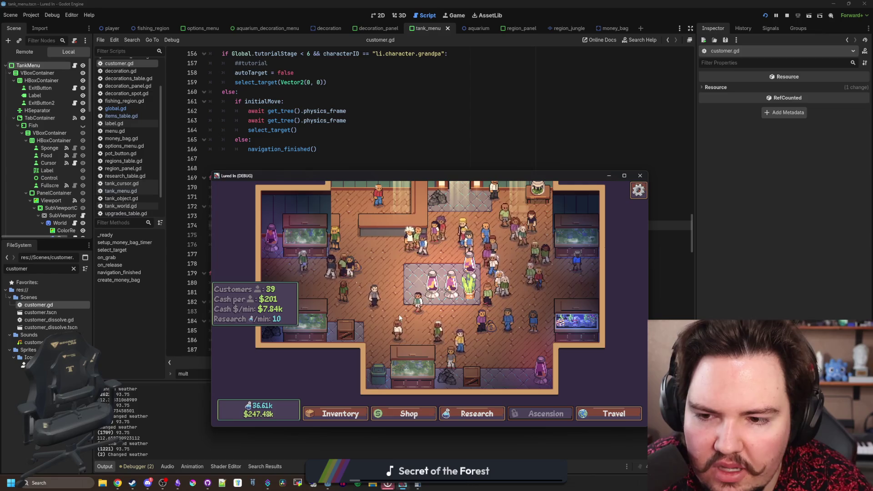
scroll(399, 315, "up", 2)
scroll(399, 315, "down", 3)
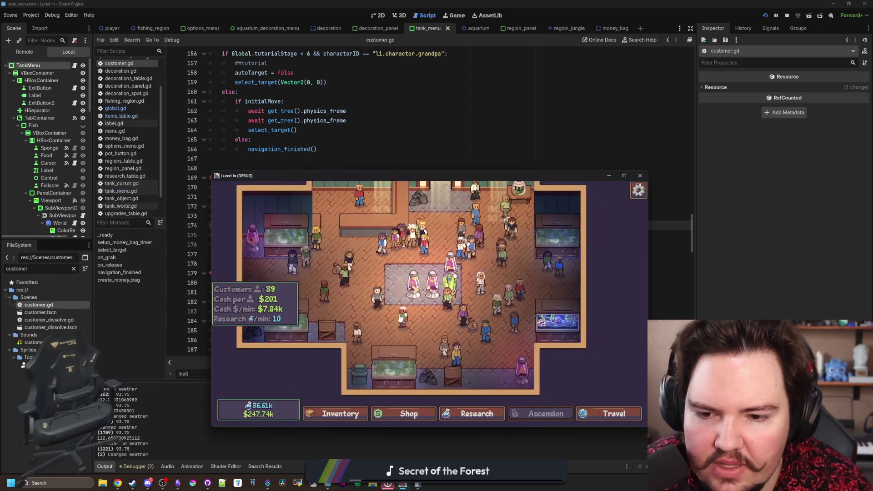
scroll(422, 279, "up", 1)
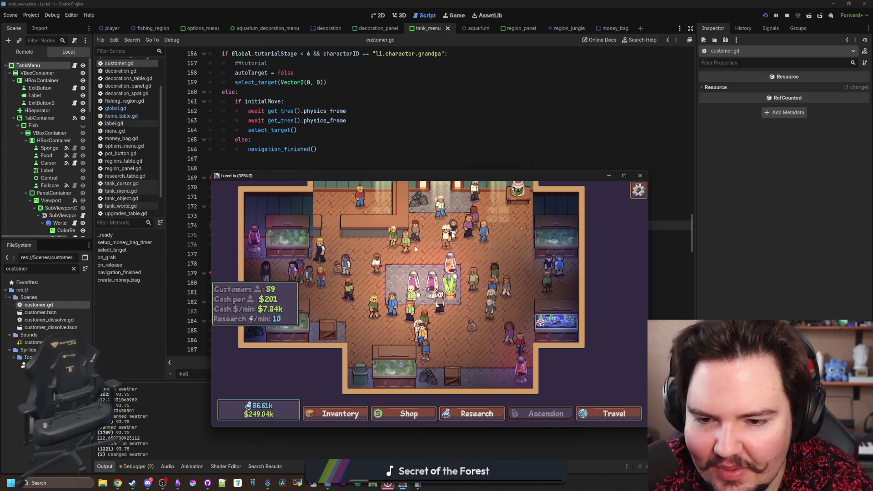
left_click_drag(491, 254, 500, 258)
scroll(505, 259, "down", 3)
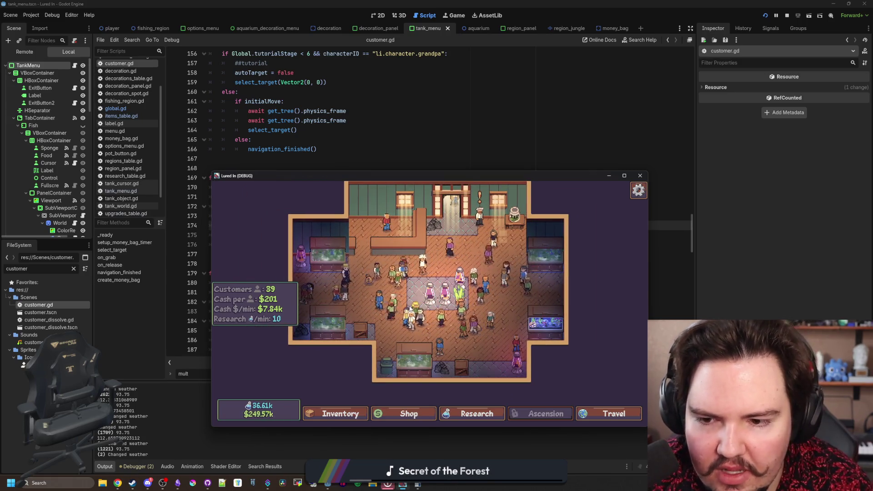
scroll(431, 330, "up", 1)
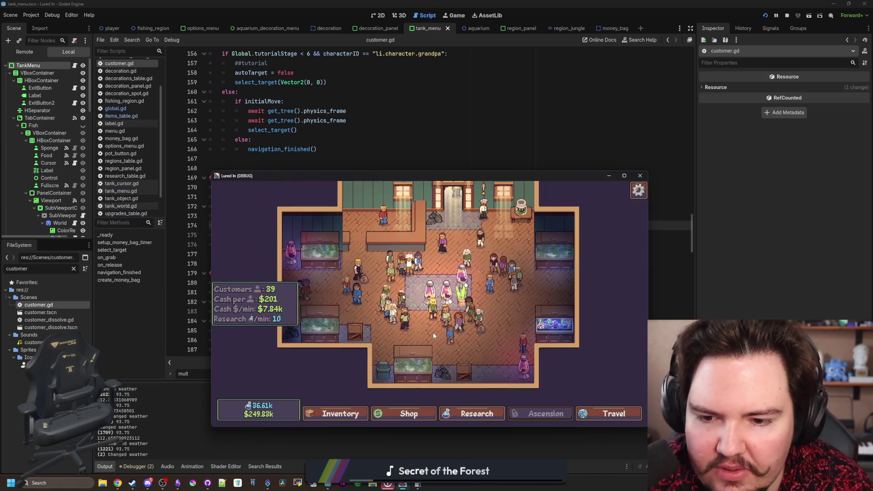
scroll(433, 332, "up", 1)
scroll(526, 312, "down", 1)
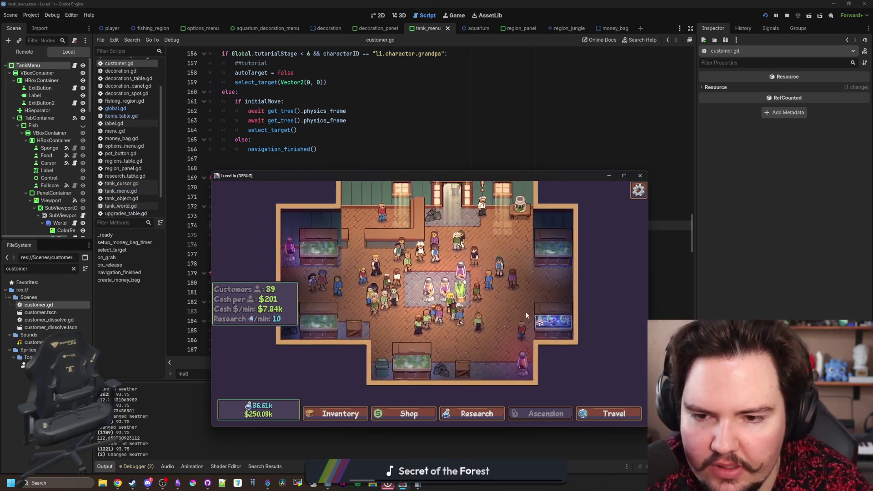
scroll(504, 300, "up", 1)
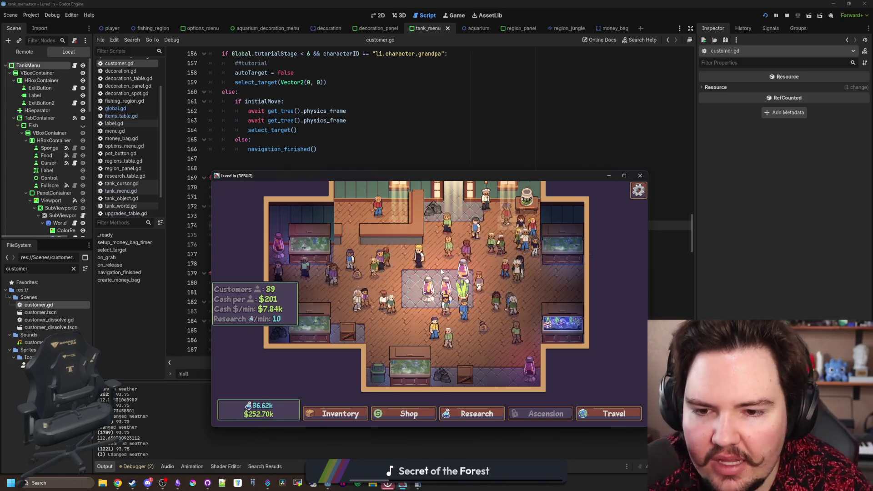
Pan around the tank to watch the customers and the new money-bag timing
key("d")
key("s")
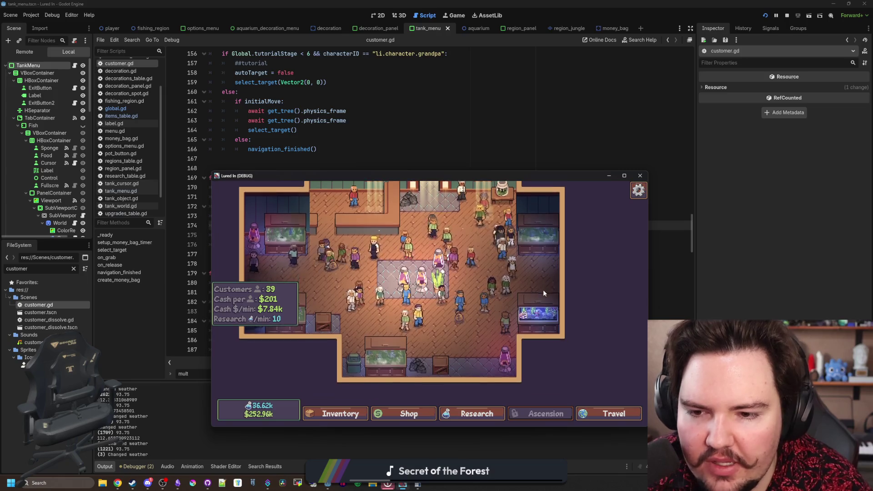
key("a")
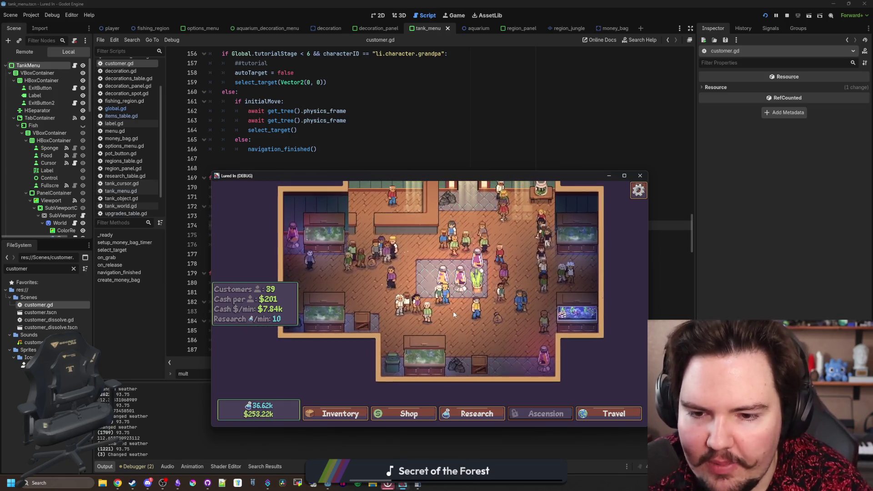
key("w")
key("d")
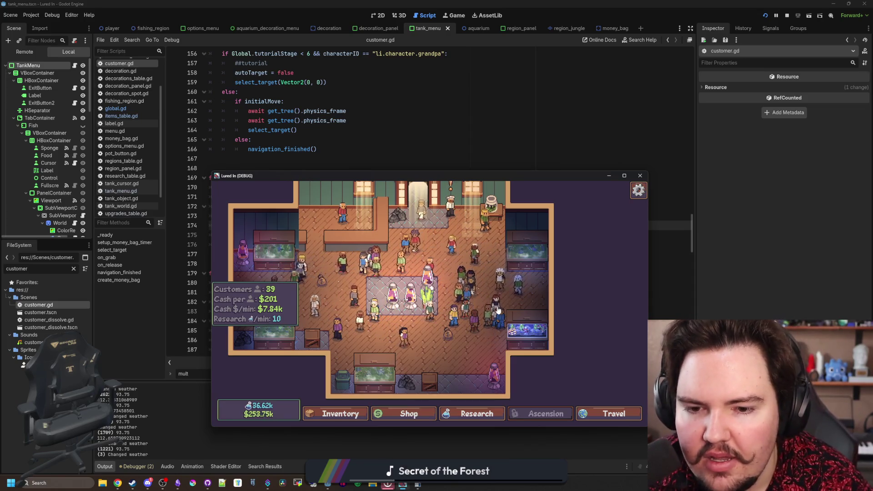
key("a")
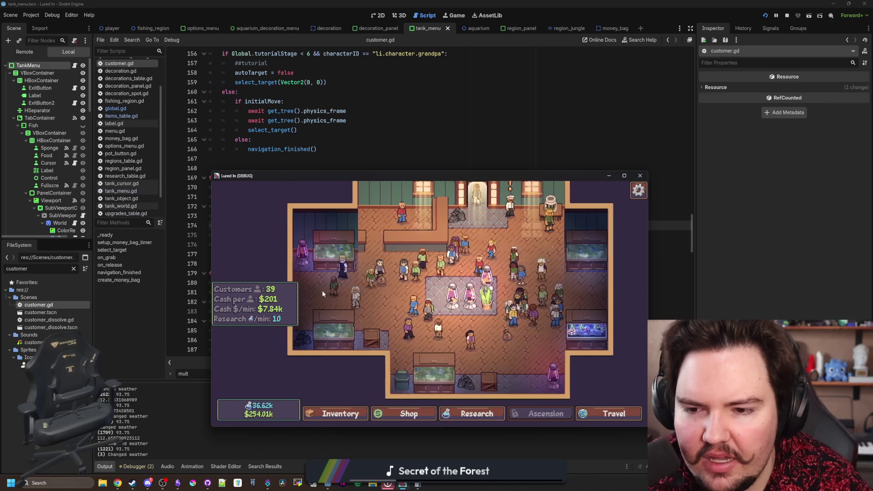
key("d")
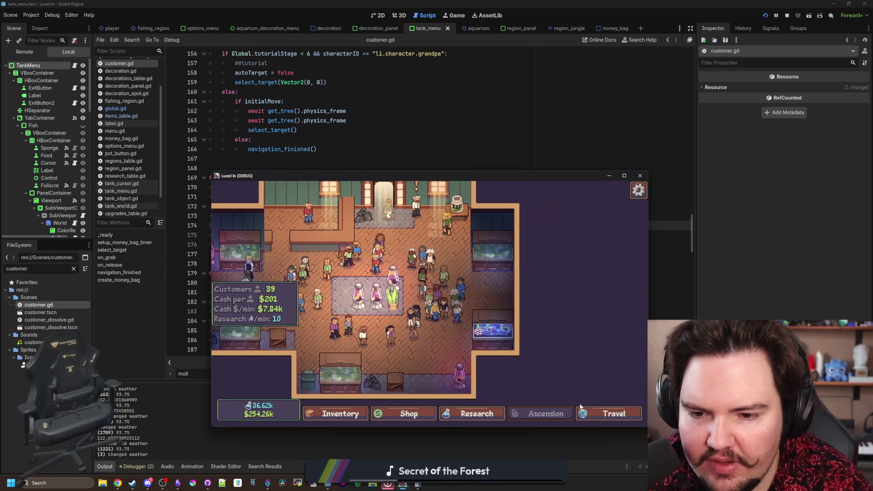
key("a")
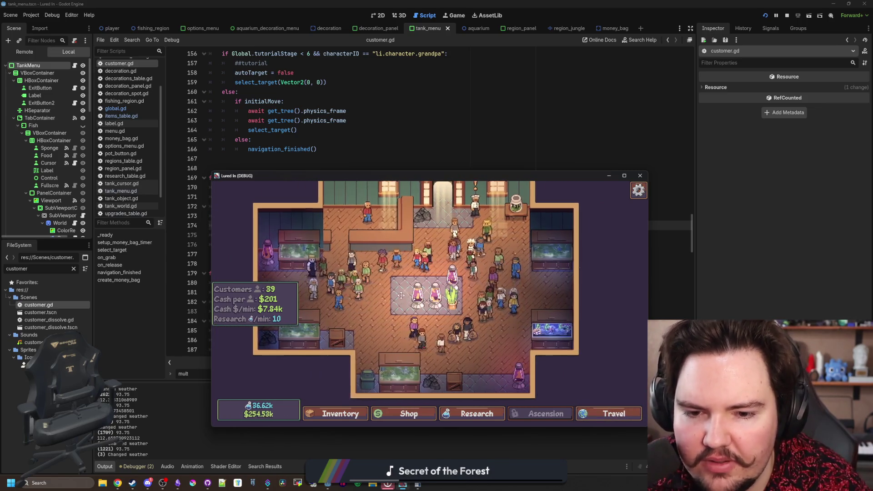
scroll(451, 340, "up", 2)
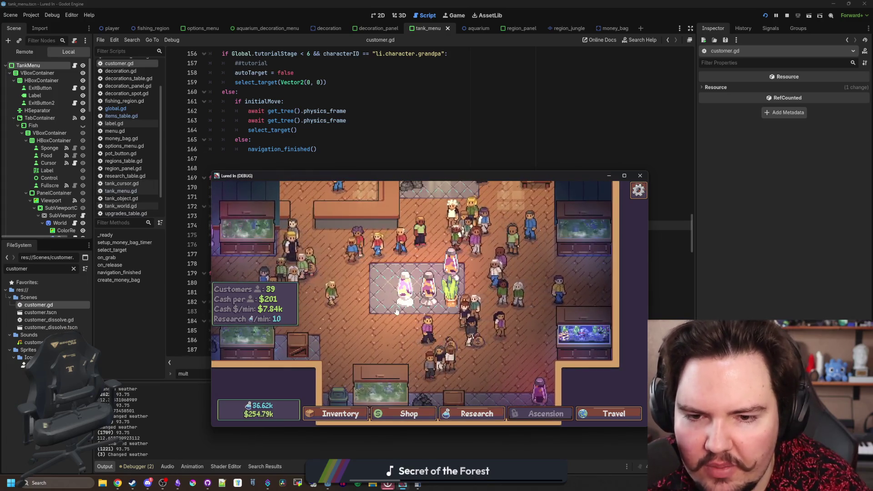
scroll(434, 377, "down", 1)
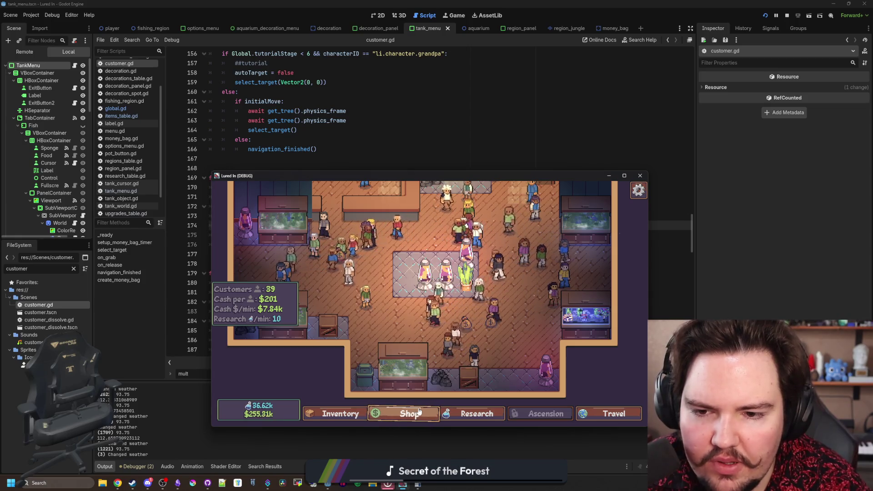
Check upgrade levels in the Shop, return via Main Menu to the tank, then stop the game
left_click(418, 412)
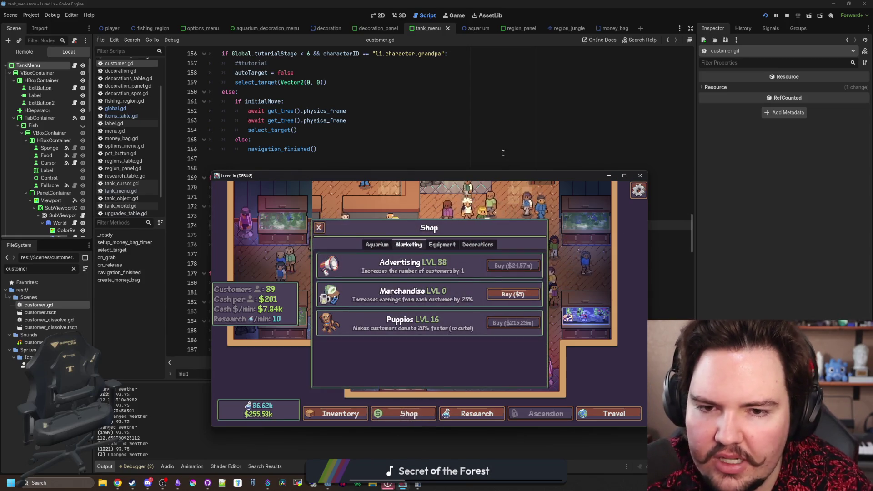
left_click_drag(509, 178, 478, 177)
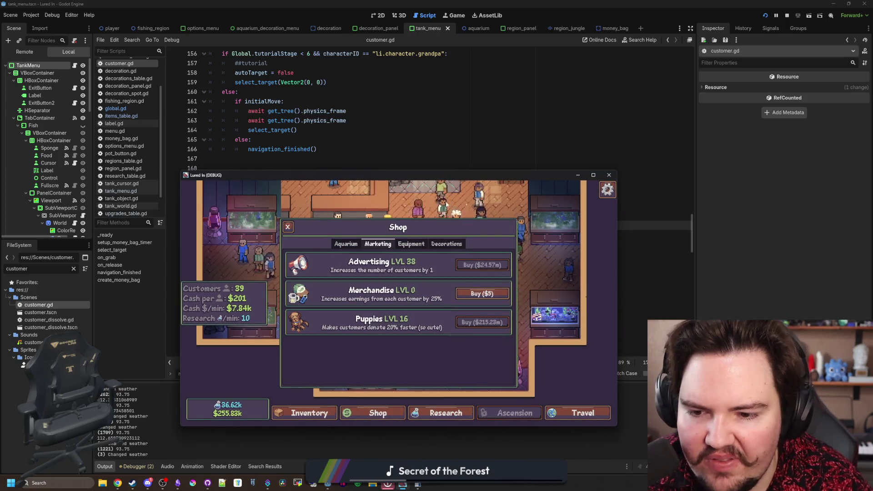
left_click(288, 228)
scroll(430, 231, "up", 2)
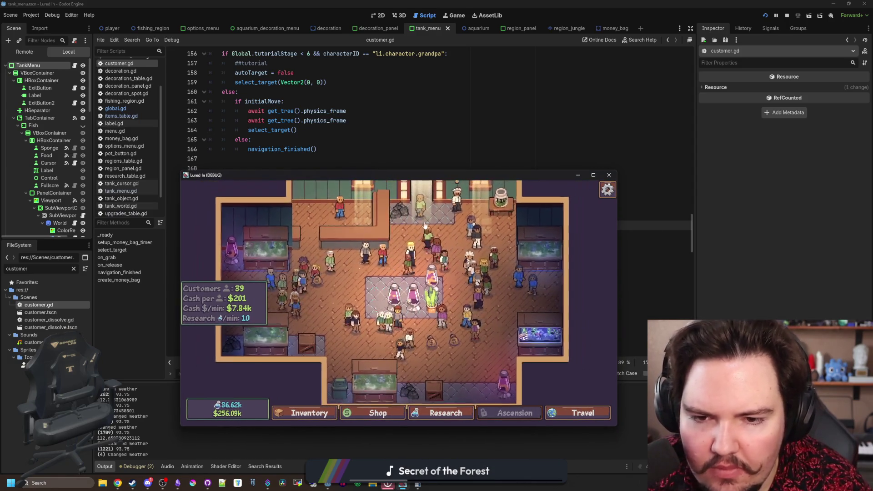
key("Escape")
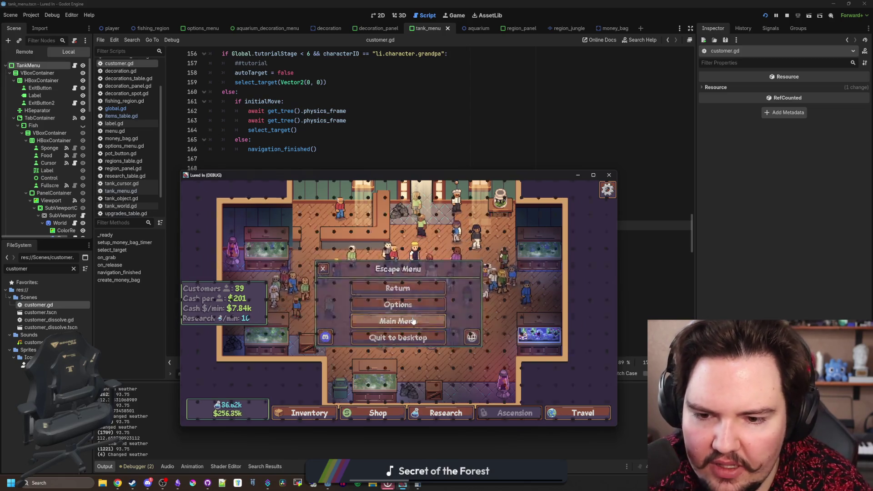
left_click(398, 320)
left_click(231, 296)
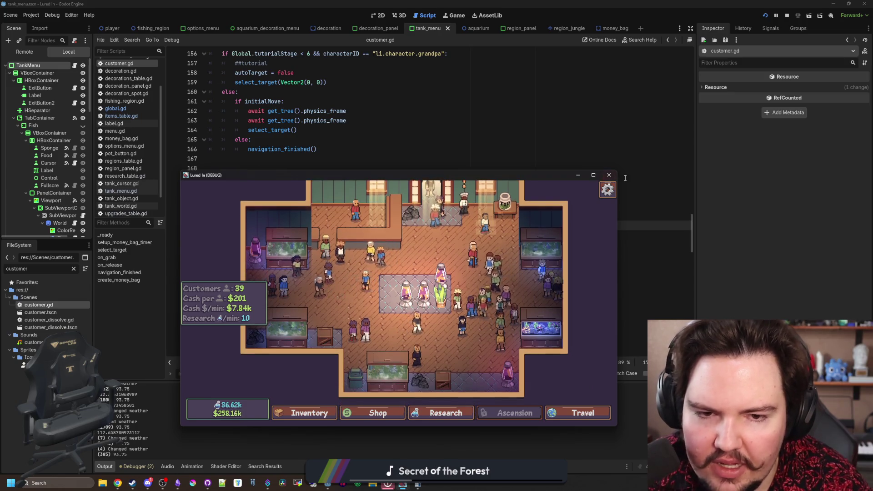
key("F5")
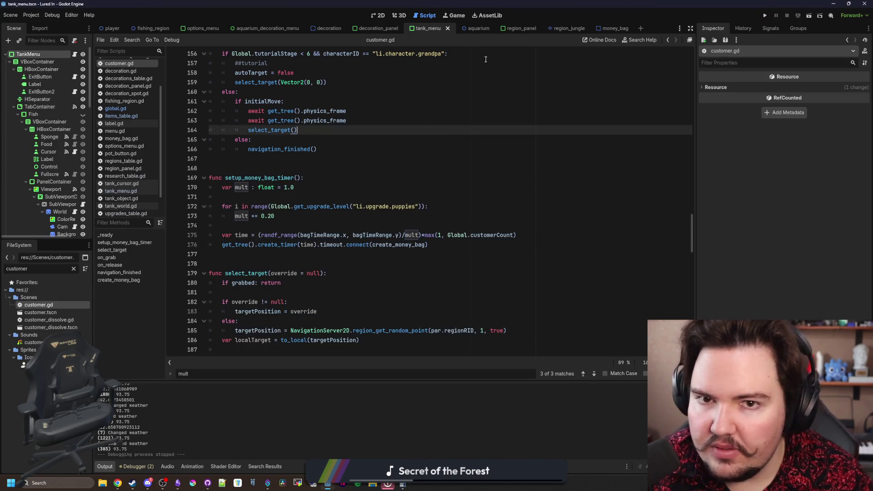
Remove the MoneyBag node from the aquarium scene, save the scene, and relaunch the project
left_click(481, 29)
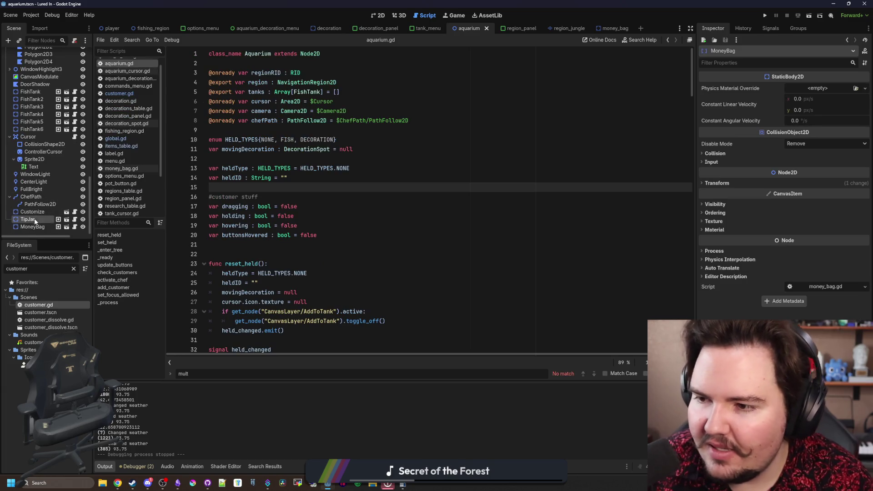
left_click(429, 252)
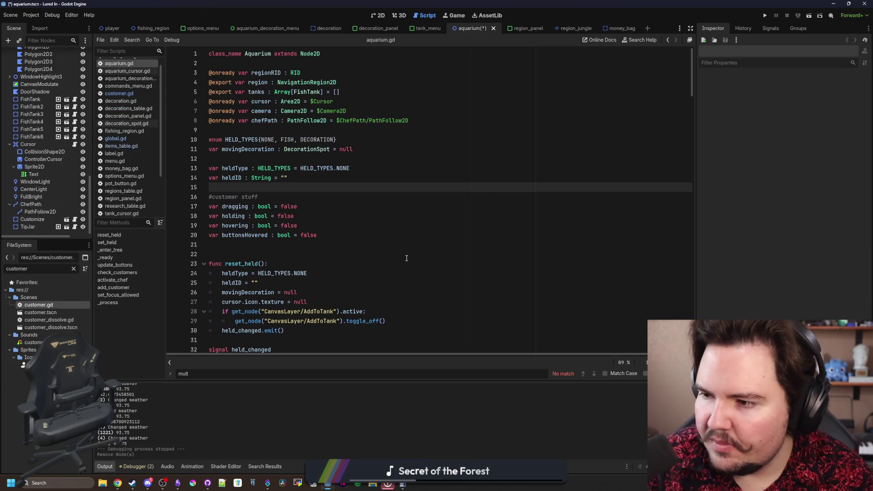
left_click(458, 240)
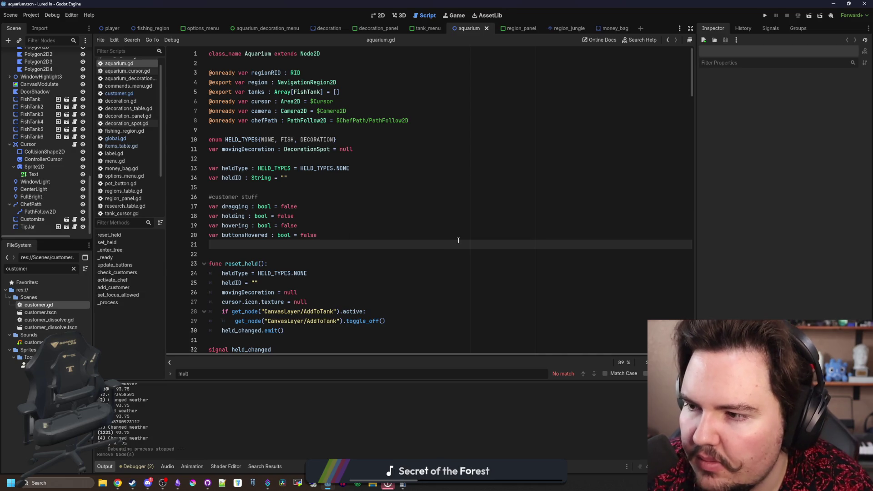
key("Left")
key("ctrl+s")
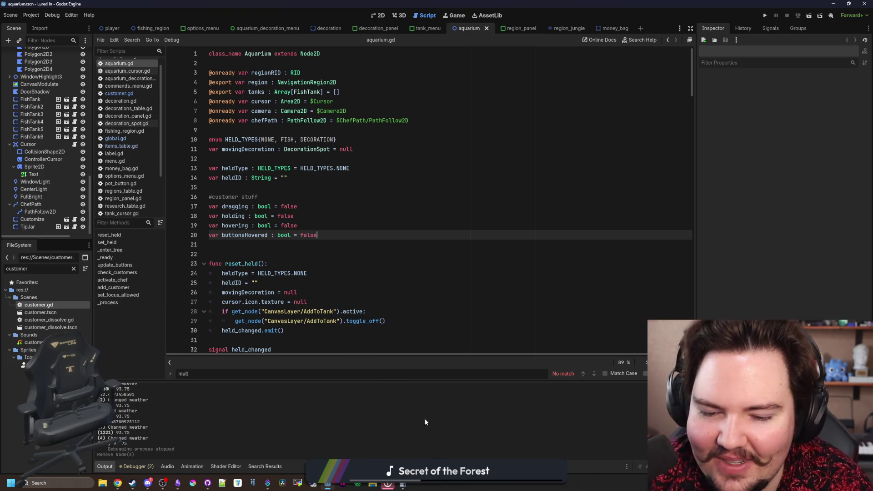
left_click(571, 168)
left_click(764, 18)
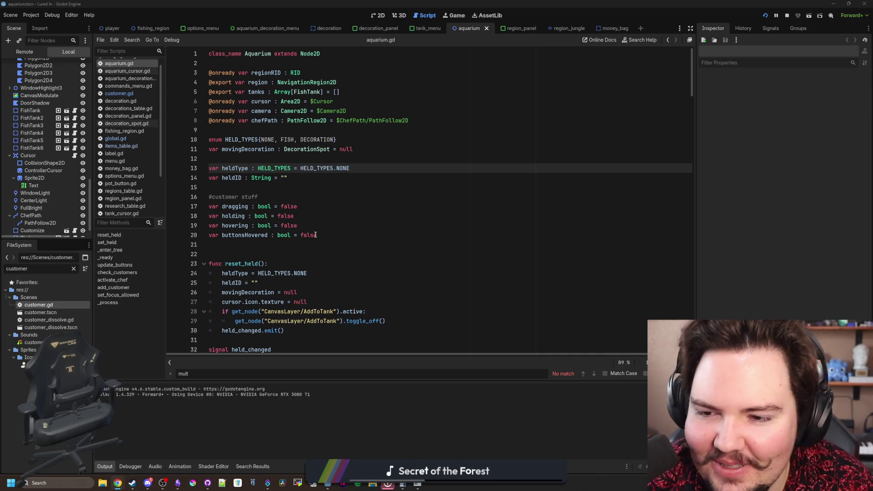
left_click(383, 251)
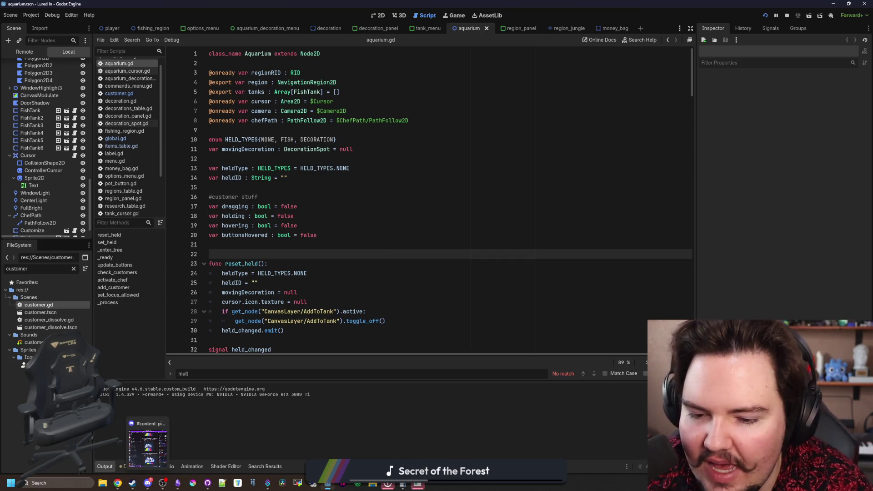
Dismiss the Feedback and welcome-back popups, start playing, and maximize the game window
mouse_move(418, 484)
left_click(418, 443)
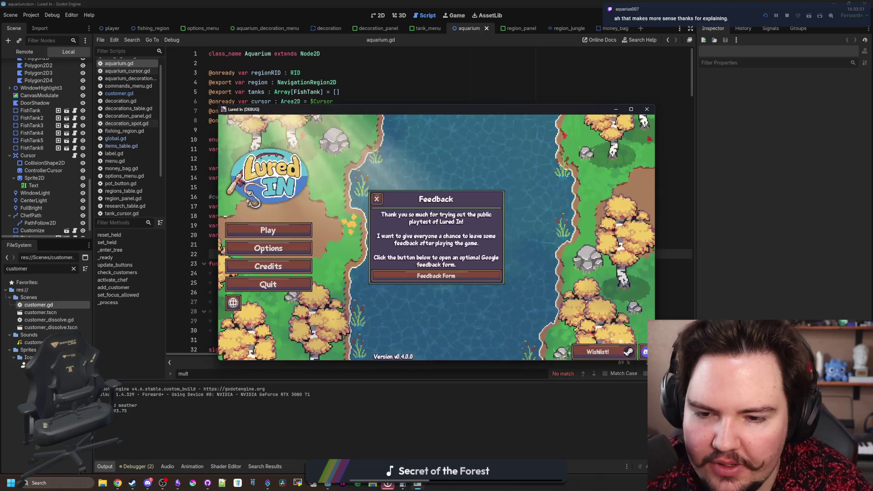
left_click(380, 200)
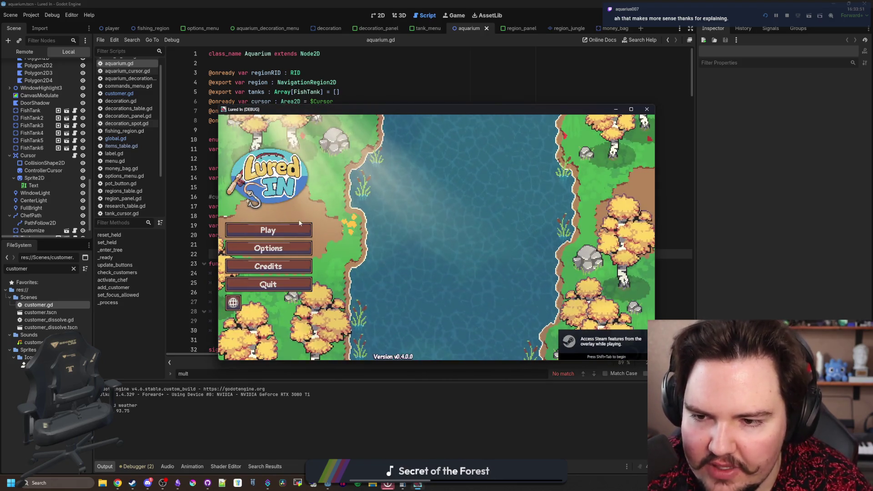
left_click(267, 230)
left_click(426, 269)
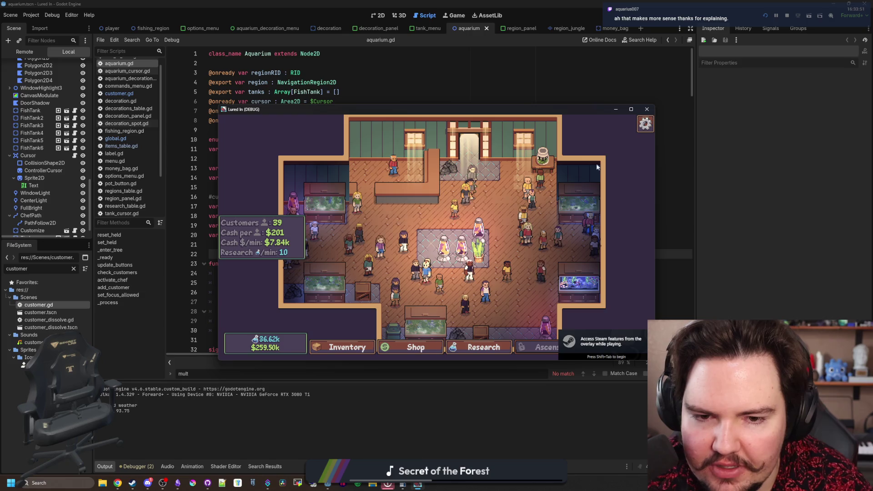
left_click(631, 109)
Confirm in Shop > Marketing that Puppies is at level 16, then close the Shop
left_click(379, 450)
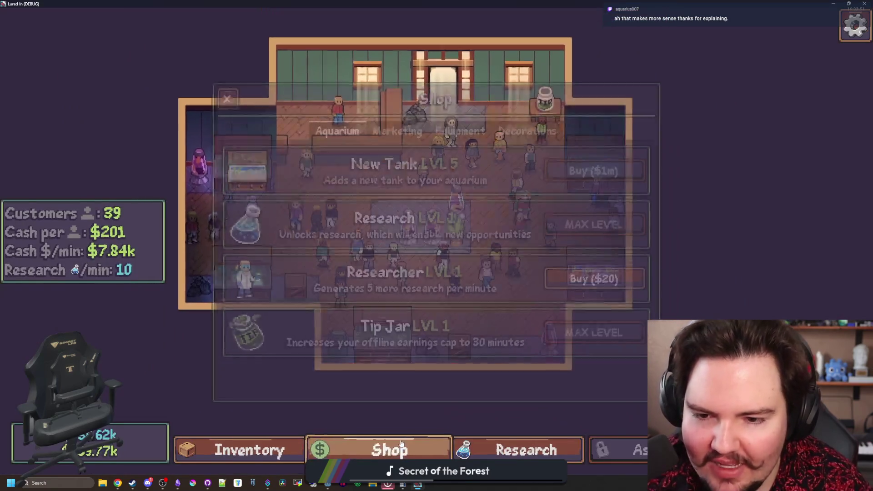
left_click(370, 129)
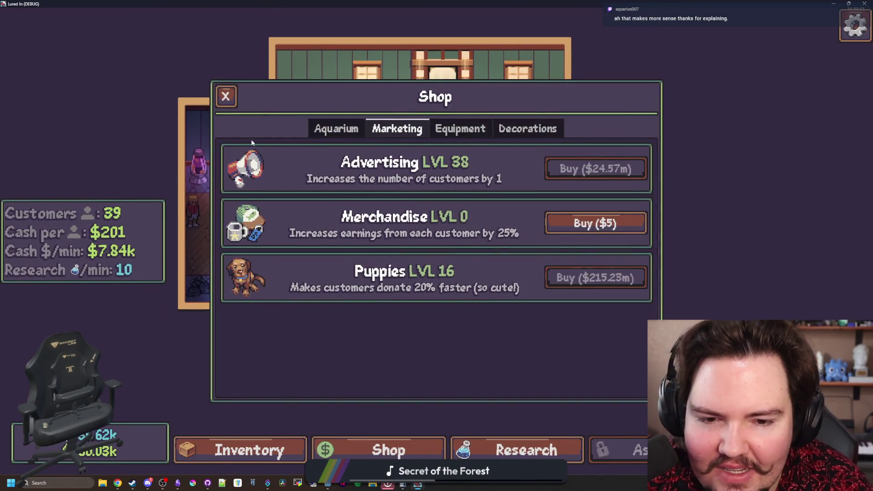
left_click(226, 96)
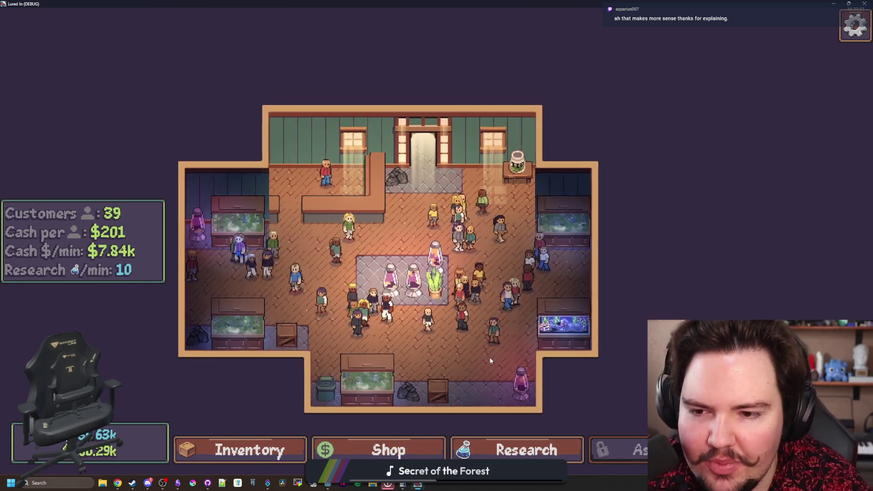
Pan and zoom around the aquarium floor to watch the customers
scroll(490, 360, "up", 2)
scroll(393, 245, "down", 1)
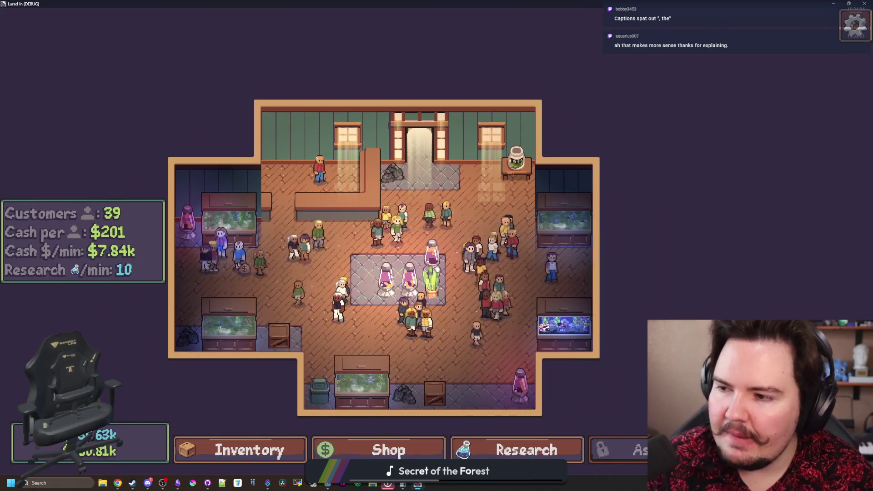
key("s")
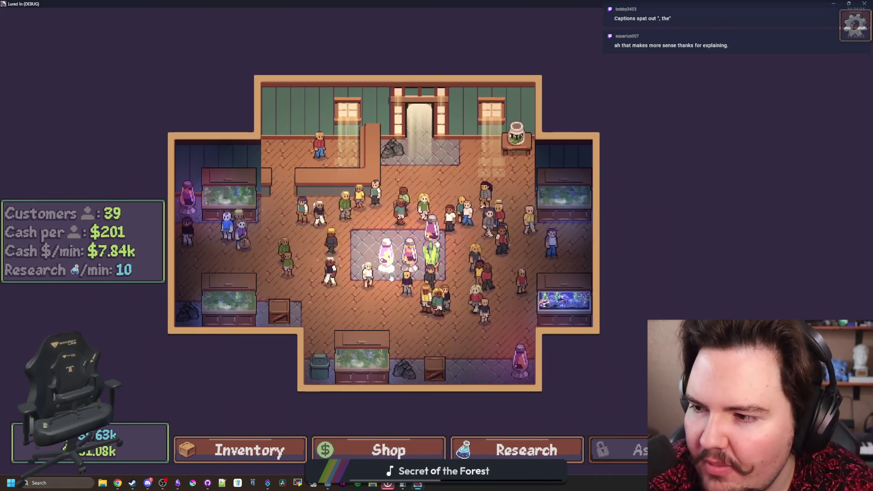
key("s")
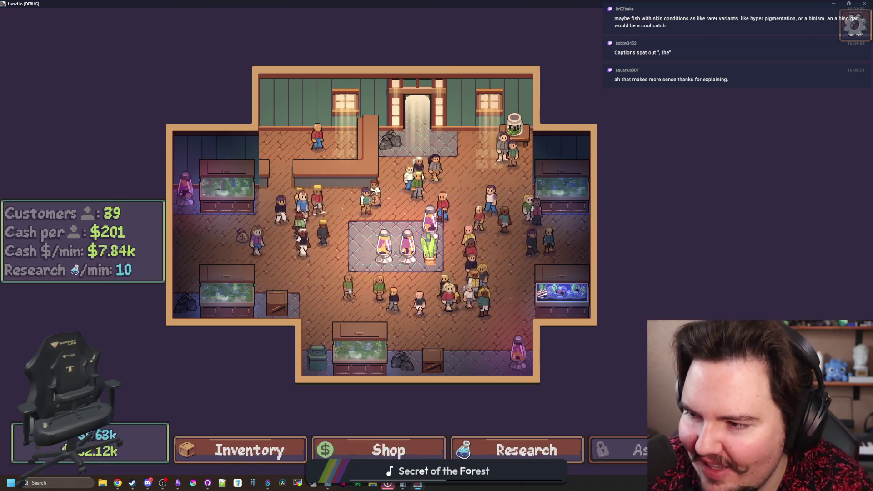
left_click_drag(668, 323, 651, 312)
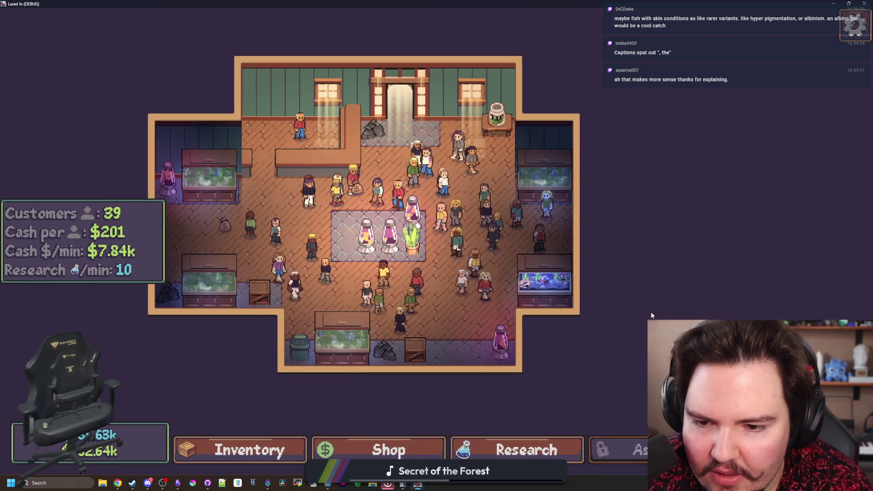
key("a")
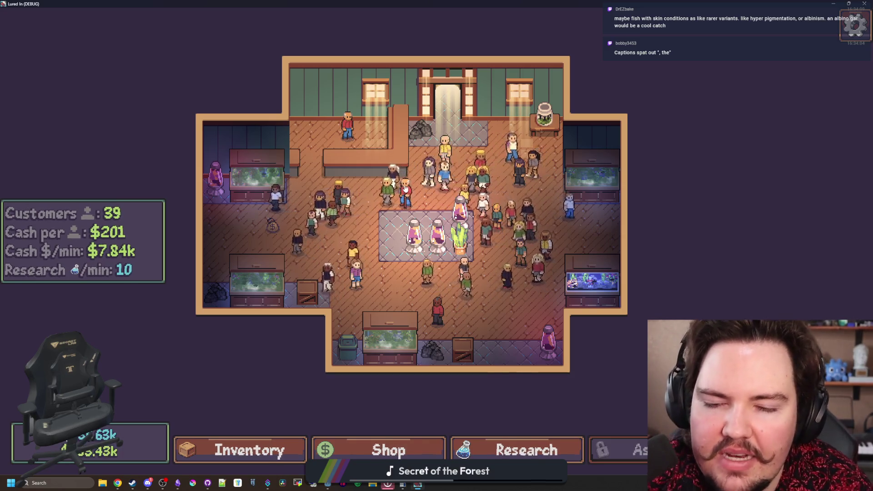
key("d")
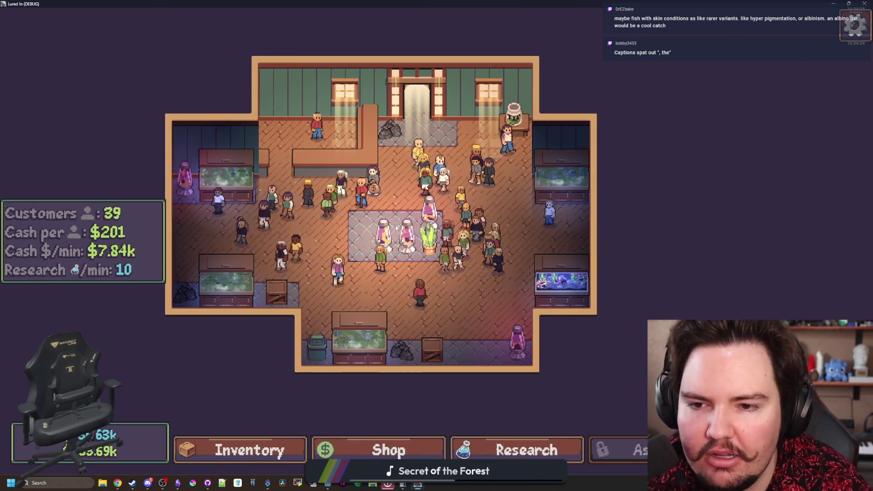
scroll(395, 228, "down", 1)
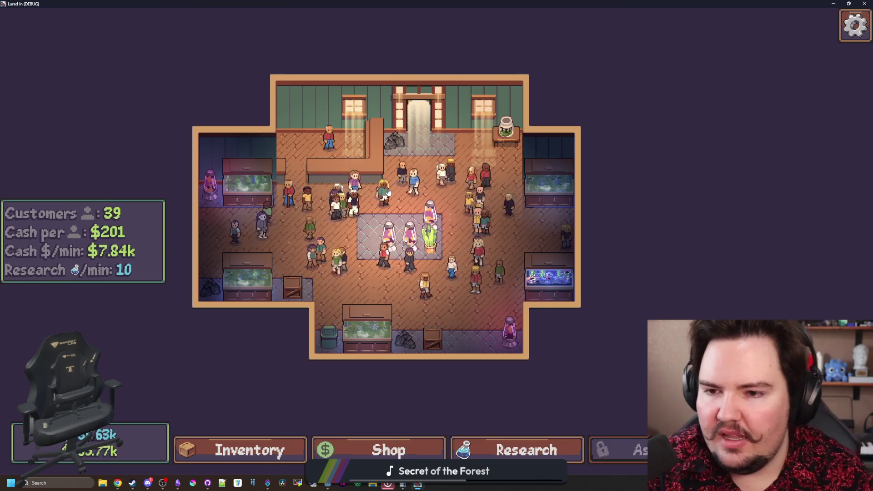
scroll(418, 325, "up", 2)
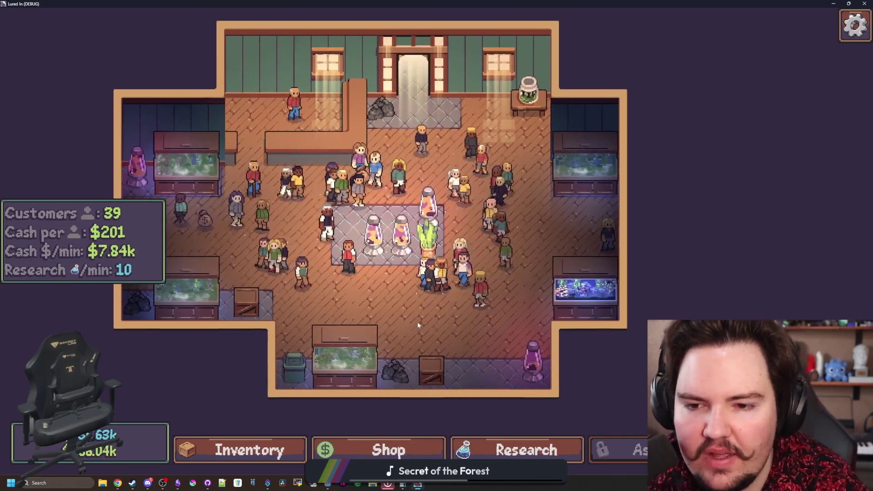
scroll(432, 309, "down", 2)
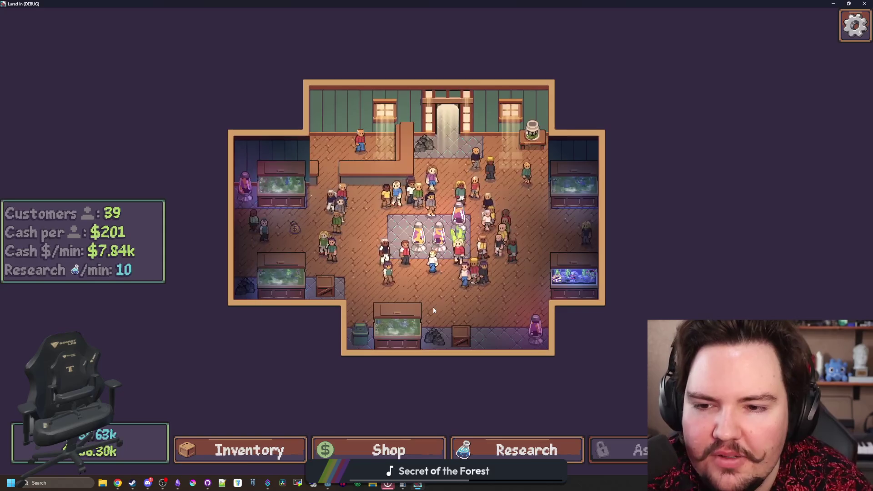
scroll(433, 307, "up", 3)
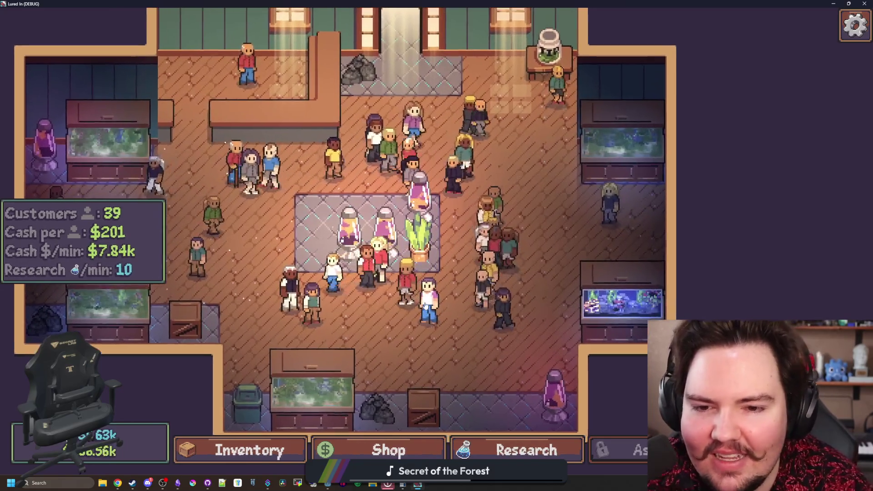
scroll(425, 302, "down", 2)
scroll(425, 305, "up", 3)
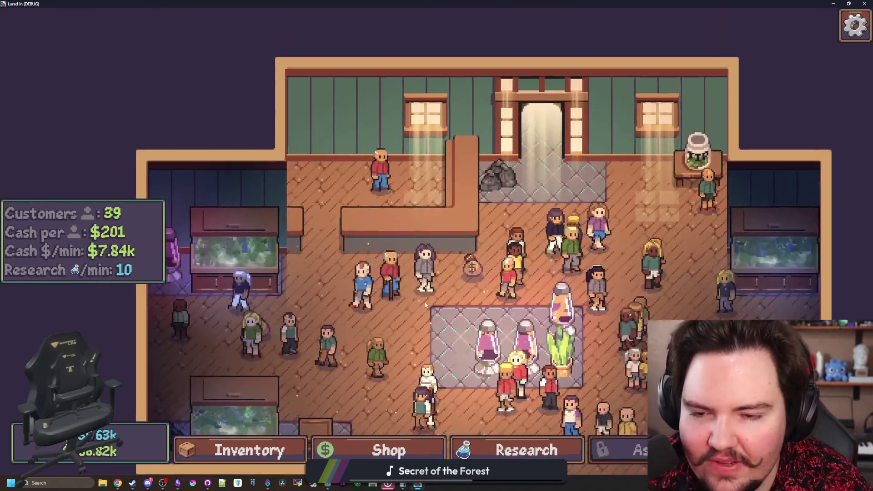
Pan toward the lower-right of the room and view the Inventory's Fish tab
key("d")
key("s")
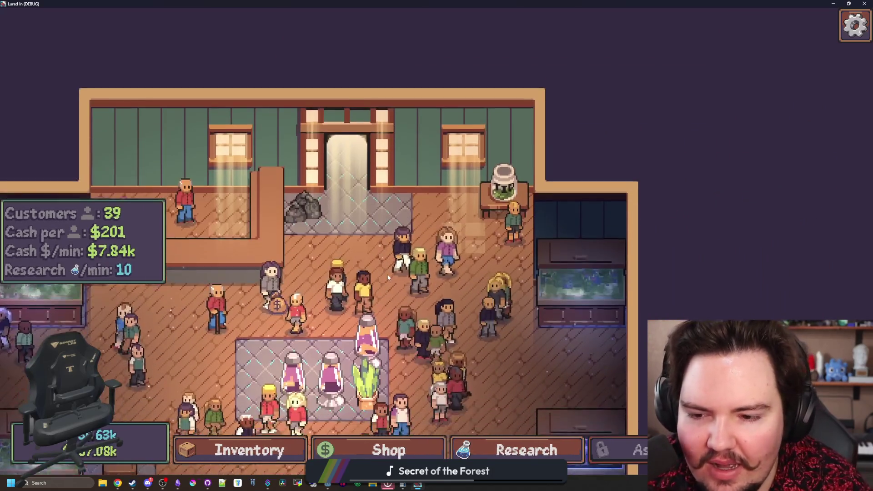
scroll(388, 278, "down", 2)
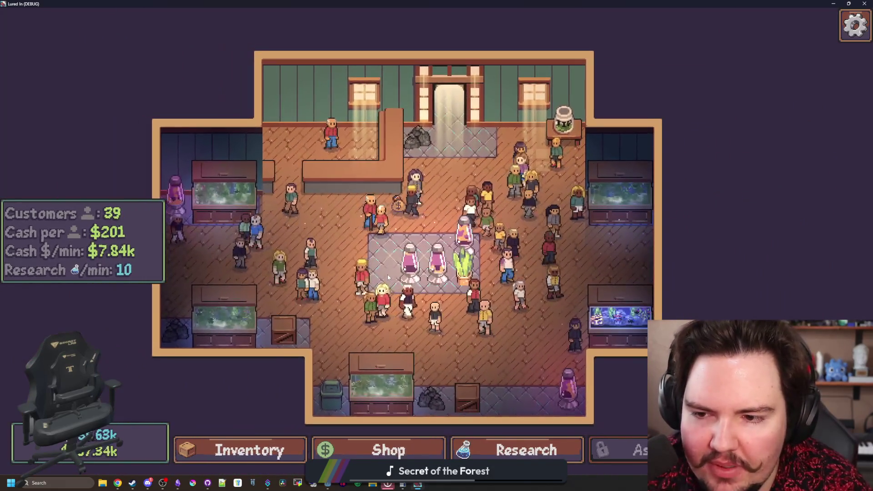
key("d")
key("s")
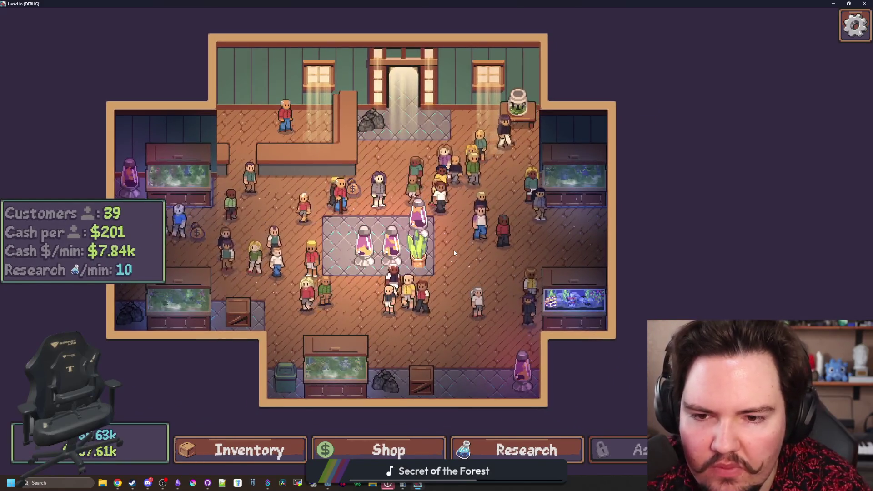
scroll(453, 249, "down", 1)
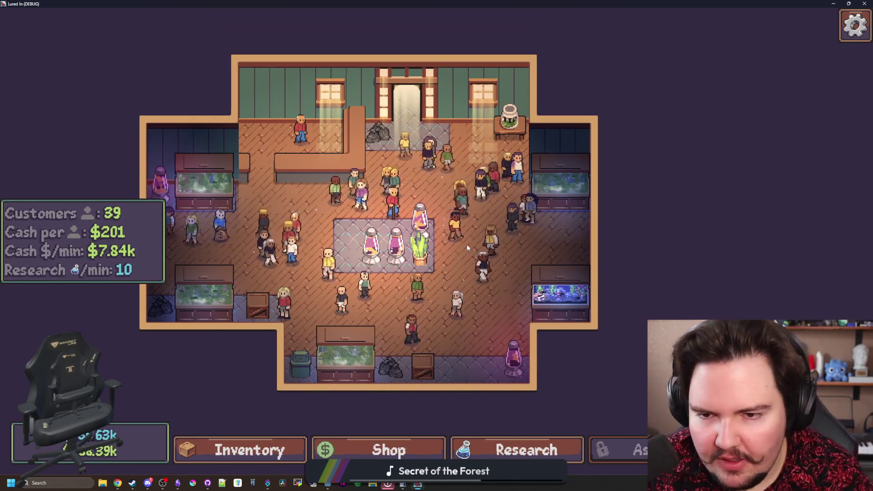
left_click(213, 450)
Browse the fish Inventory list, then close it
scroll(420, 309, "down", 10)
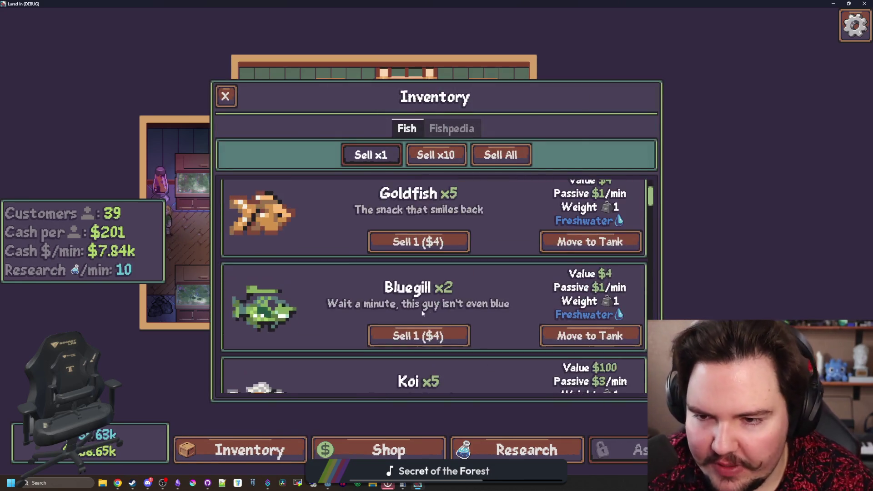
scroll(380, 290, "up", 10)
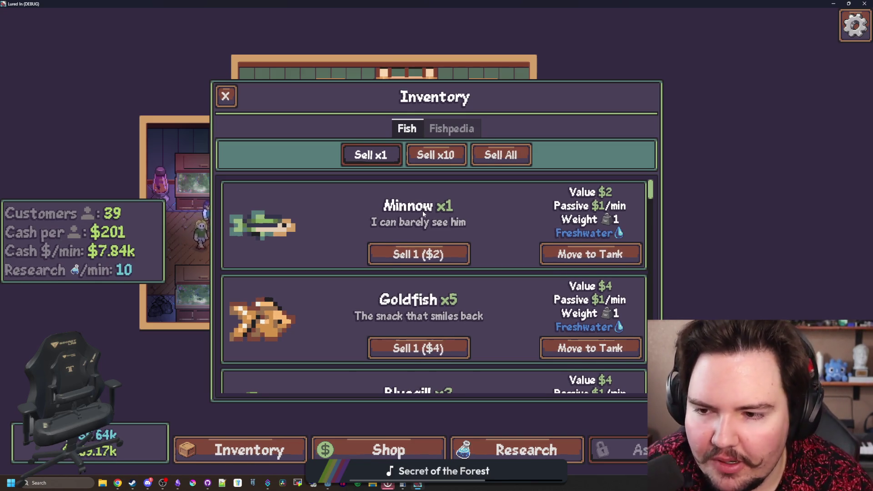
left_click(225, 96)
scroll(454, 275, "up", 2)
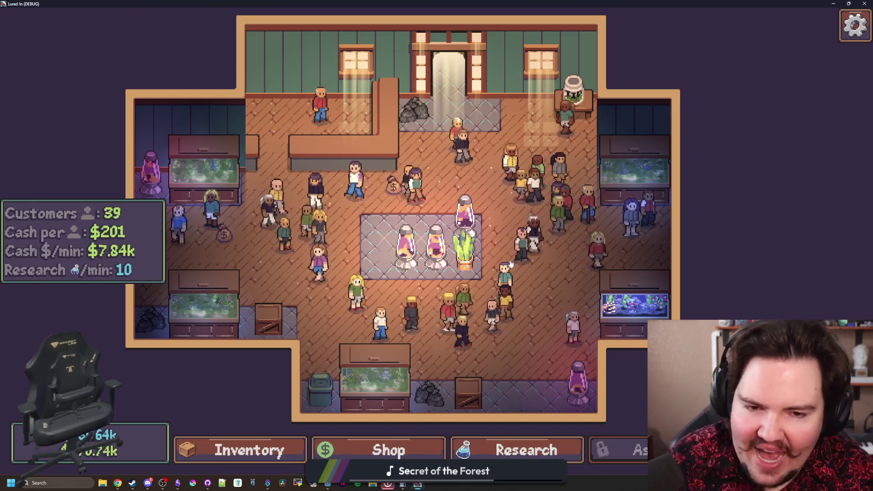
scroll(455, 254, "down", 2)
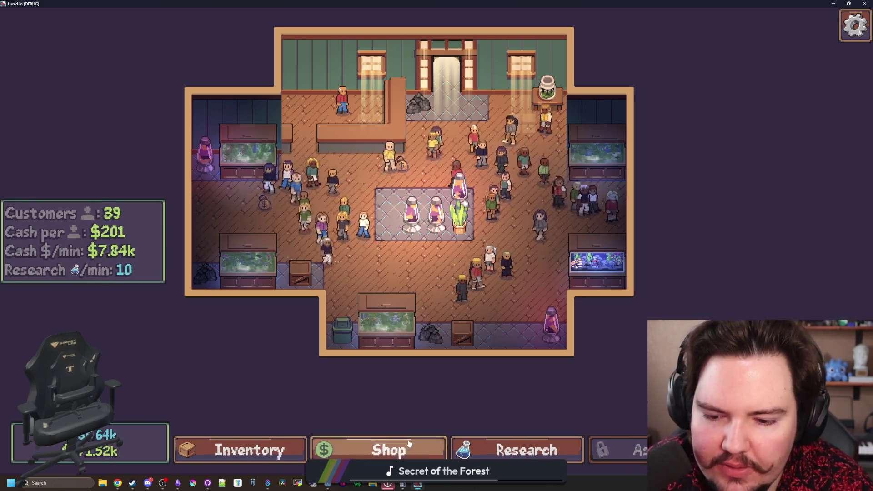
Recheck Shop > Marketing, then stop the game with F8 to return to aquarium.gd
left_click(395, 450)
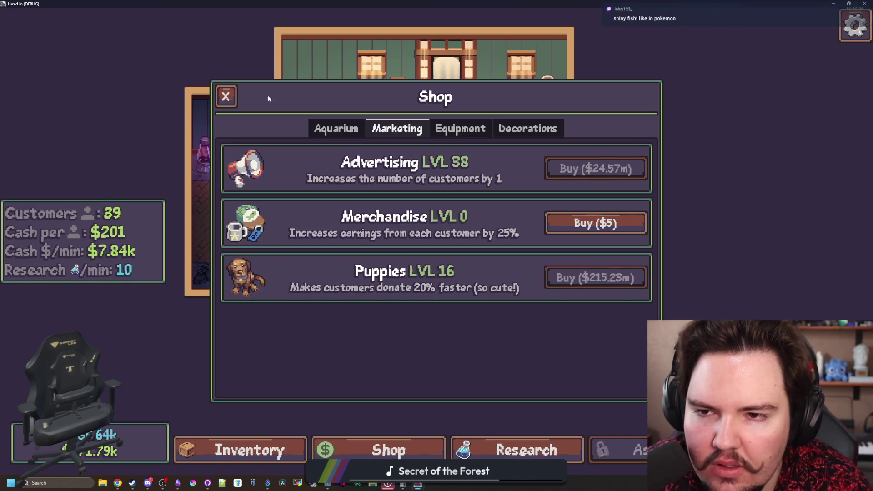
left_click(225, 96)
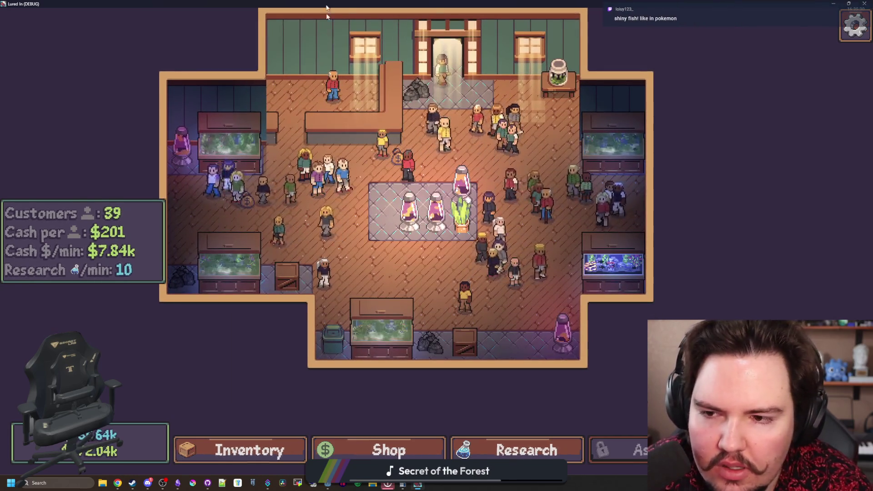
key("F8")
scroll(315, 247, "down", 10)
scroll(315, 247, "up", 2)
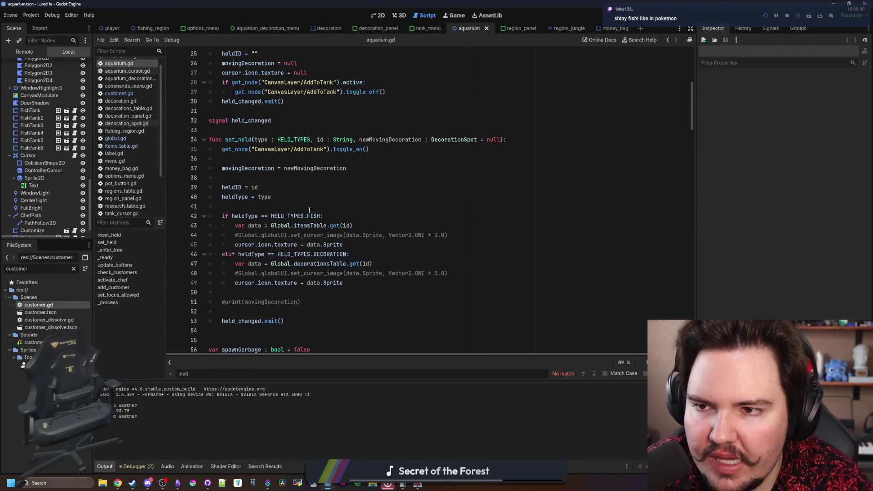
Search the current script for _ready
scroll(310, 205, "up", 5)
key("ctrl+f")
type("_ready")
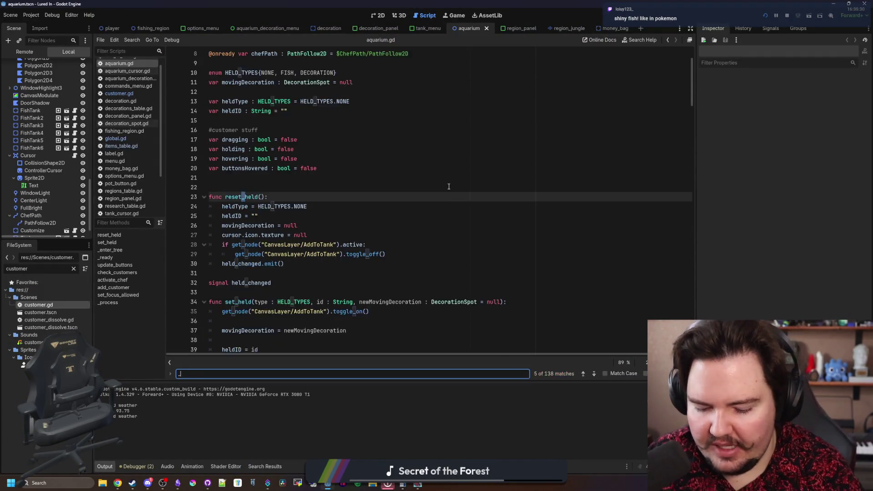
left_click(383, 182)
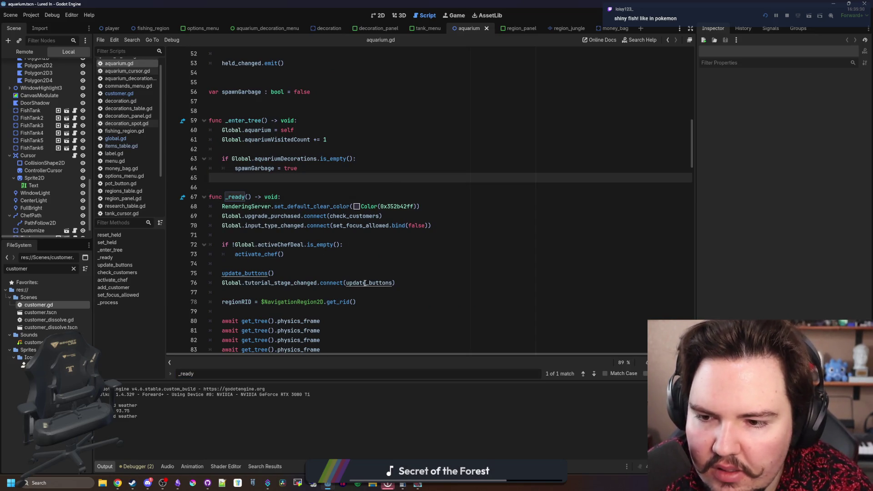
scroll(258, 200, "down", 4)
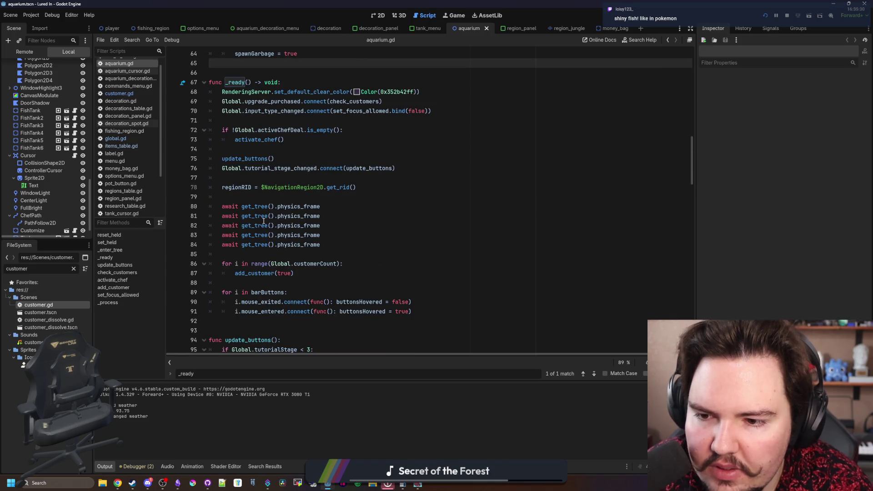
In customer.gd, find _ready and jump to the setup_money_bag_timer definition
left_click(117, 93)
scroll(292, 135, "up", 8)
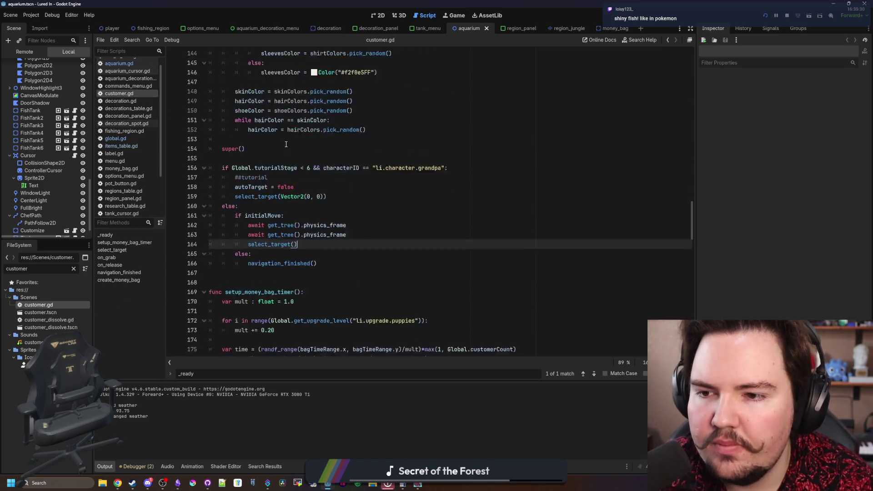
key("ctrl+f")
type("_ready")
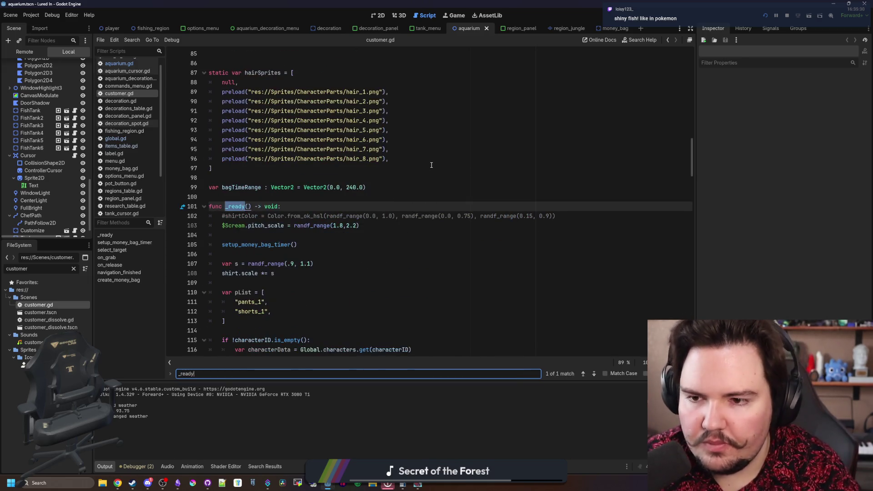
left_click(259, 246)
left_click(260, 246, "ctrl")
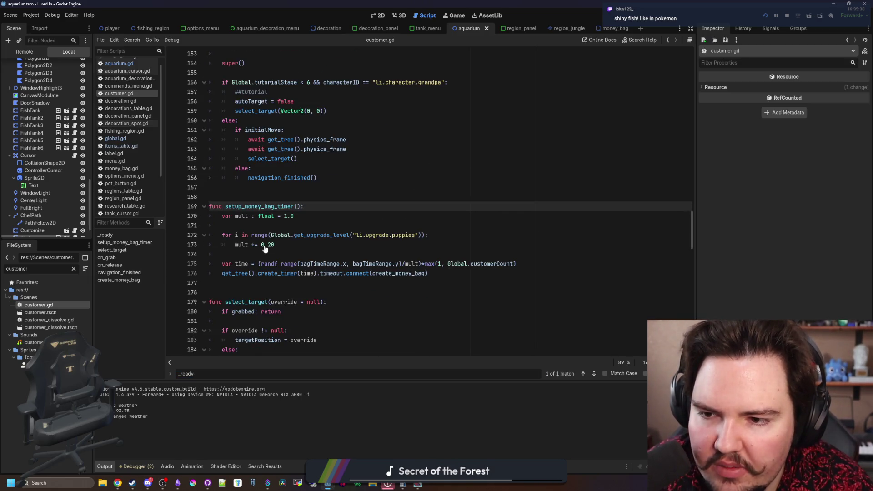
Add a print(mult) line after the puppies loop and save customer.gd
left_click(281, 254)
key("Return")
key("Return")
key("Up")
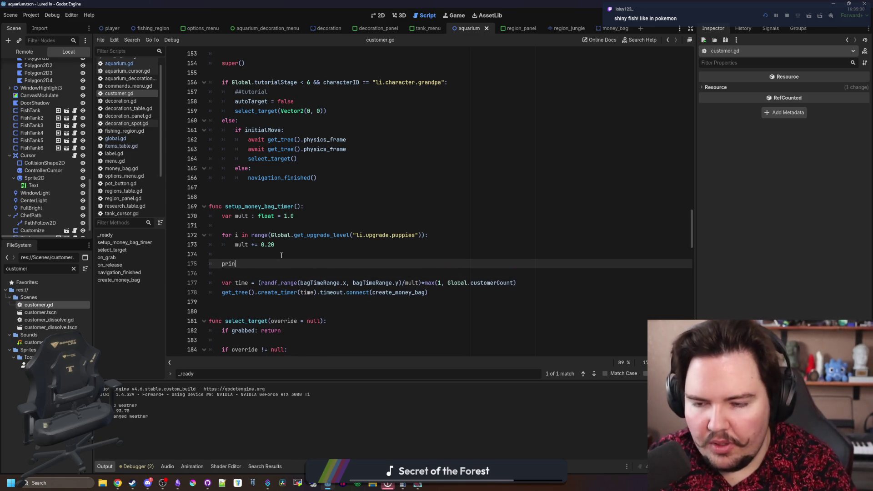
left_click(282, 255)
key("ctrl+s")
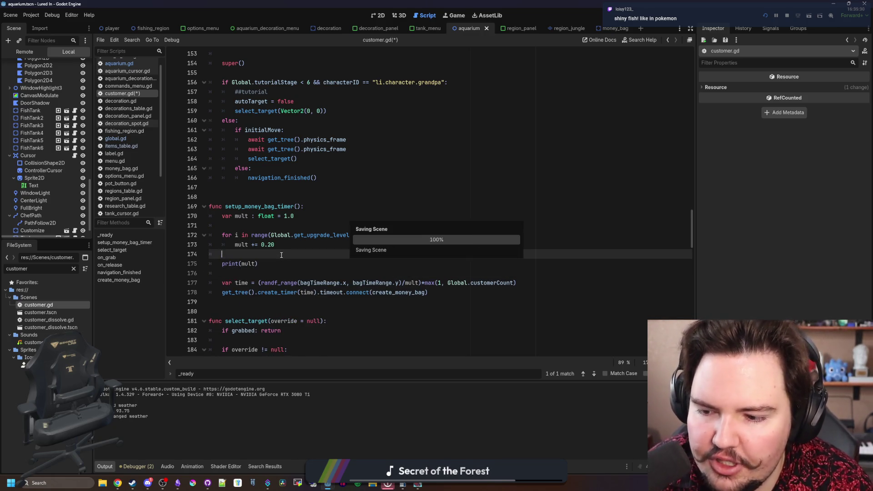
left_click(408, 488)
Reposition the Calculator and game windows, and set the running game's speed to 16.0×
left_click_drag(469, 310, 353, 222)
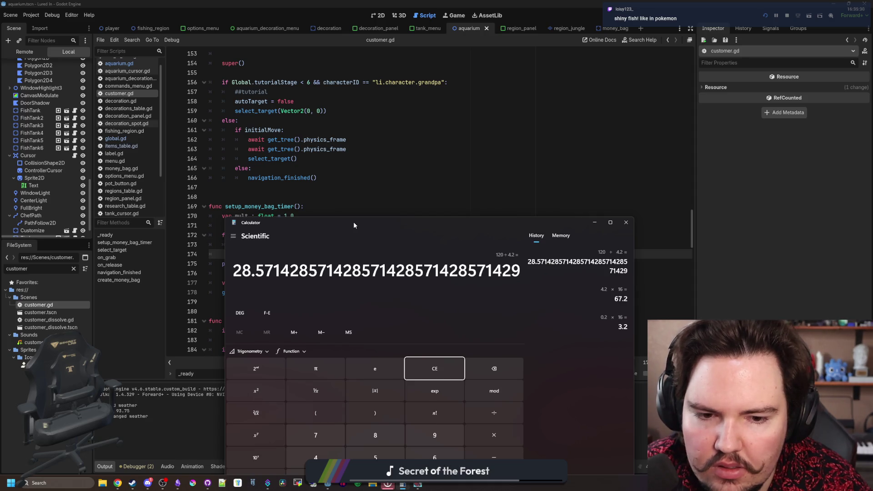
mouse_move(353, 222)
left_mouse_down()
mouse_move(411, 286)
mouse_move(436, 197)
mouse_move(577, 347)
left_mouse_up()
left_click(298, 258)
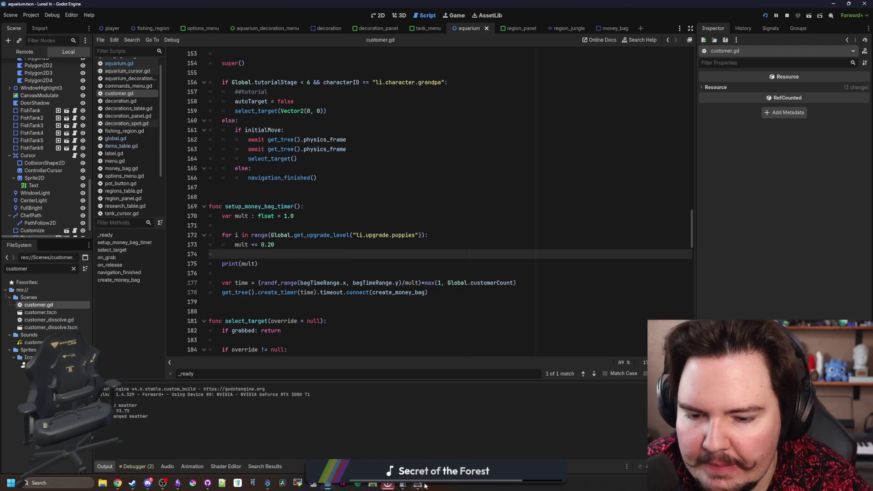
left_click(424, 485)
left_click_drag(477, 351, 466, 196)
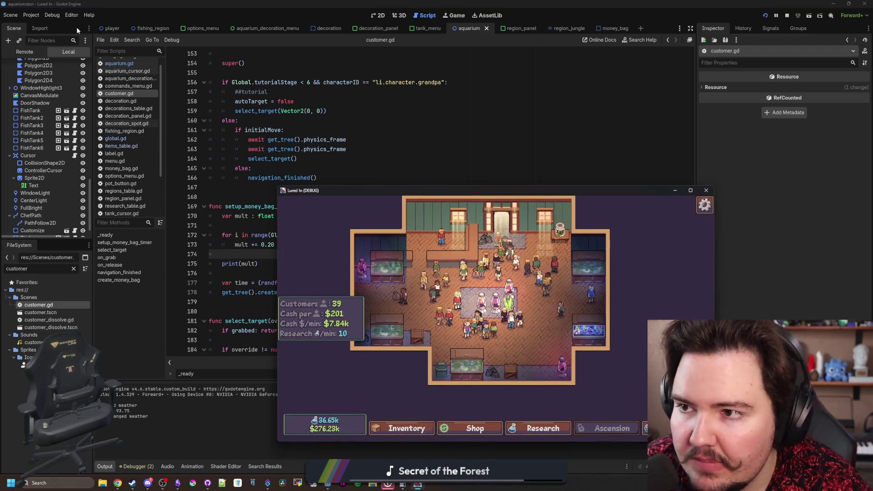
left_click(448, 16)
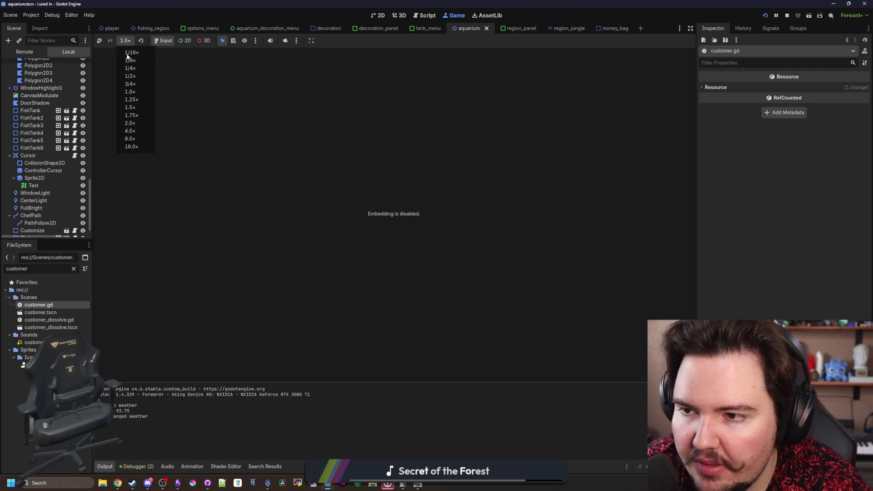
left_click(131, 148)
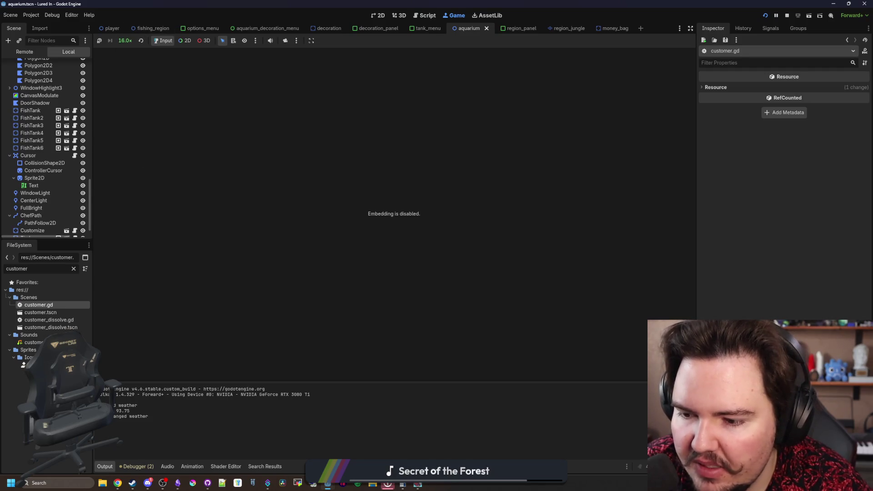
Reopen customer.gd and check the Puppies level in the game's Shop
double_click(40, 305)
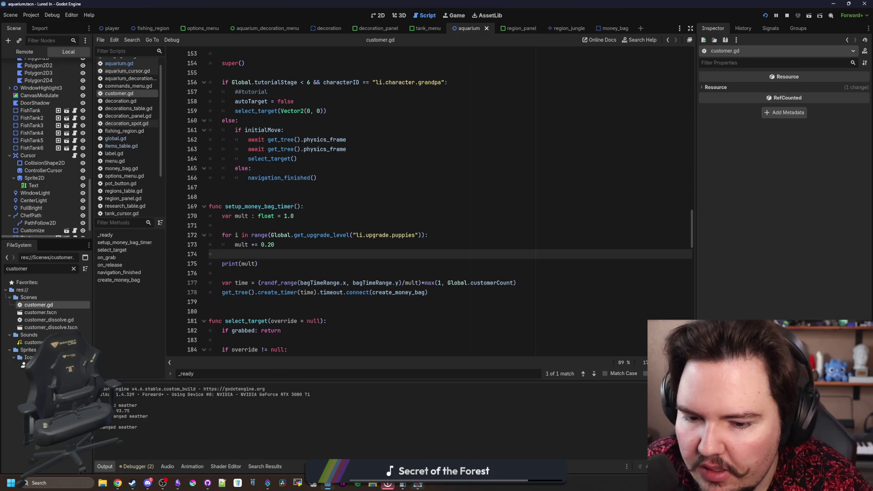
key("alt+Tab")
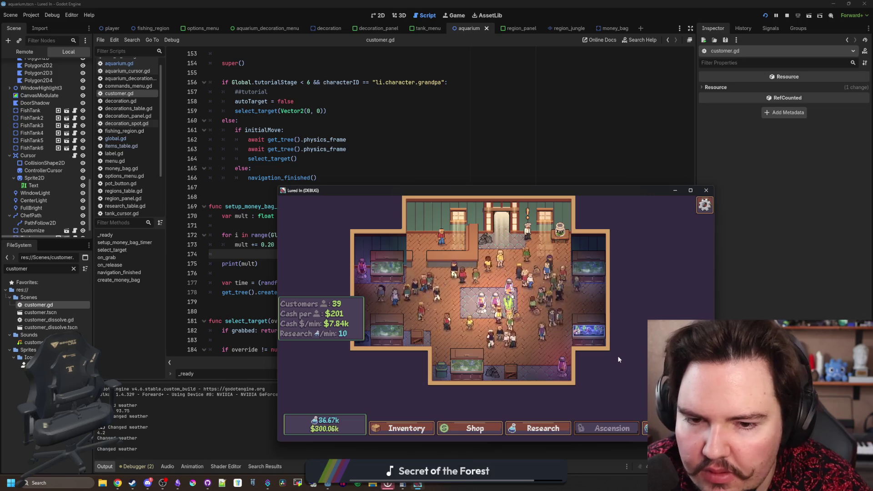
left_click(489, 434)
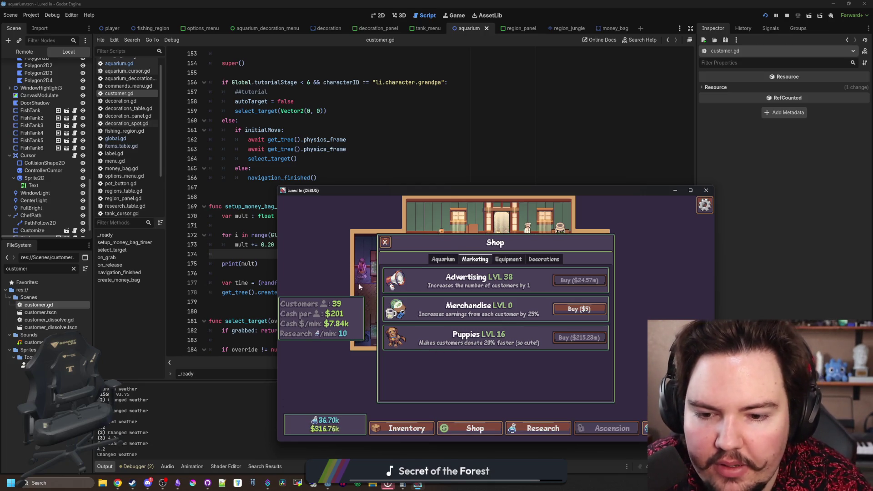
left_click(435, 166)
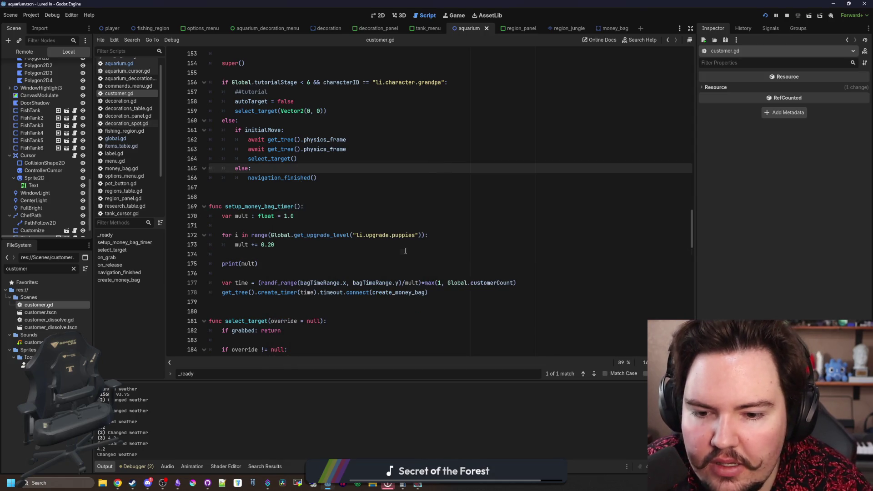
Scroll customer.gd to the bagTimeRange declaration, Vector2(8.0, 240.0), on line 99
left_click(296, 207)
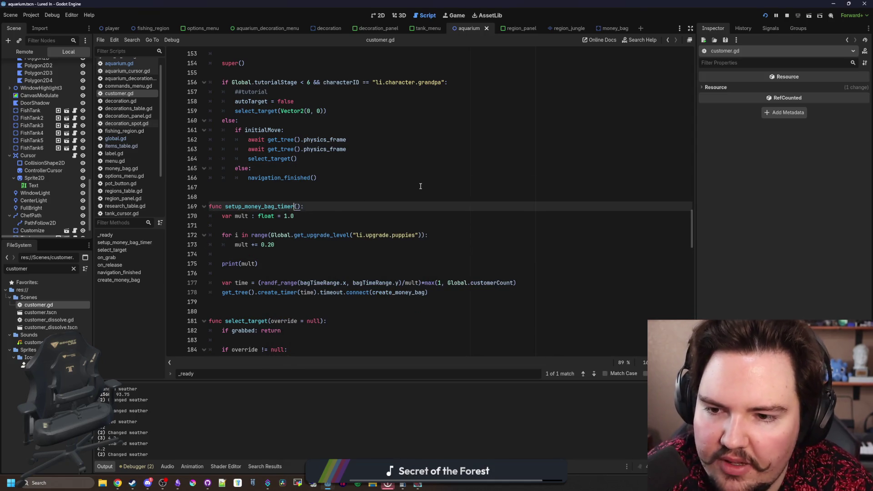
scroll(486, 207, "up", 20)
scroll(597, 210, "up", 4)
scroll(349, 264, "down", 6)
left_click(357, 254)
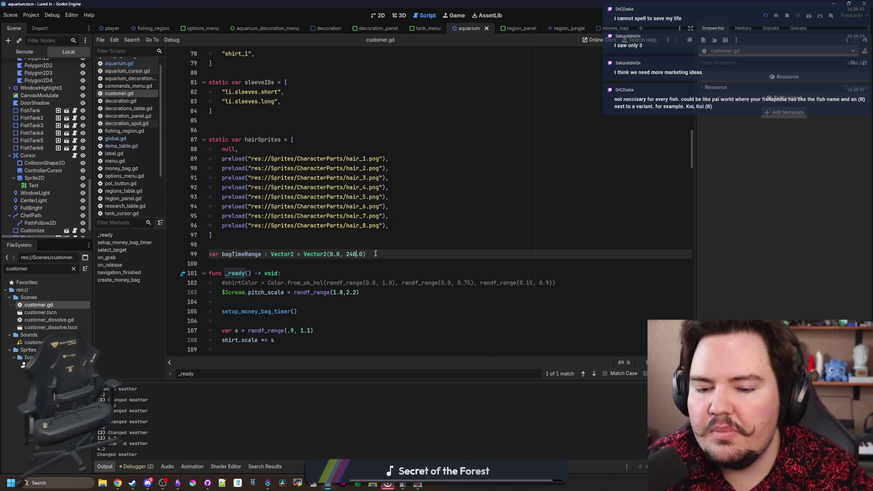
Compute 240-60 in Calculator, change bagTimeRange's maximum to 180.0, and save
left_click(402, 484)
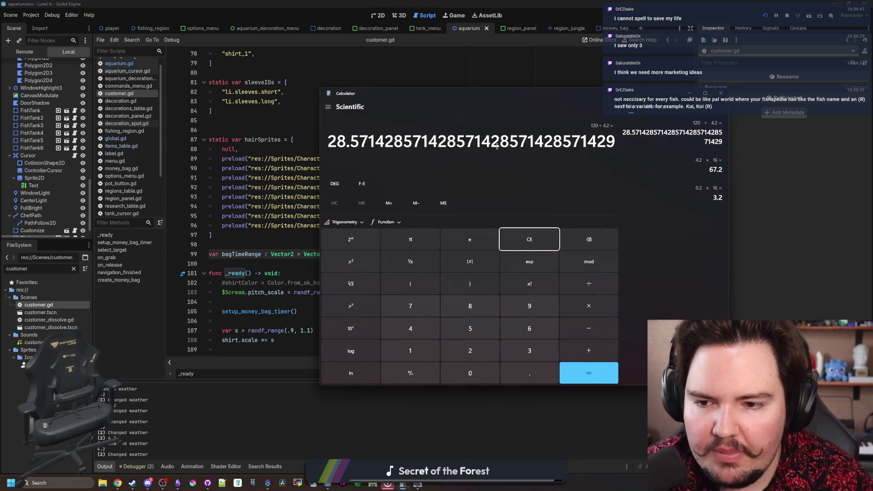
left_click_drag(471, 98, 524, 97)
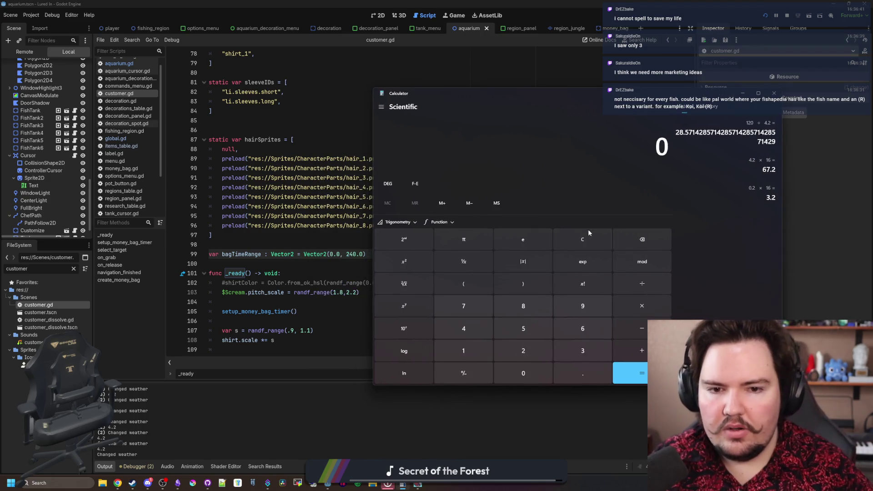
type("240 - 60 =")
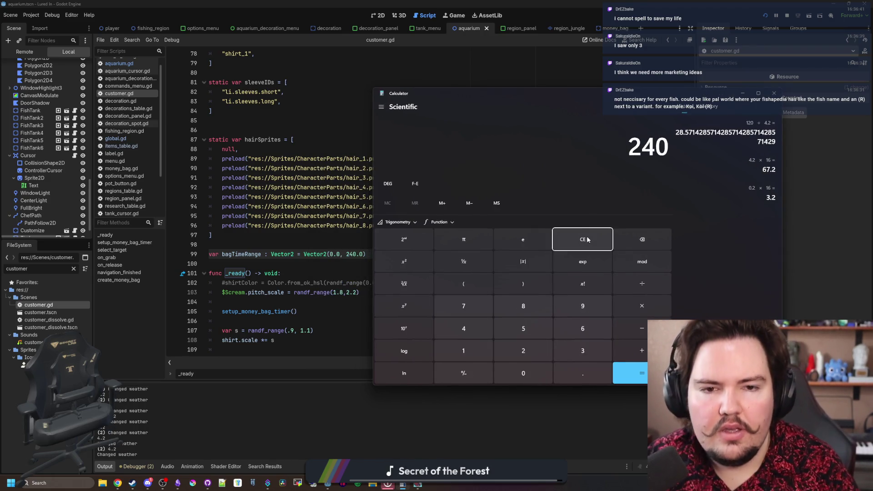
double_click(354, 254)
left_click(393, 242)
key("ctrl+s")
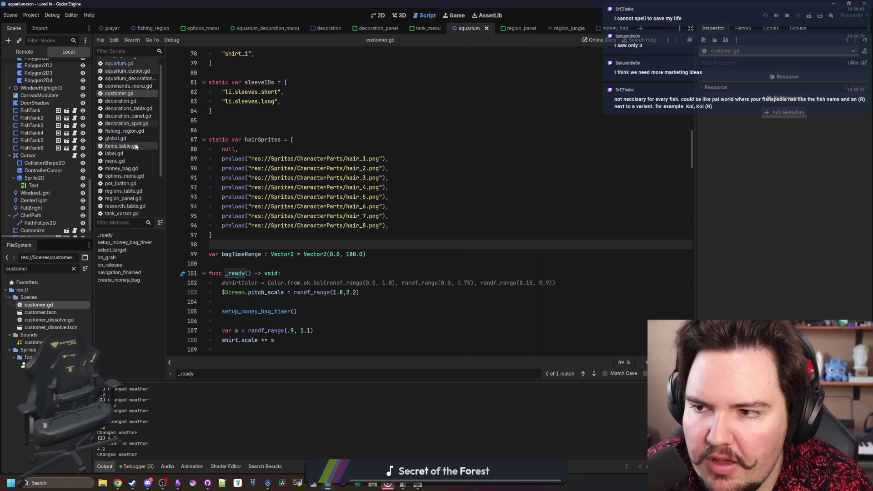
Raise the puppies mult step from 0.20 to 0.30 and rerun the game with F5
left_click_drag(691, 136, 692, 314)
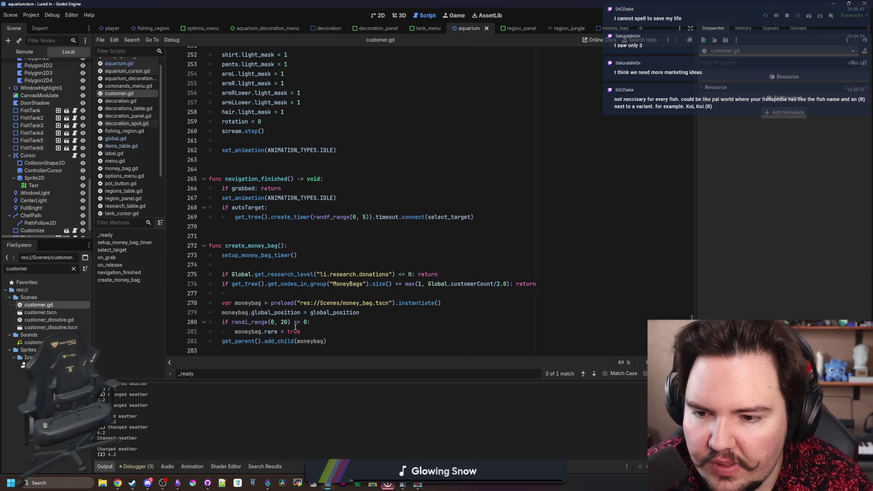
scroll(273, 271, "up", 8)
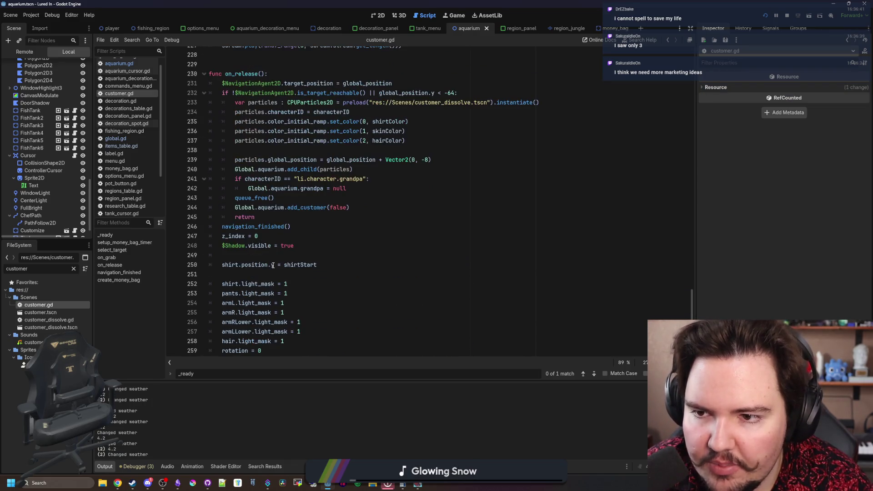
scroll(273, 265, "up", 20)
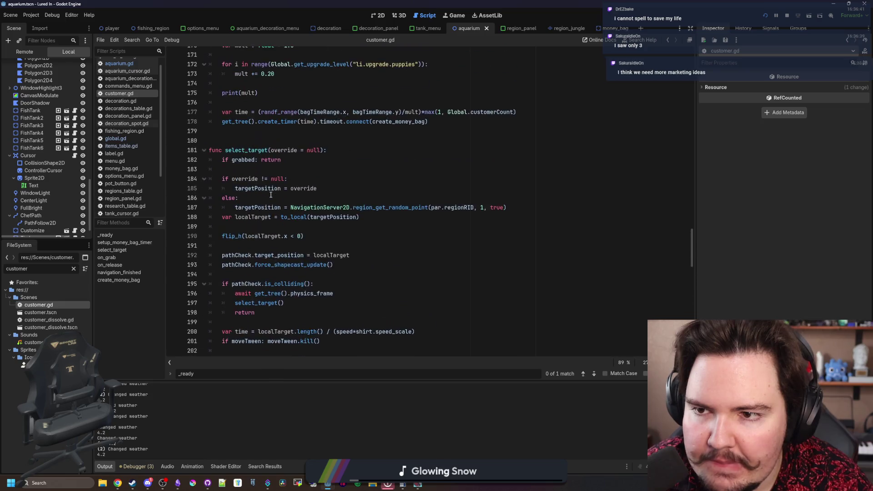
scroll(273, 204, "up", 9)
scroll(282, 232, "down", 8)
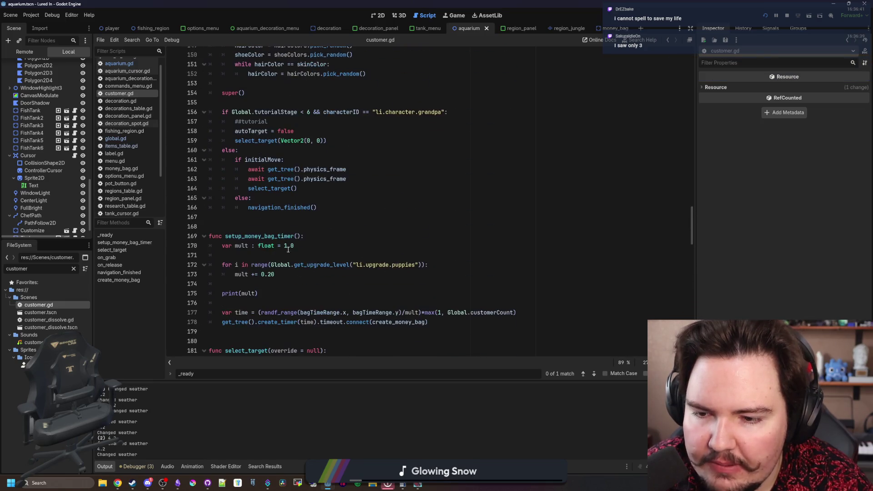
left_click(275, 274)
type("3")
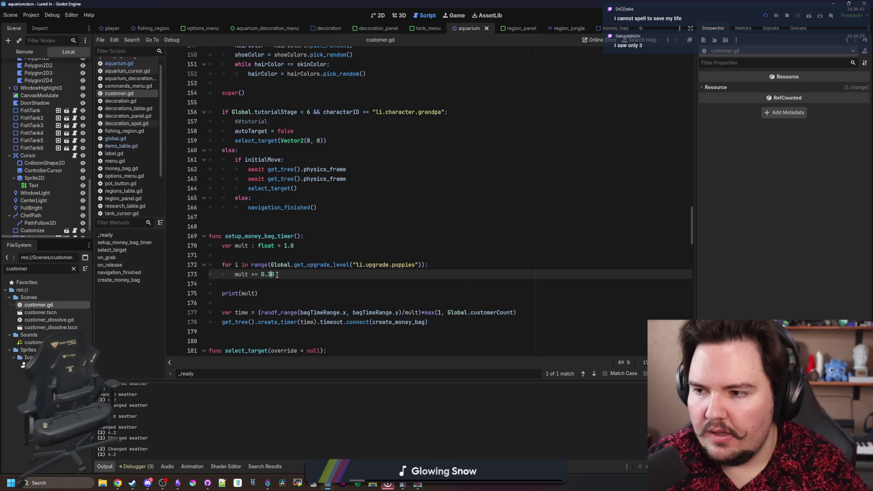
left_click(339, 268)
key("F5")
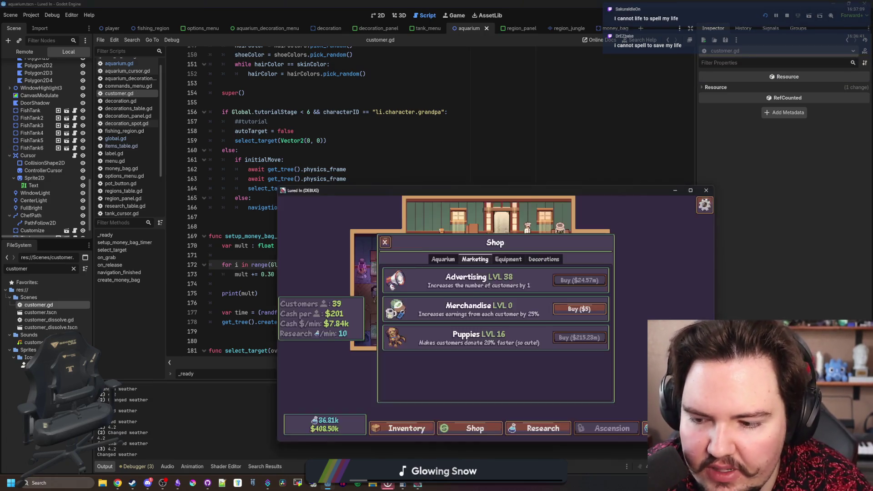
Close the Shop, return to the title screen, and click Play to reload the aquarium
left_click(385, 241)
key("Escape")
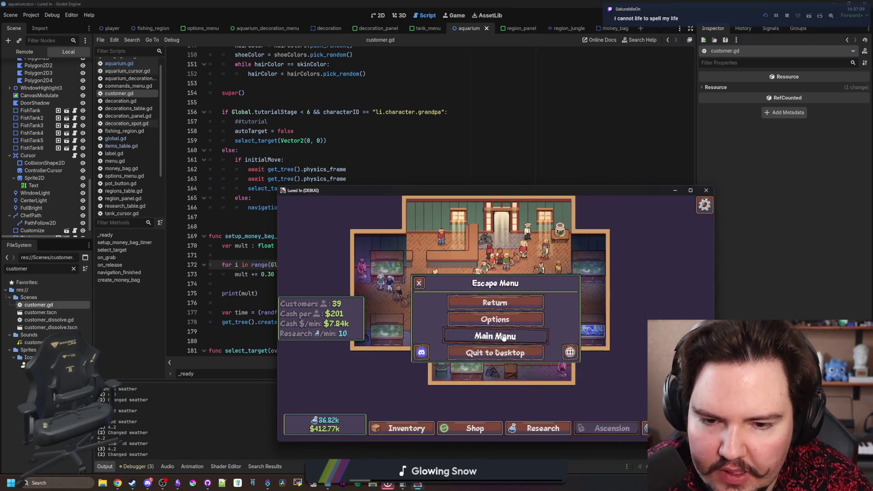
left_click(503, 334)
left_click(317, 310)
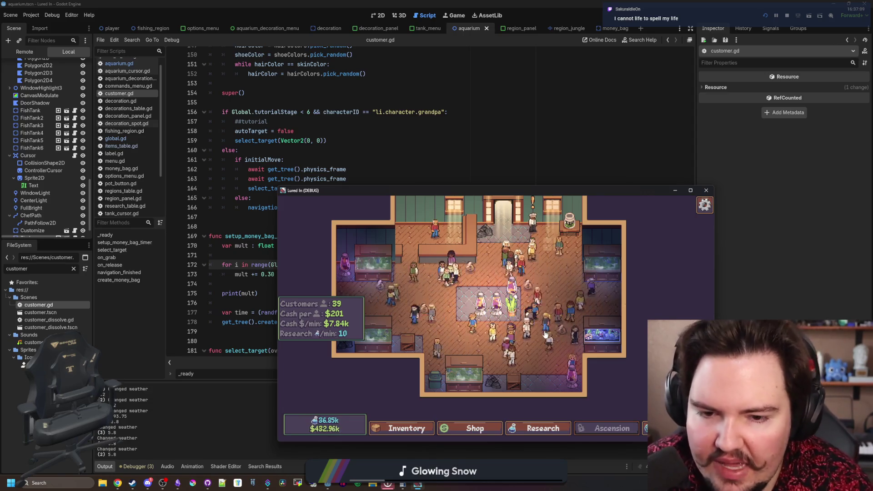
Go back to the title, maximize the game, play again, and watch for a money-bag drop
key("Escape")
left_click(440, 392)
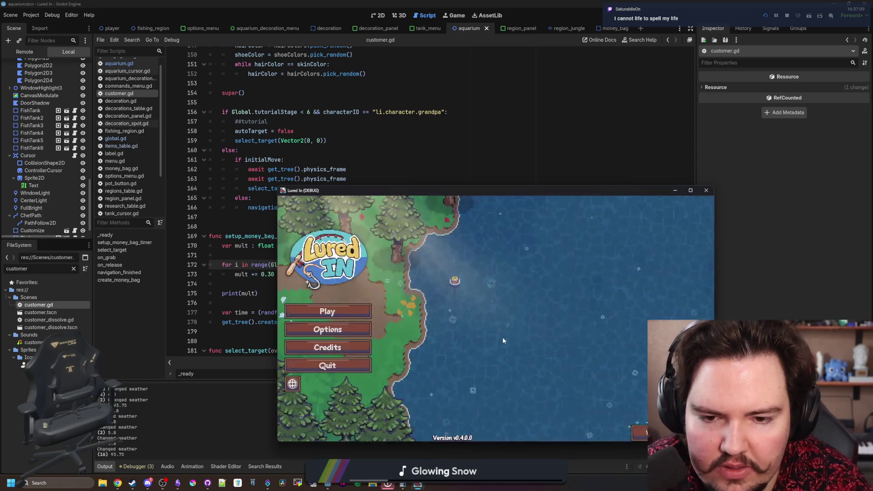
left_click(414, 119)
left_click(456, 19)
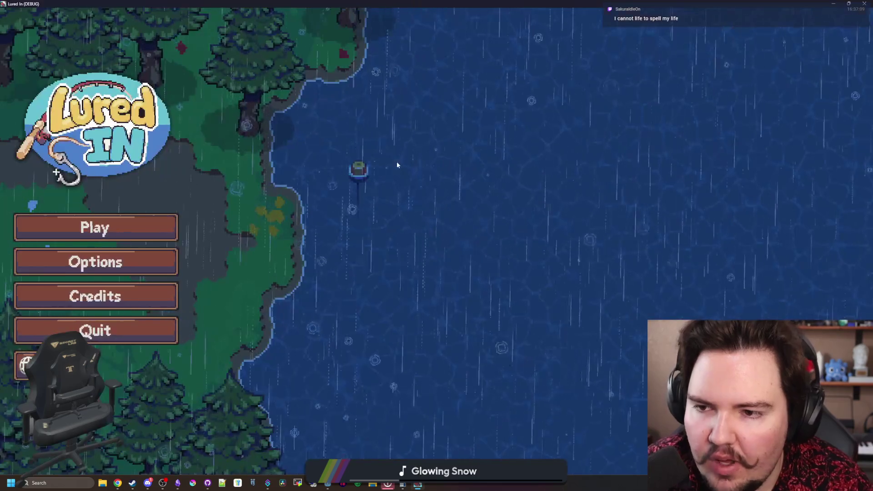
left_click(131, 226)
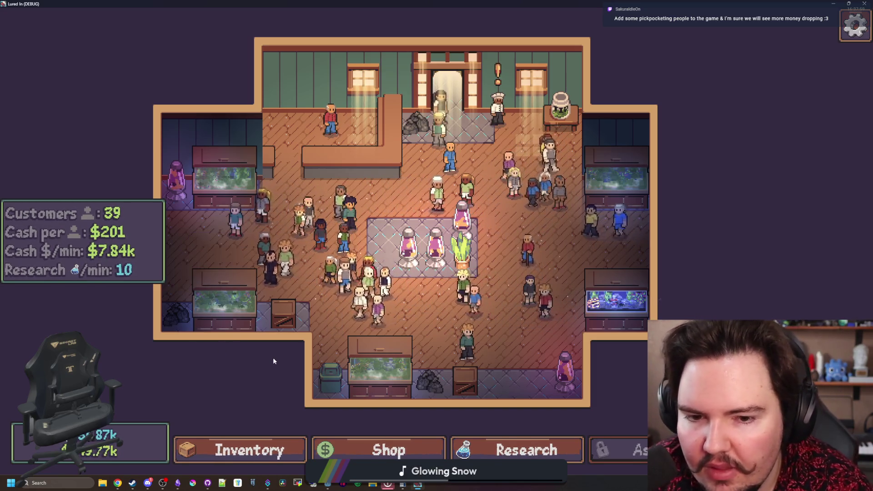
scroll(235, 265, "up", 2)
scroll(235, 264, "down", 4)
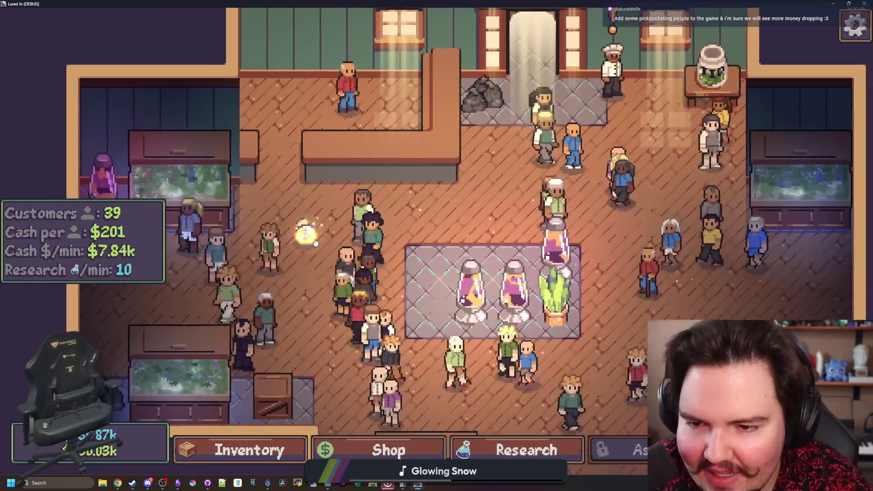
scroll(404, 280, "up", 3)
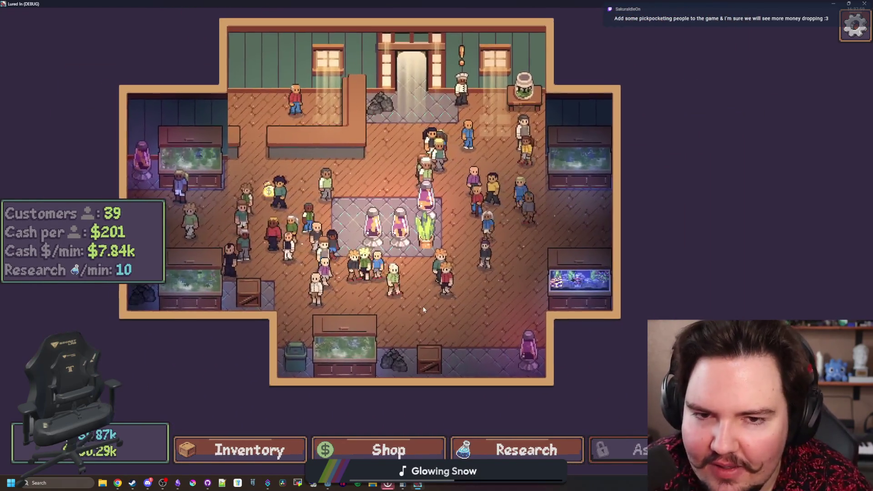
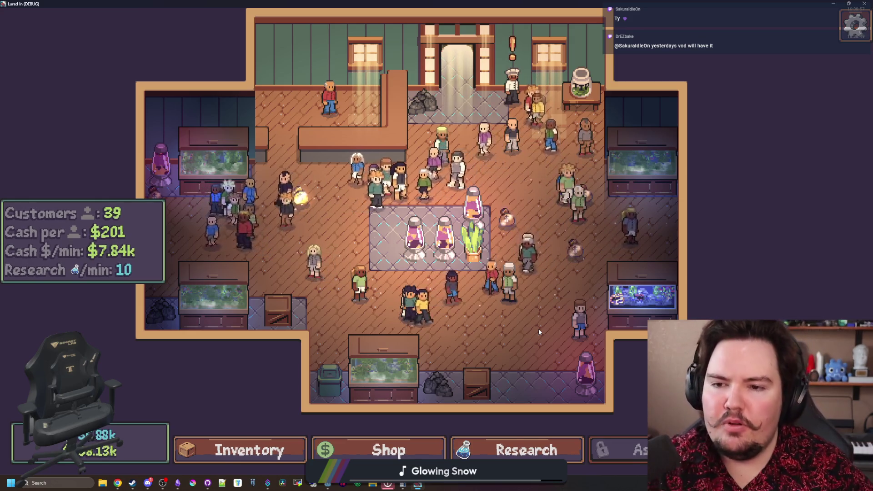
Stop the game and open money_bag.gd from the money_bag scene's Bag node
key("F8")
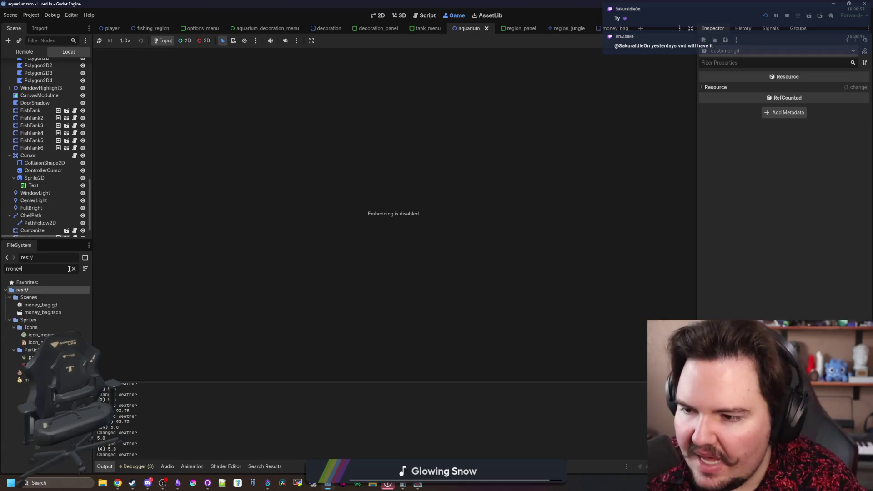
double_click(46, 313)
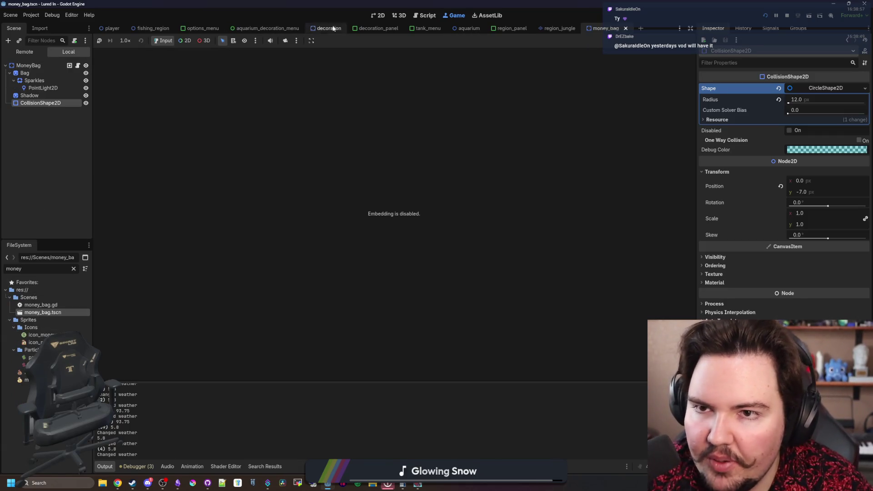
left_click(375, 16)
scroll(374, 95, "up", 10)
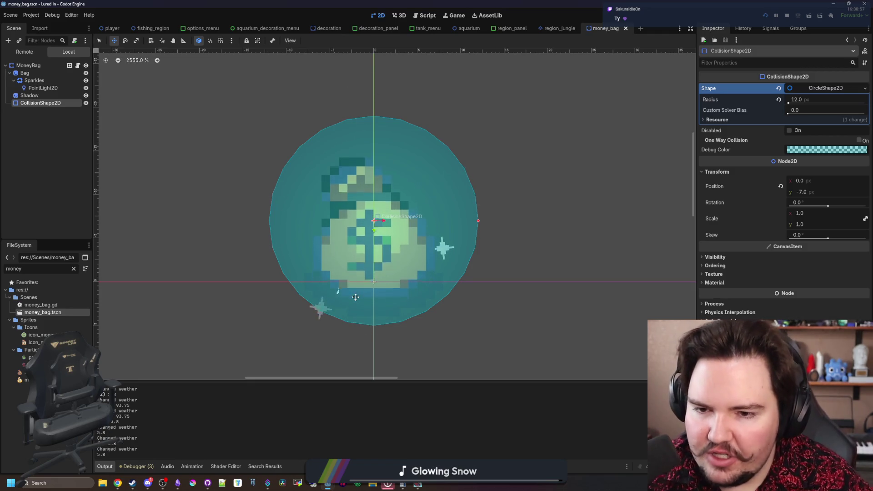
left_click(49, 72)
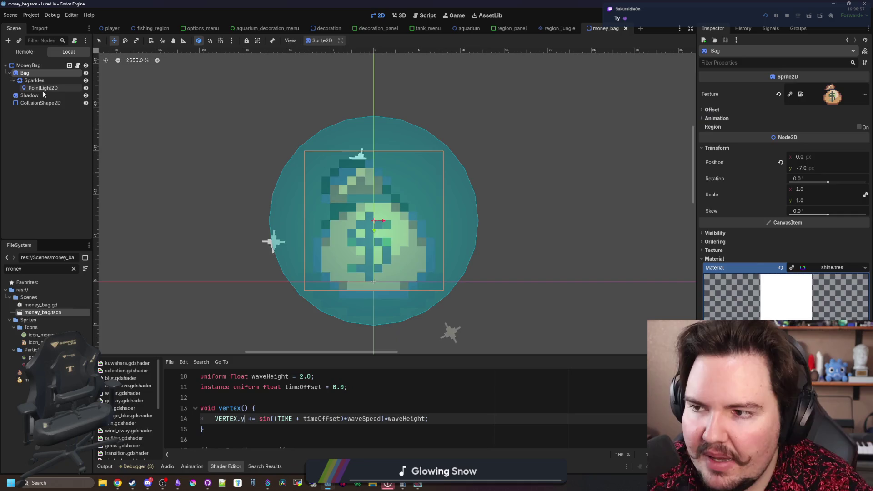
left_click(77, 65)
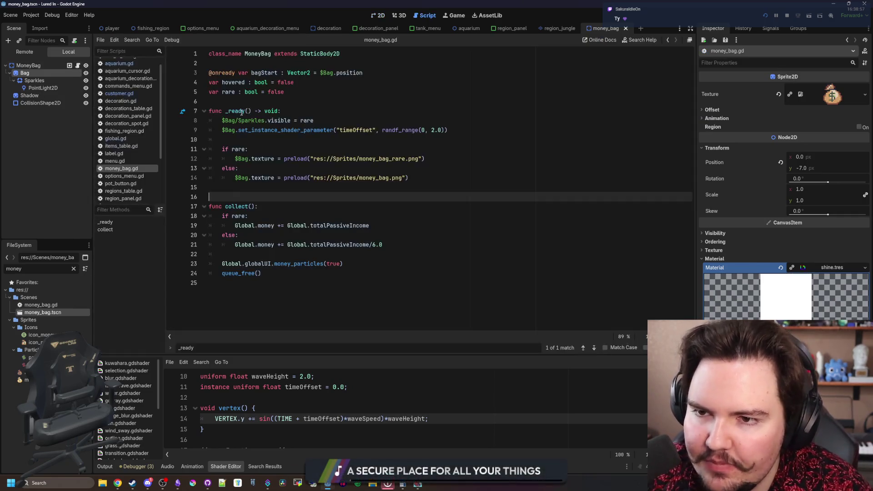
Delete the else branch loading money_bag.png from _ready in money_bag.gd
left_click(226, 100)
left_click(229, 94)
left_click(229, 92)
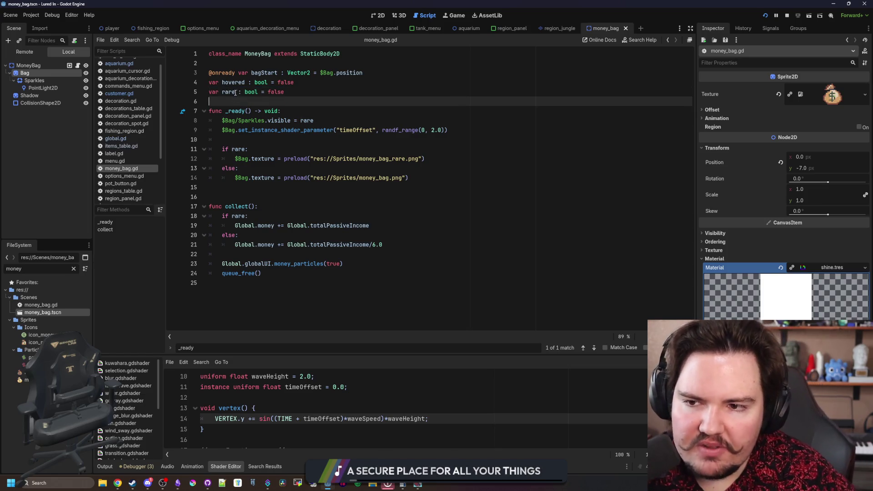
left_click(237, 102)
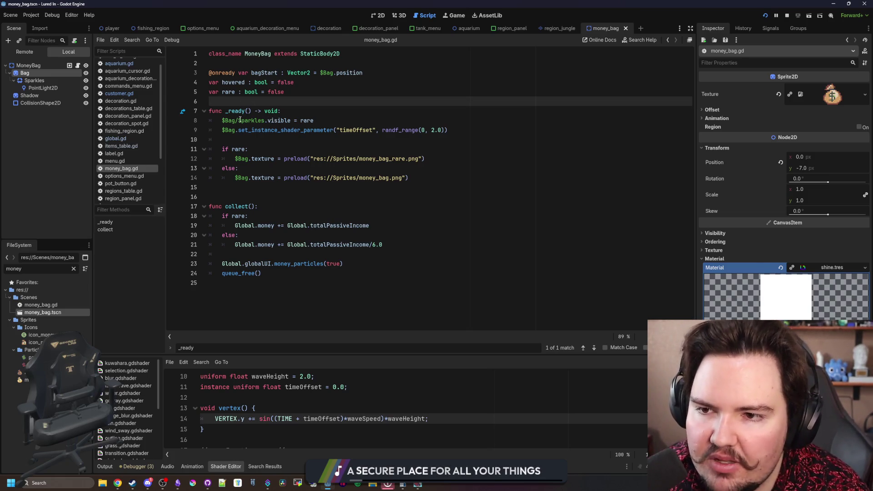
left_click_drag(239, 120, 258, 120)
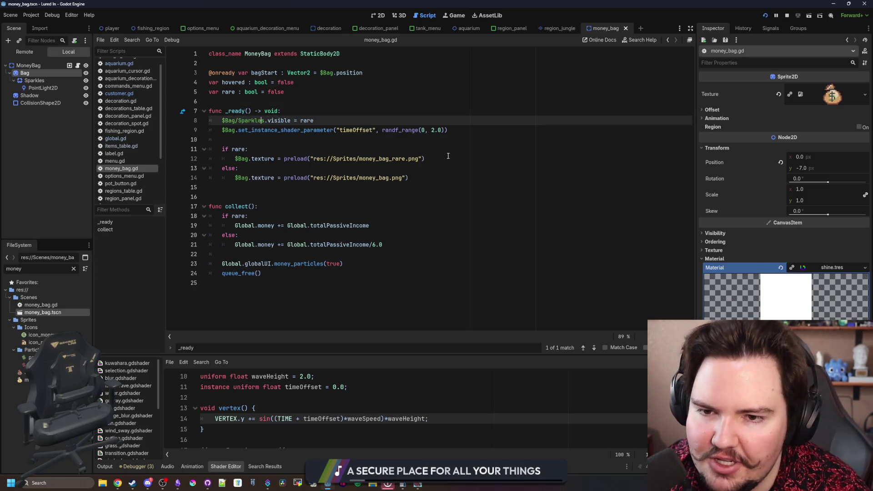
left_click_drag(448, 157, 252, 149)
left_click(252, 148)
mouse_move(234, 177)
left_mouse_down()
mouse_move(406, 177)
mouse_move(181, 169)
left_mouse_up()
key("BackSpace")
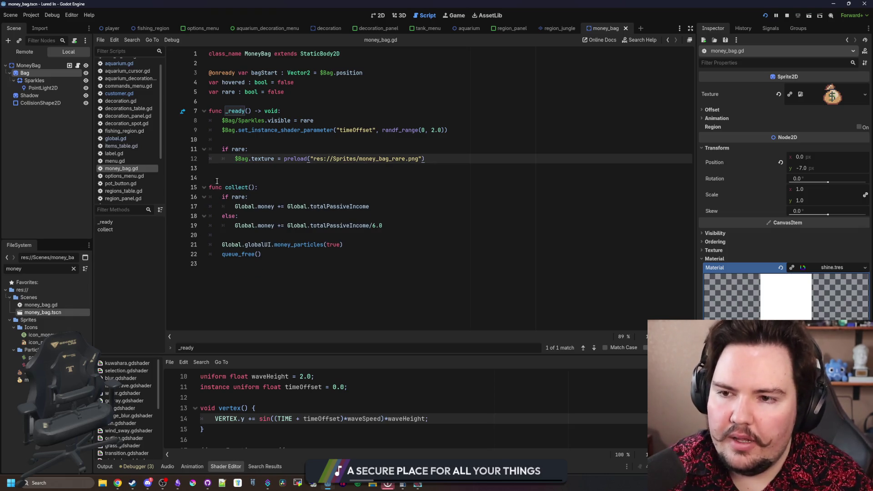
left_click(214, 179)
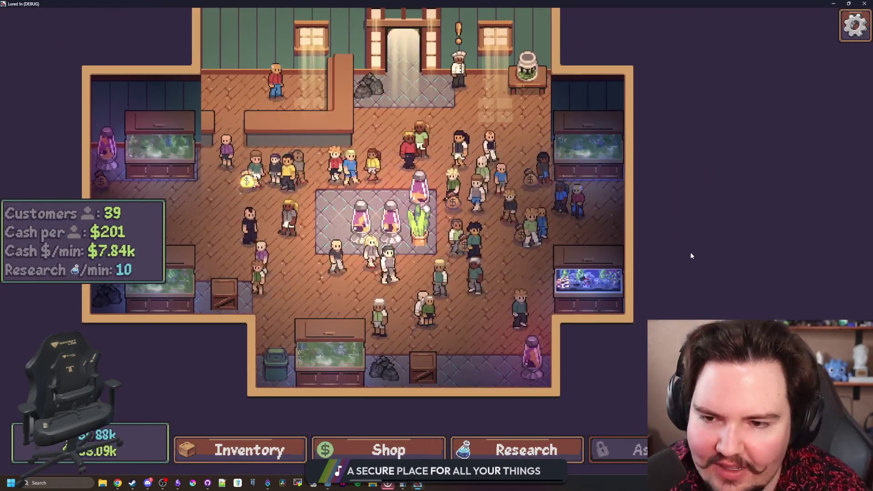
Collect all the money bags lying on the shop floor
scroll(691, 263, "down", 2)
scroll(710, 268, "up", 1)
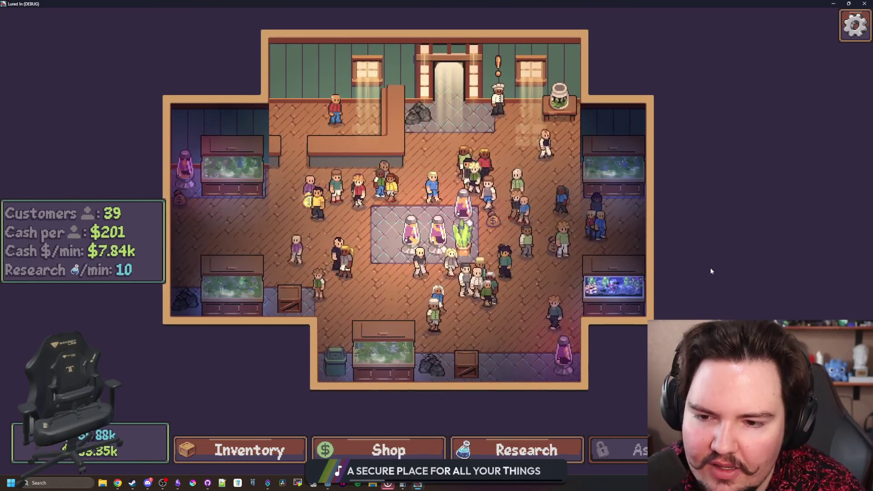
left_click(179, 200)
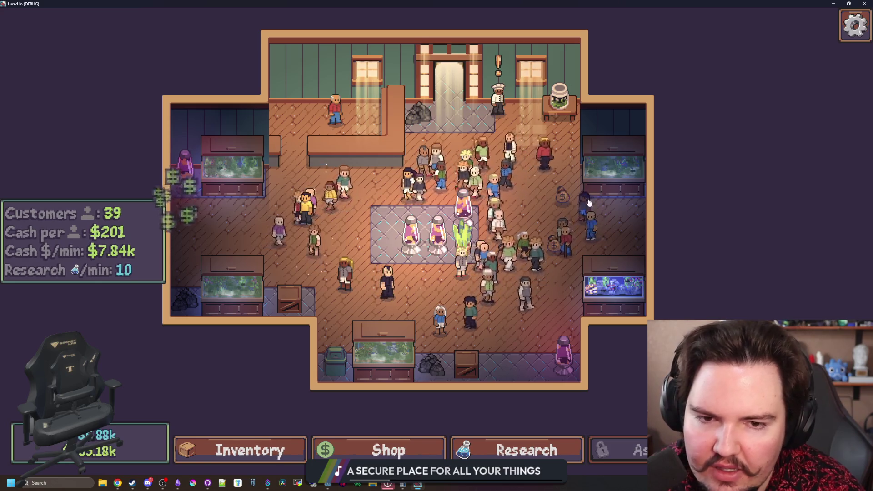
left_click(562, 197)
left_click(554, 246)
left_click(505, 253)
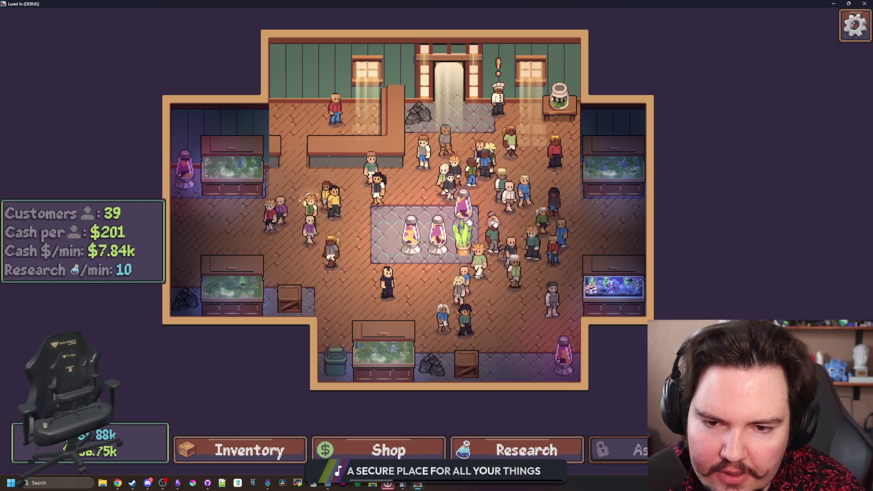
left_click(554, 245)
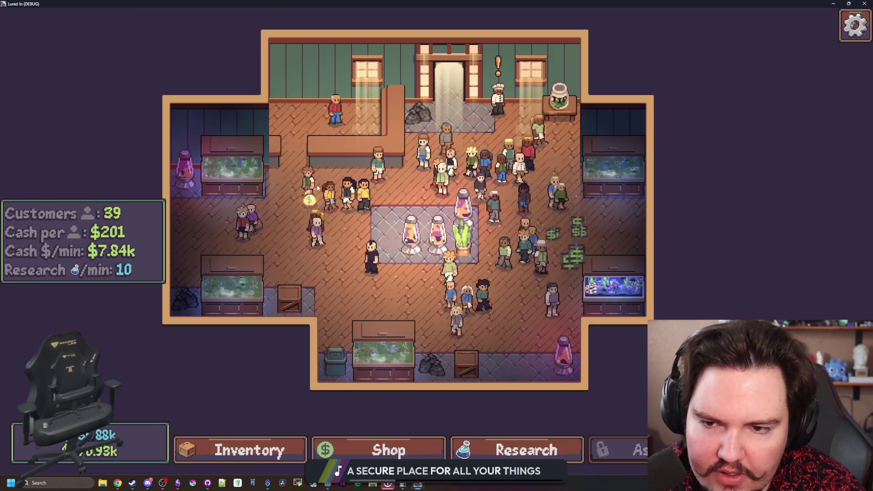
left_click(309, 198)
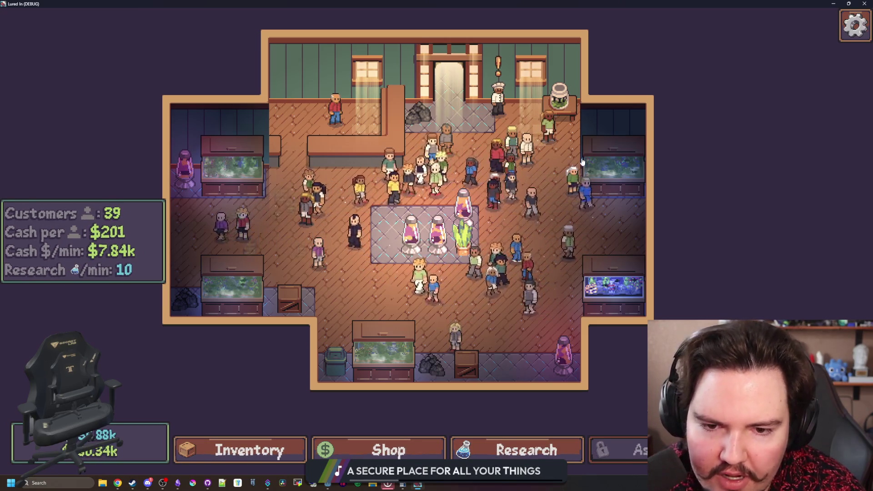
Open Fish Tank 5 and clean its murky water
left_click(614, 284)
left_click(223, 100)
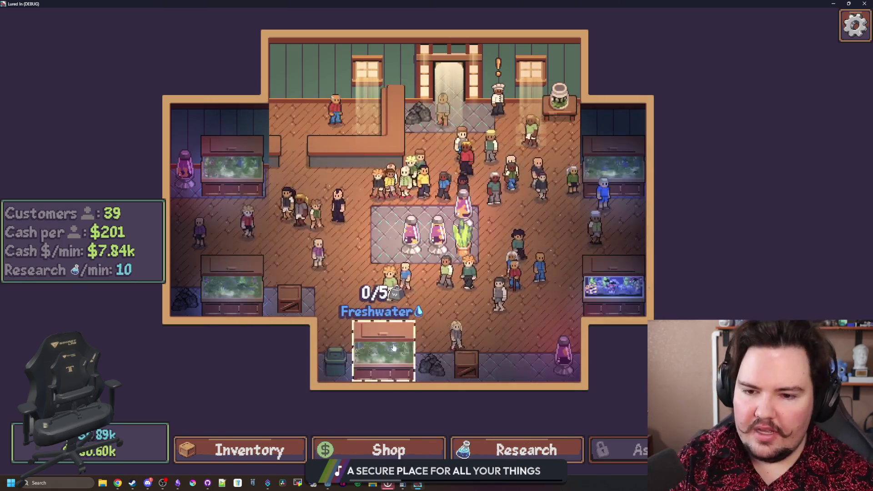
left_click(360, 315)
left_click(242, 152)
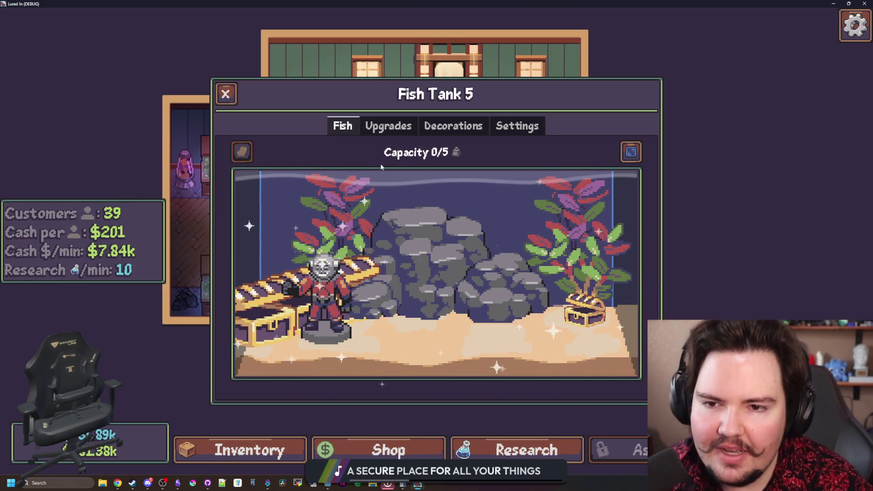
Reset all decorations in Fish Tank 5 from the tank settings
left_click(517, 125)
left_click(418, 252)
left_click(352, 129)
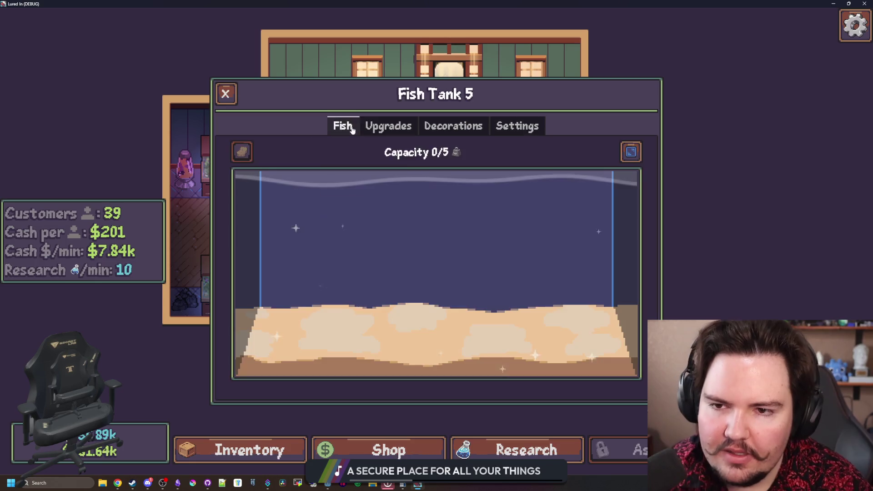
Buy a Large, Medium and Small Rock, placing the small rock on the right
left_click(453, 125)
scroll(470, 266, "down", 5)
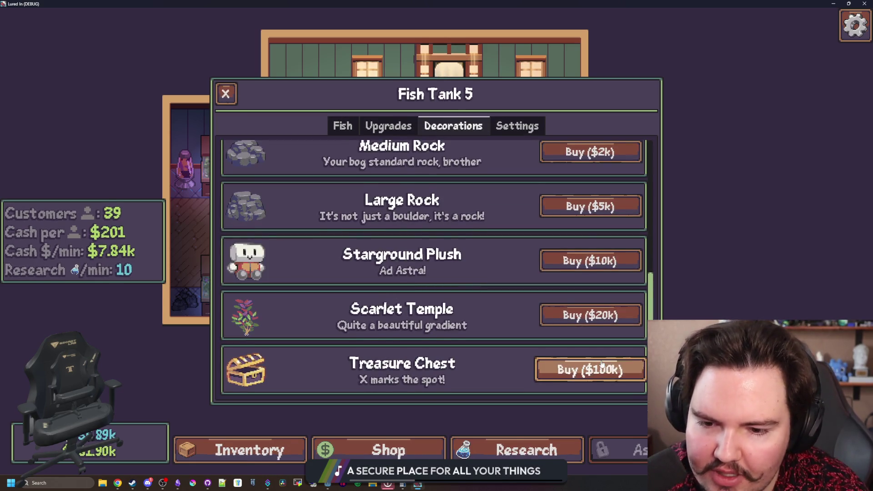
left_click(591, 206)
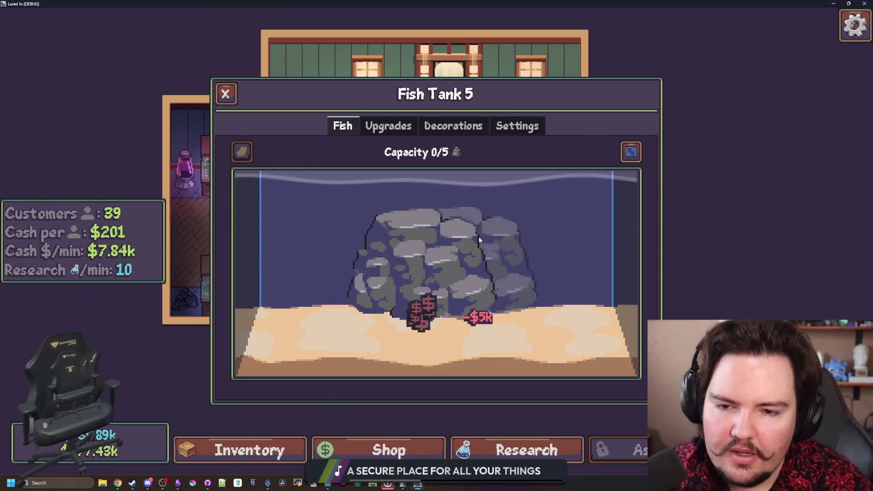
left_click(453, 126)
scroll(424, 222, "up", 2)
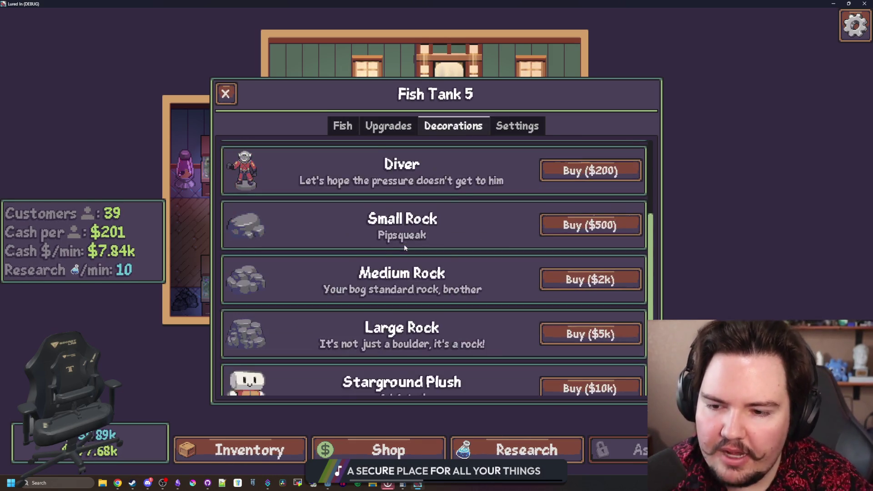
left_click(574, 282)
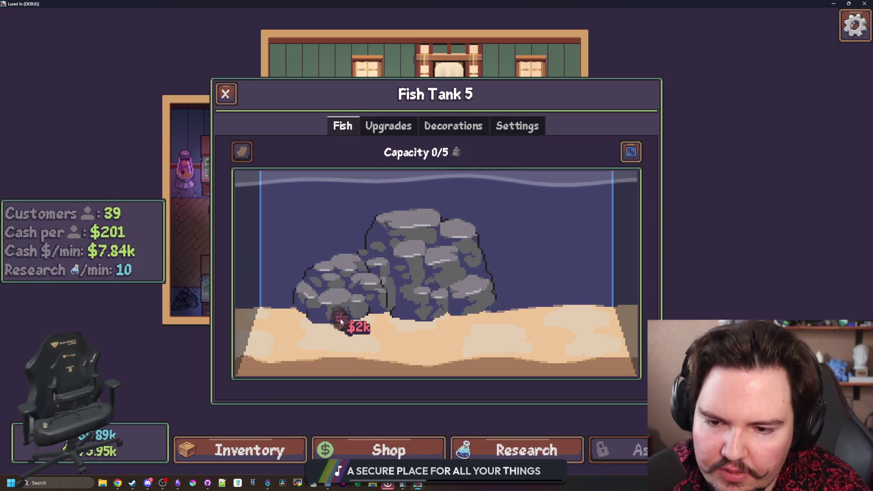
left_click(453, 125)
scroll(561, 255, "up", 1)
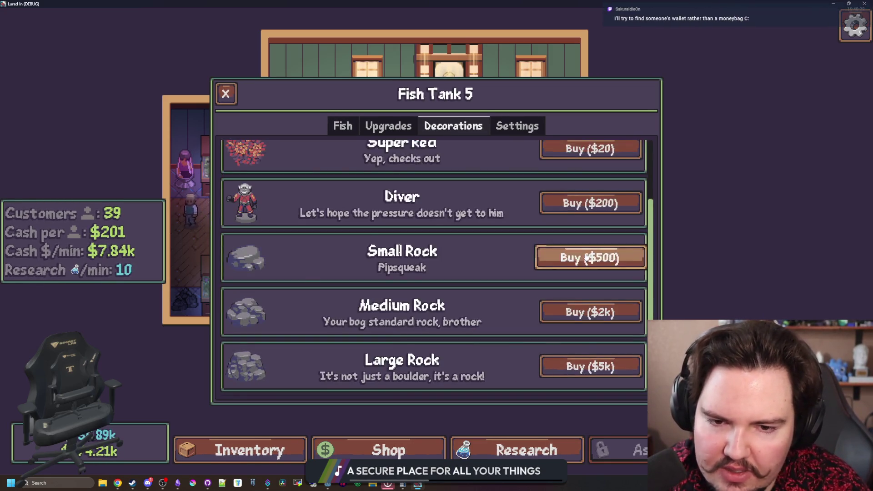
left_click(561, 255)
left_click(253, 321)
left_click(579, 314)
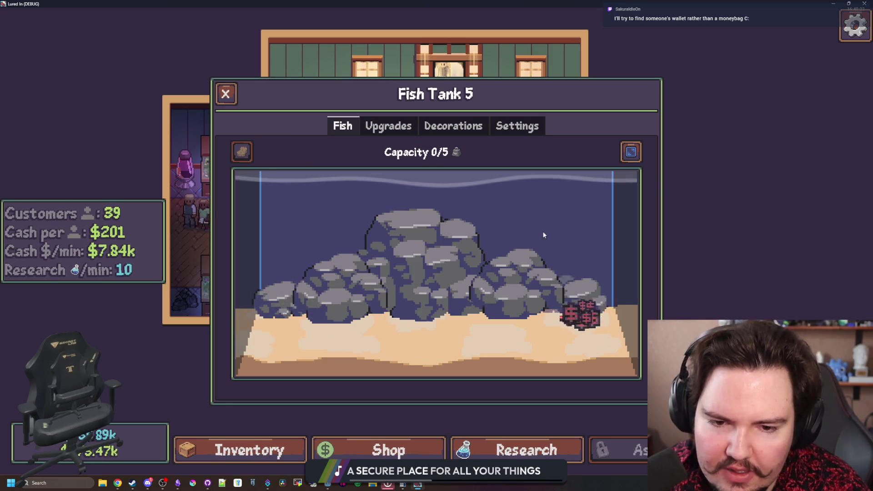
Buy the Scarlet Temple plant and Kelp, planting two kelp in the middle and right
left_click(453, 126)
scroll(588, 314, "down", 3)
left_click(588, 313)
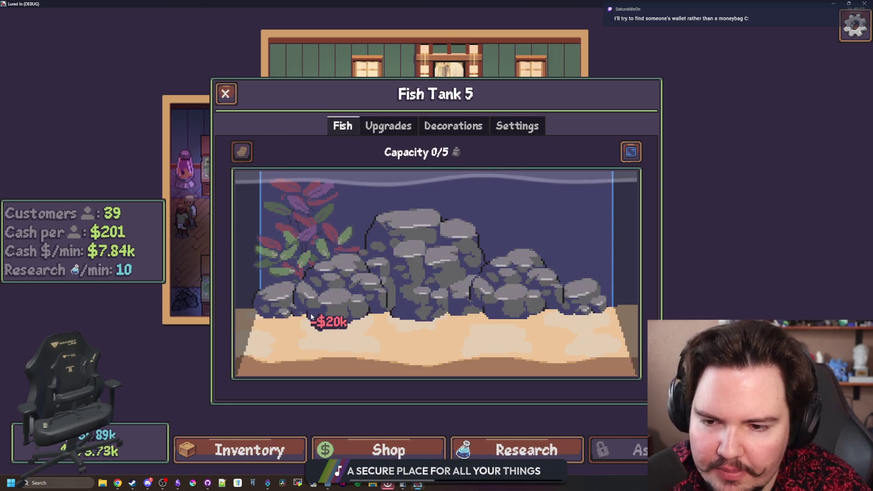
left_click(453, 126)
scroll(588, 190, "up", 3)
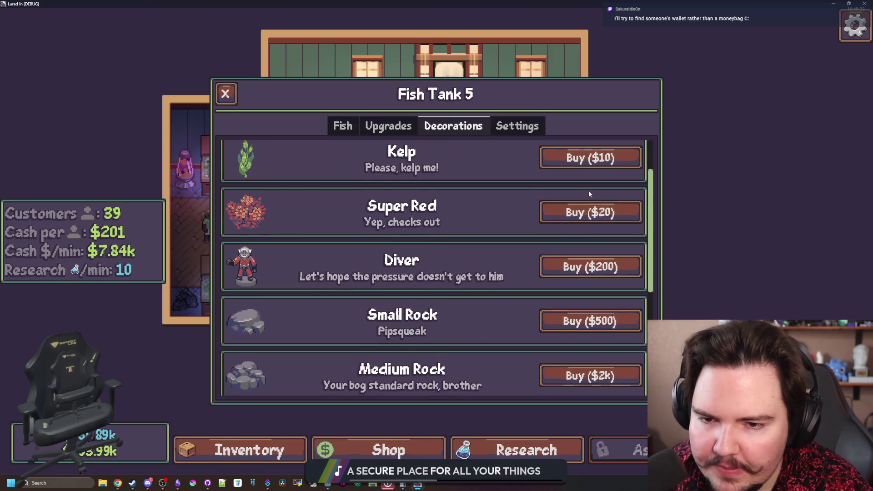
left_click(587, 166)
left_click(478, 298)
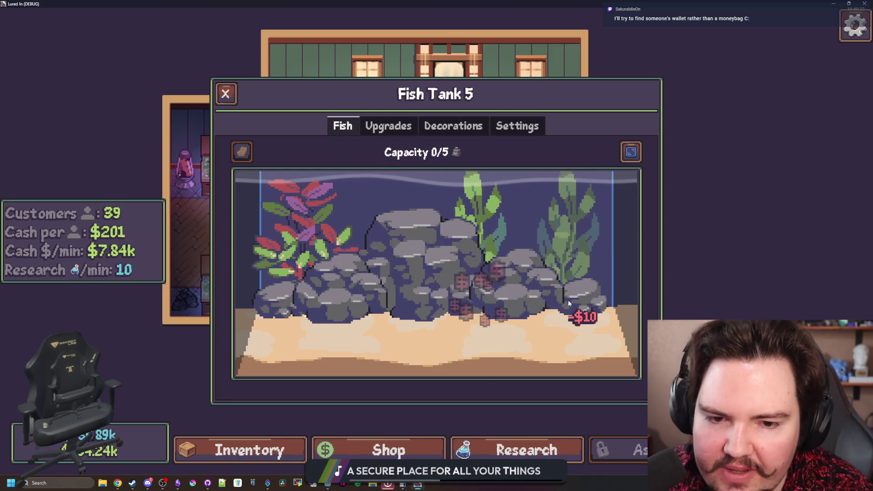
left_click(570, 303)
Buy the Starground Plush and a $100k Treasure Chest, placing the chest lower right
left_click(453, 126)
scroll(446, 239, "down", 5)
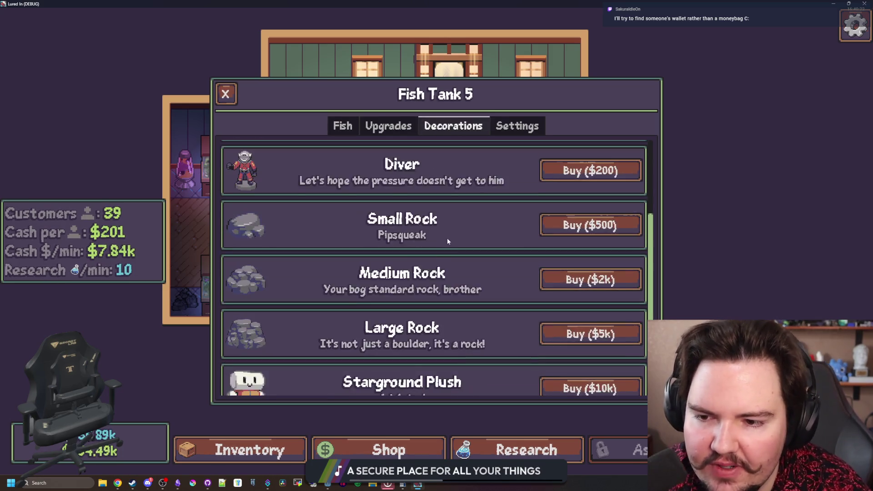
left_click(590, 260)
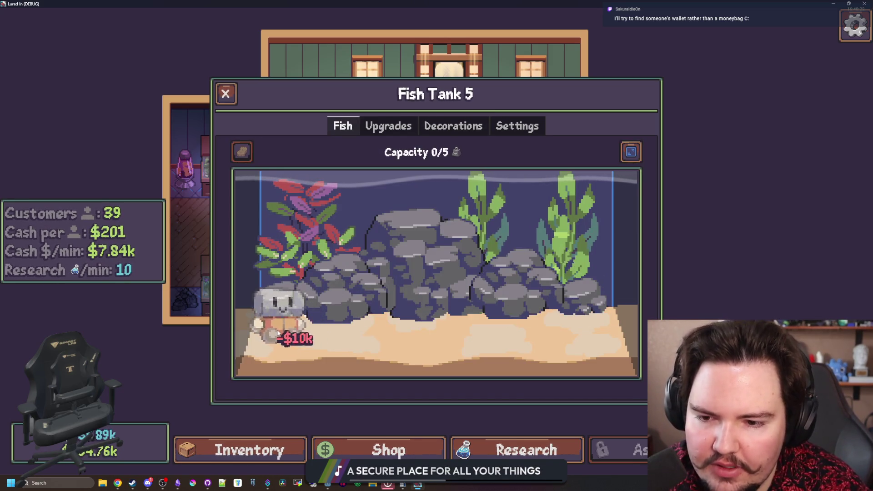
left_click(593, 368)
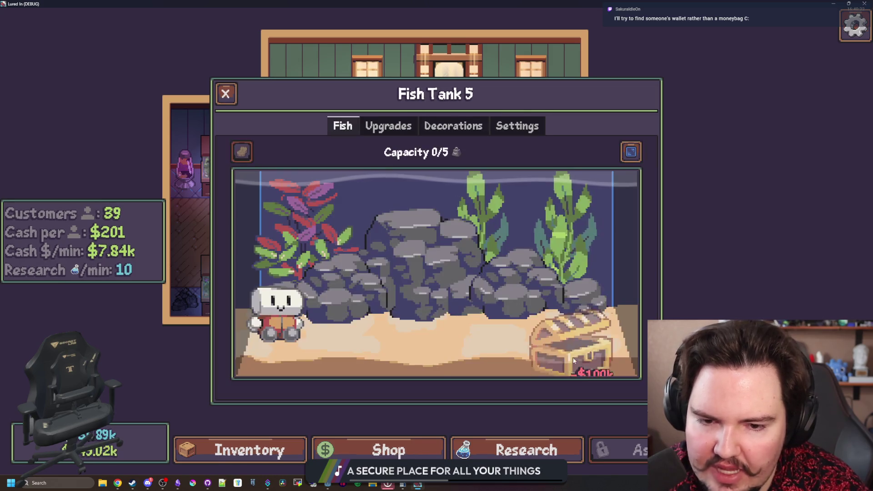
left_click(592, 327)
left_click(587, 309)
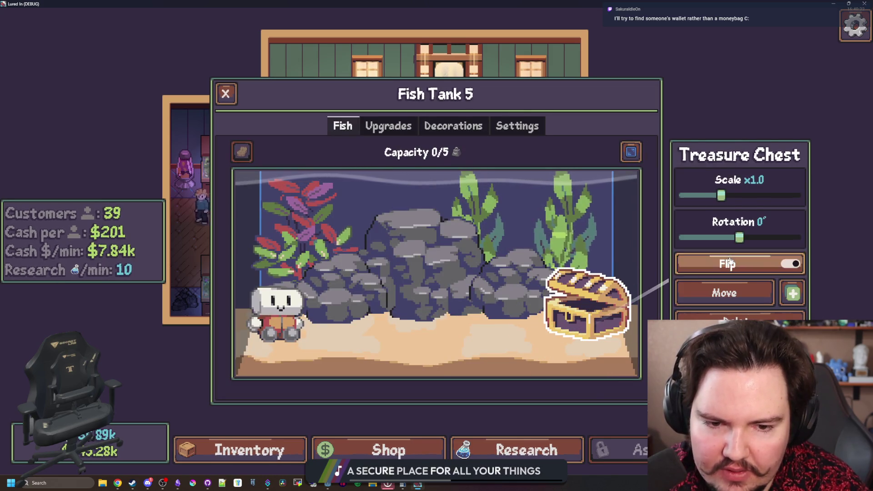
left_click(506, 354)
Buy a Diver and place it next to the treasure chest
left_click(453, 126)
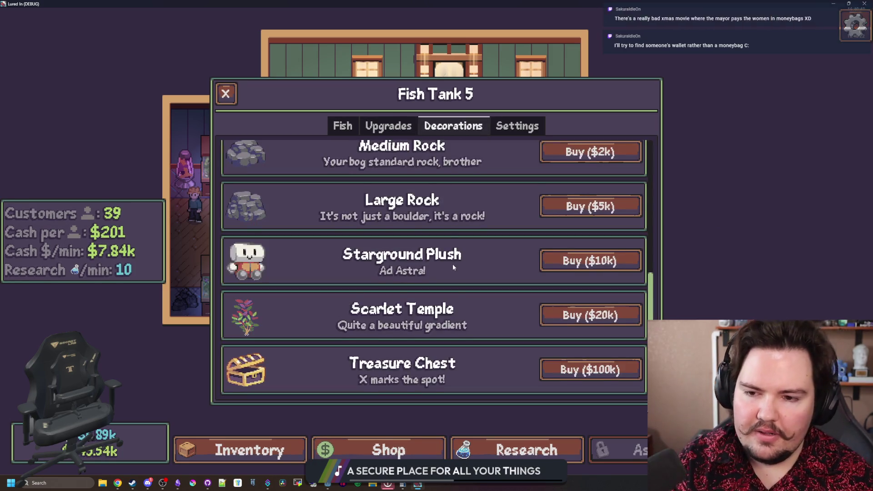
scroll(451, 264, "up", 3)
scroll(457, 298, "up", 2)
left_click(590, 298)
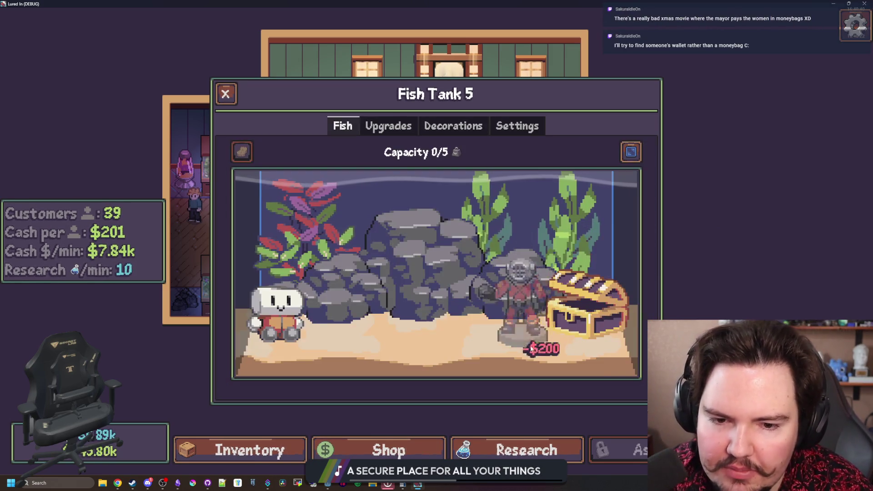
left_click(595, 350)
Buy Kelp and plant five of them across the tank floor
left_click(453, 125)
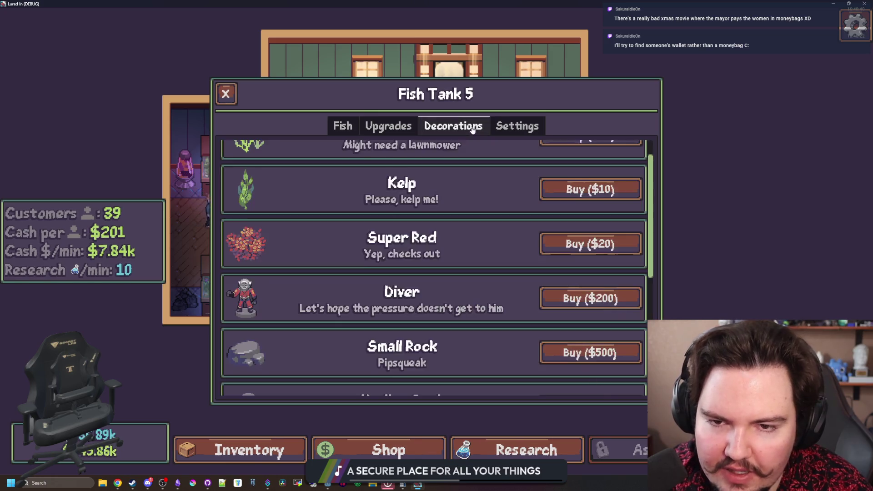
left_click(571, 220)
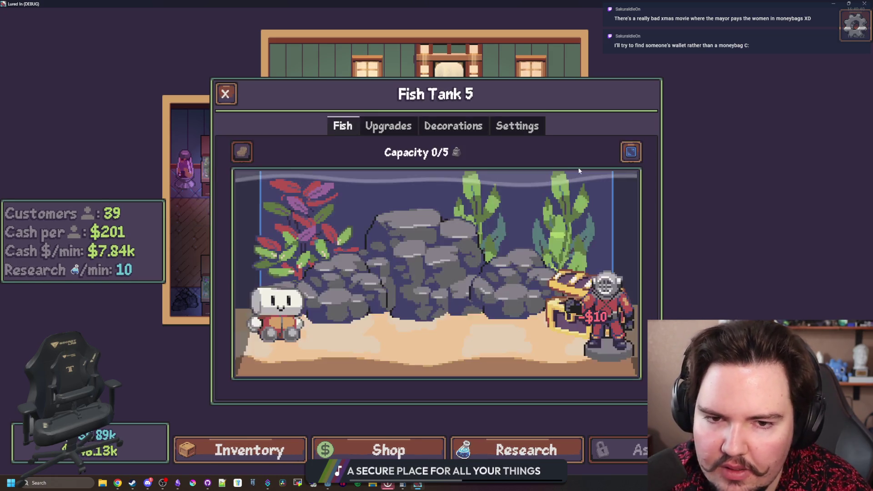
left_click(364, 359)
left_click(427, 340)
left_click(522, 357)
left_click(490, 360)
left_click(282, 360)
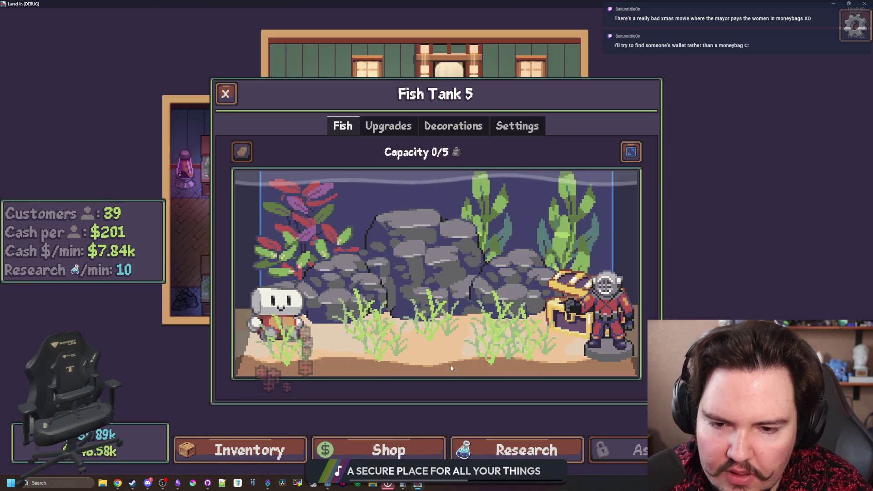
Buy the Super Red plant, then close the Fish Tank 5 window
left_click(447, 128)
scroll(491, 253, "down", 1)
left_click(590, 241)
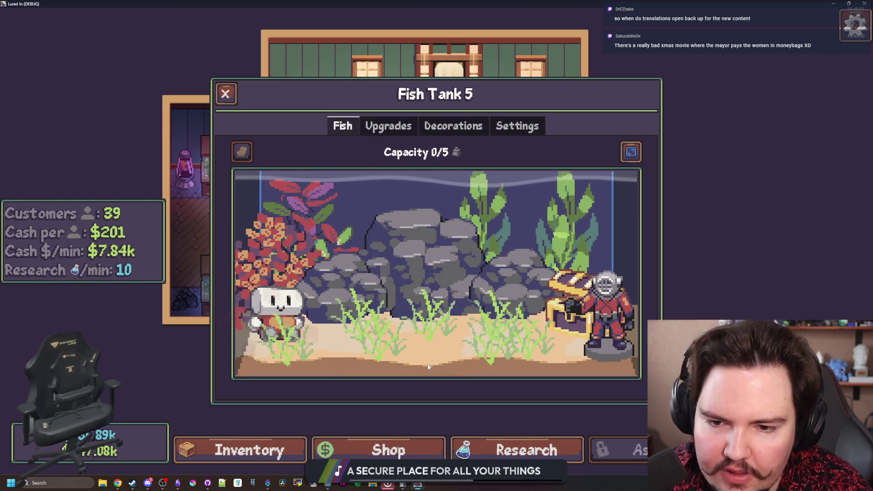
left_click(438, 126)
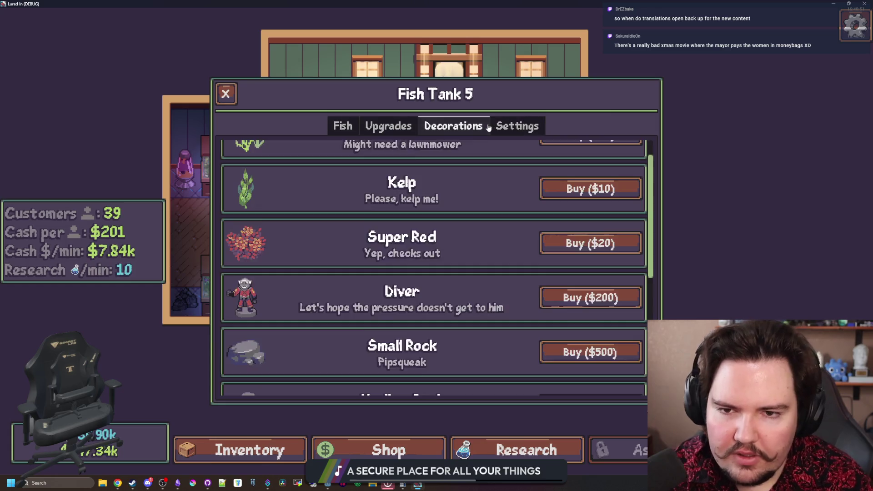
scroll(398, 176, "down", 5)
scroll(398, 176, "up", 6)
left_click(347, 131)
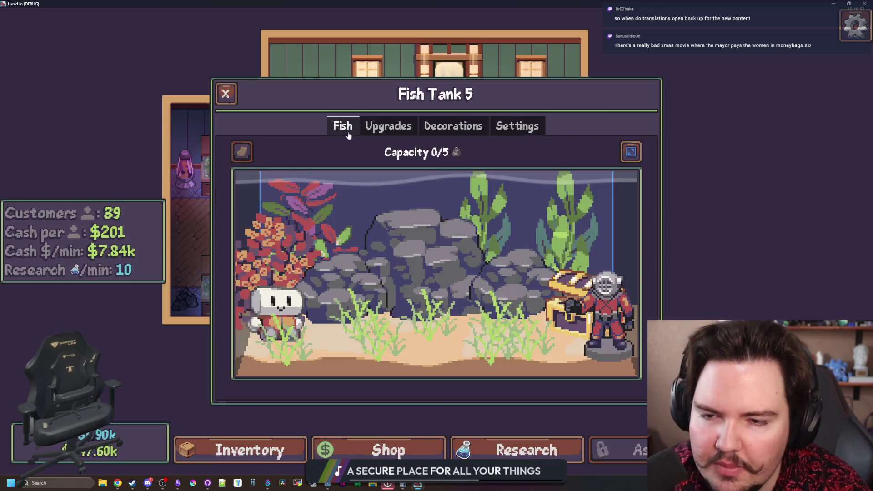
left_click(225, 94)
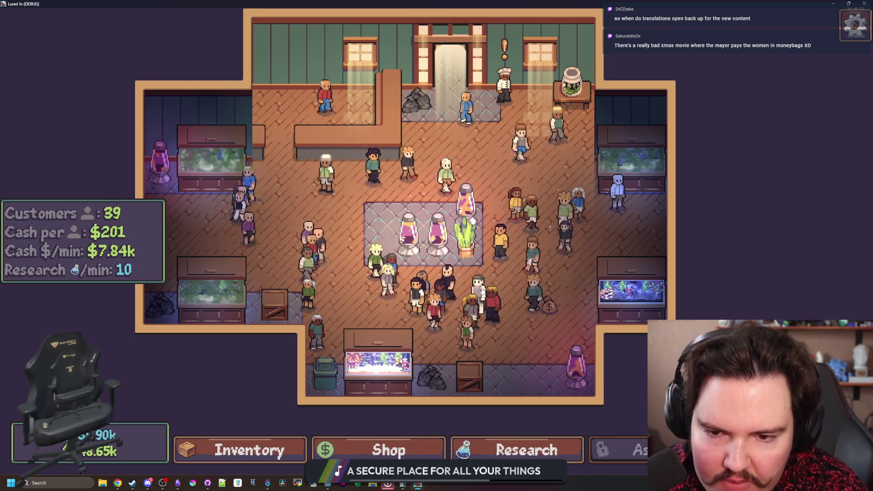
Open the Lured In shop
scroll(453, 326, "down", 1)
left_click(382, 450)
left_click(381, 450)
Check Puppies LVL 16 under Shop > Marketing, then restore the window and focus Godot
left_click(382, 450)
left_click(390, 132)
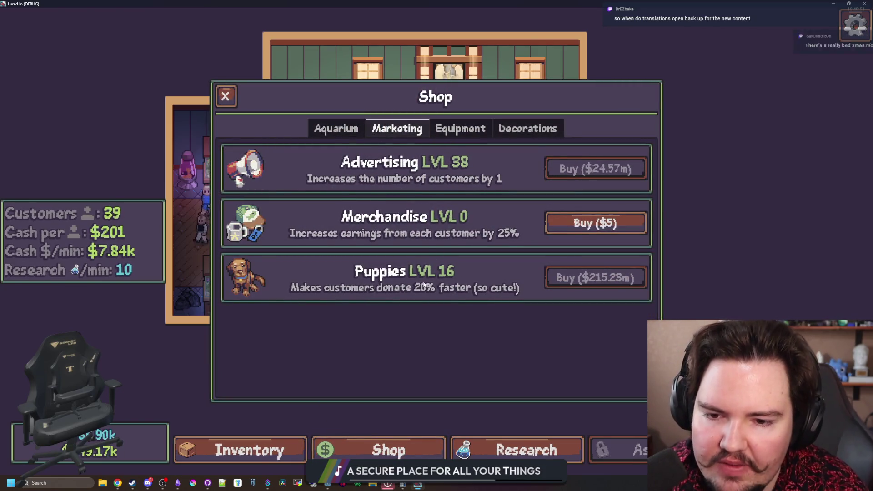
left_click_drag(545, 3, 567, 304)
left_click(361, 300)
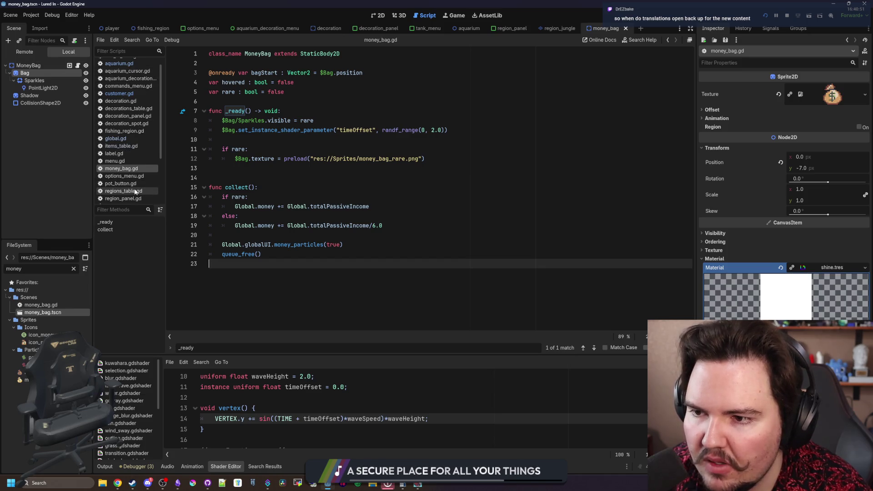
Go to the Puppies multiplier line in customer.gd's setup_money_bag_timer, then bring the game forward
scroll(134, 191, "up", 1)
left_click(131, 102)
scroll(271, 225, "down", 2)
left_click(271, 225)
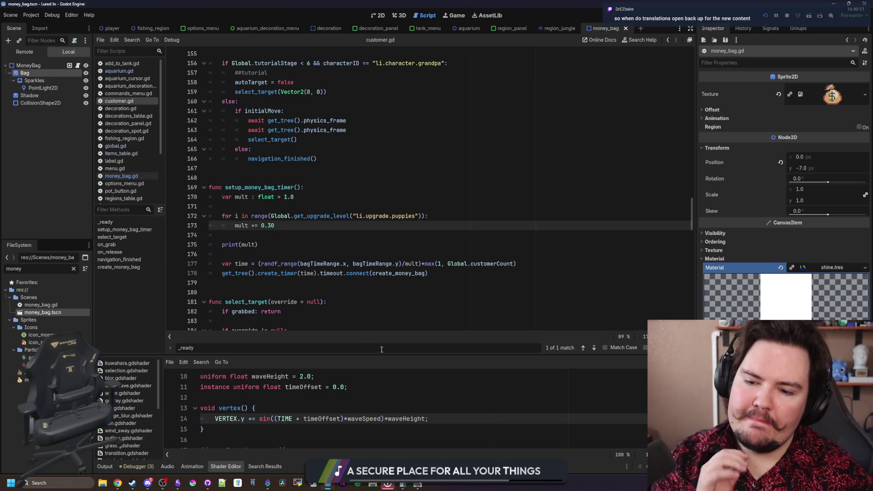
left_click(423, 487)
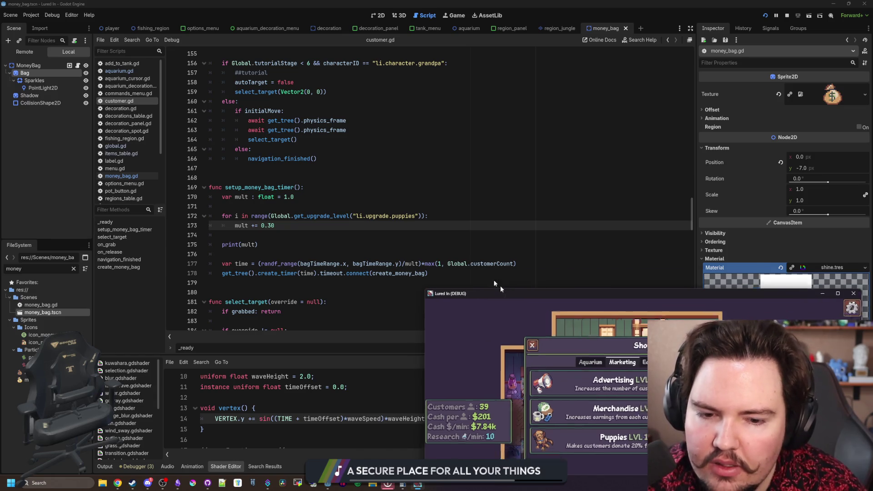
Set the Puppies upgrade with the secret command setupgrade li.upgrade.puppies and check the shop
left_click_drag(513, 303, 354, 181)
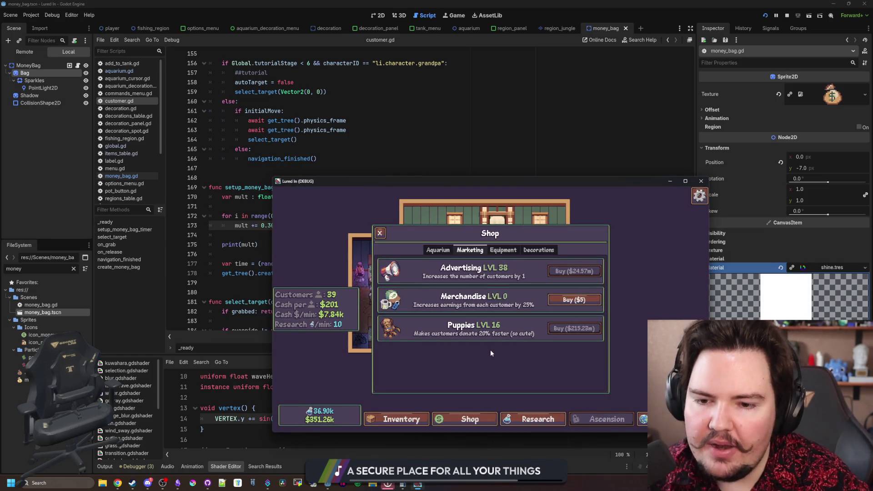
key("Escape")
key("grave")
type("setupgrade li.upgrade.puppies")
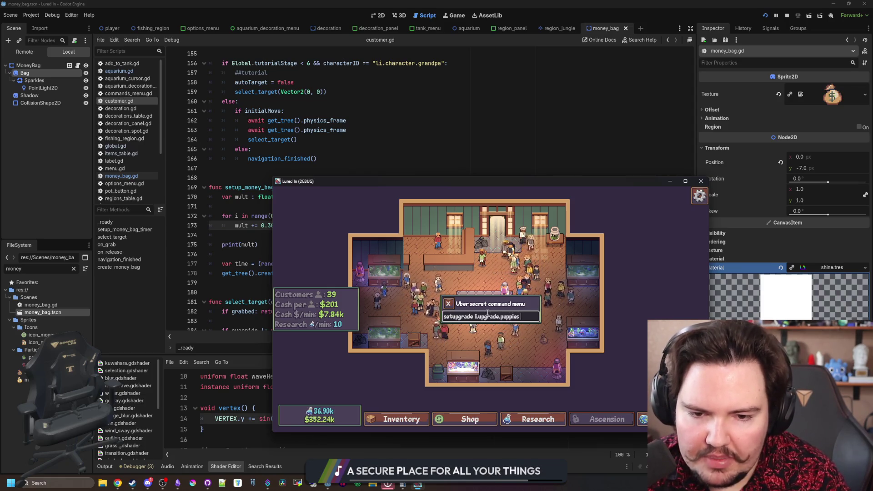
key("Return")
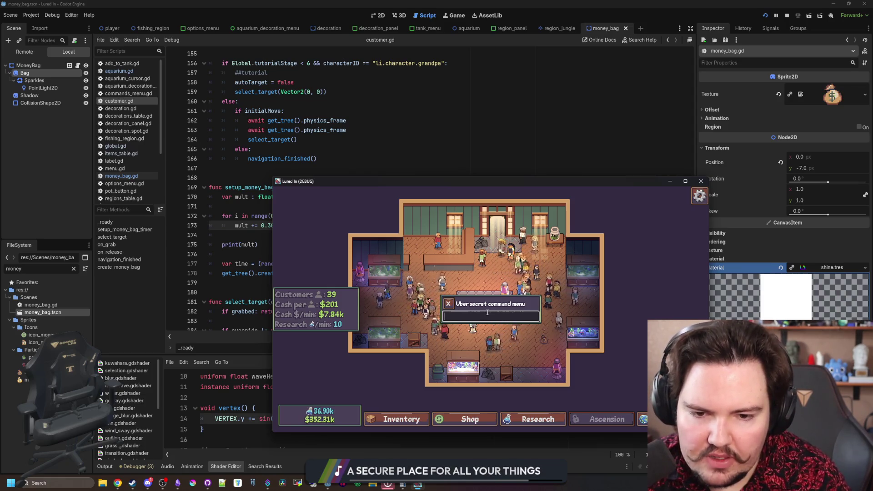
key("Escape")
left_click(469, 419)
key("Escape")
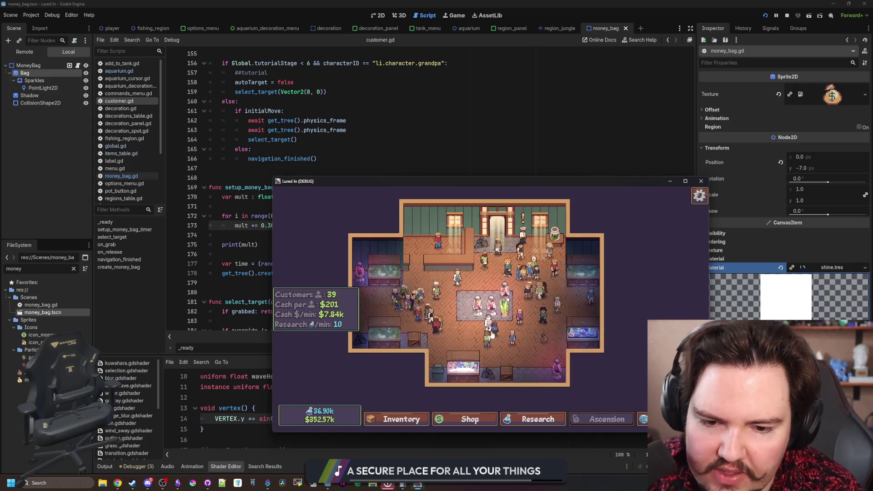
Collect a floor money bag, restart the game and set game speed to 16.0x
scroll(558, 346, "up", 2)
left_click(554, 330)
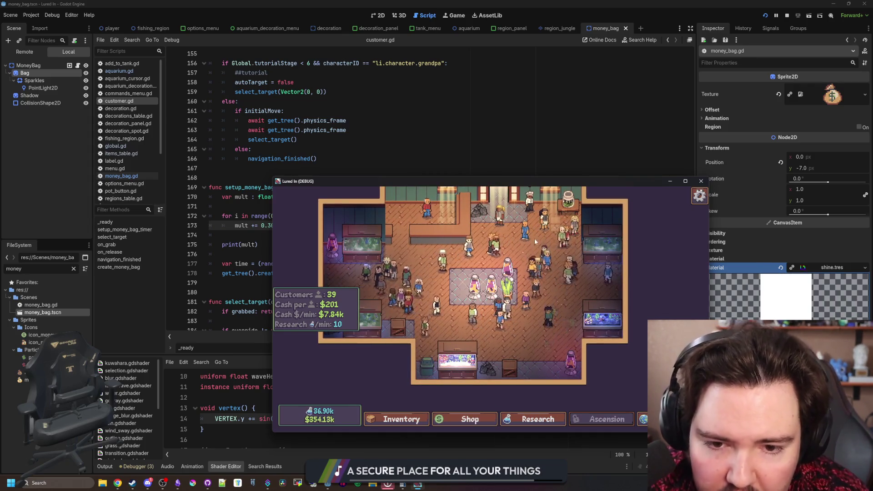
key("Escape")
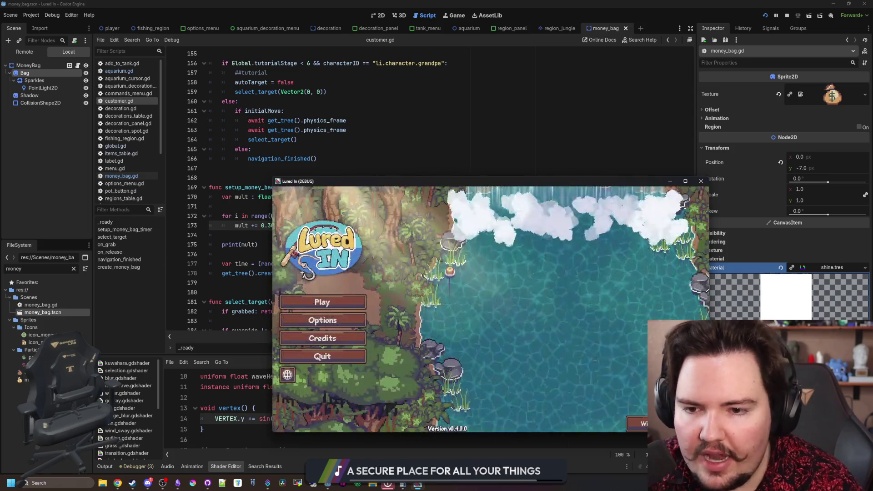
key("F8")
left_click(126, 44)
left_click(136, 140)
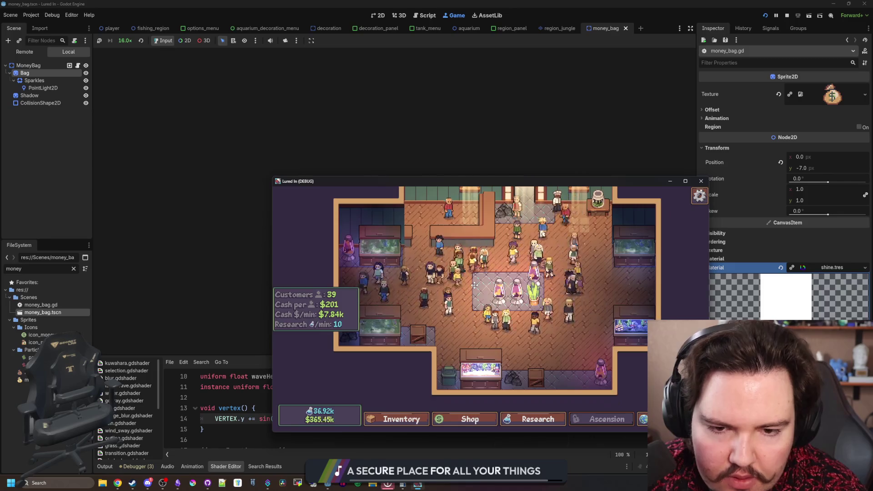
scroll(493, 324, "down", 1)
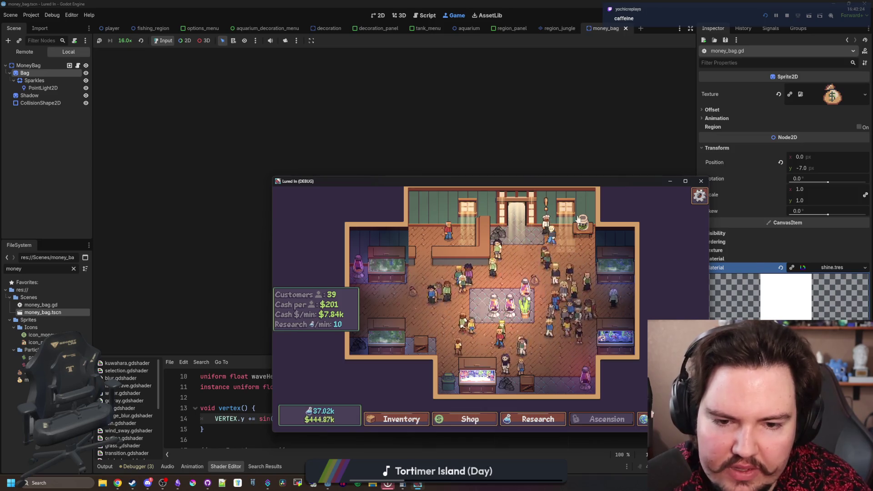
Stop the game and review setup_money_bag_timer in customer.gd around print(mult) and the Puppies loop
left_click(700, 180)
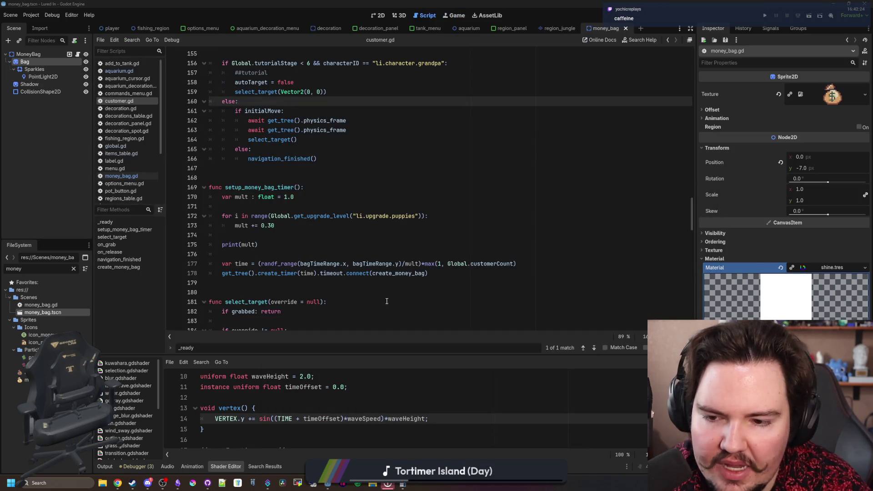
left_click(304, 293)
left_click(318, 284)
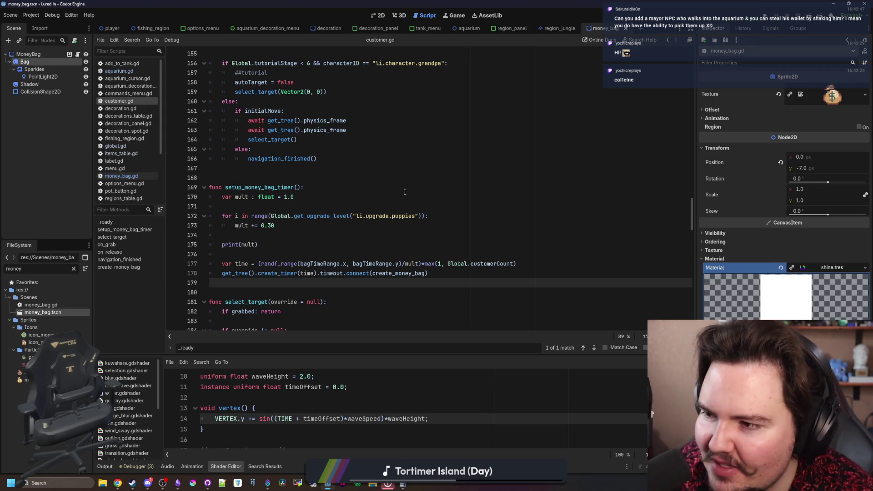
left_click(314, 250)
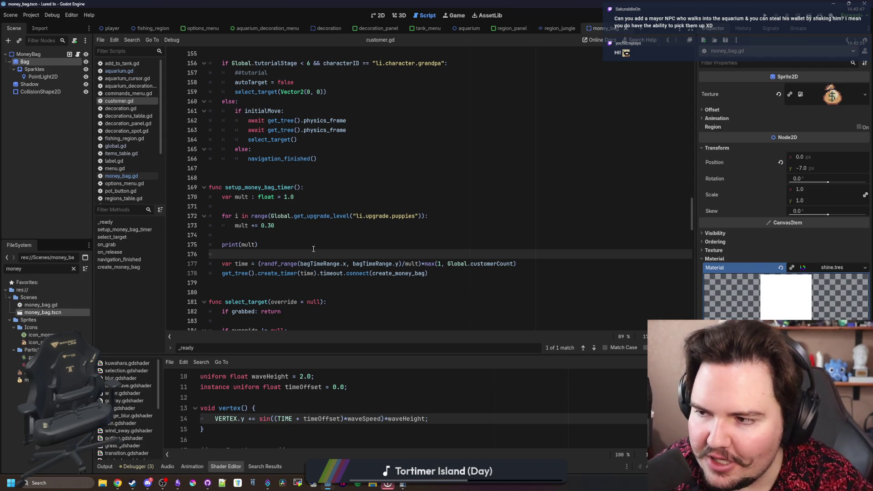
left_click(282, 235)
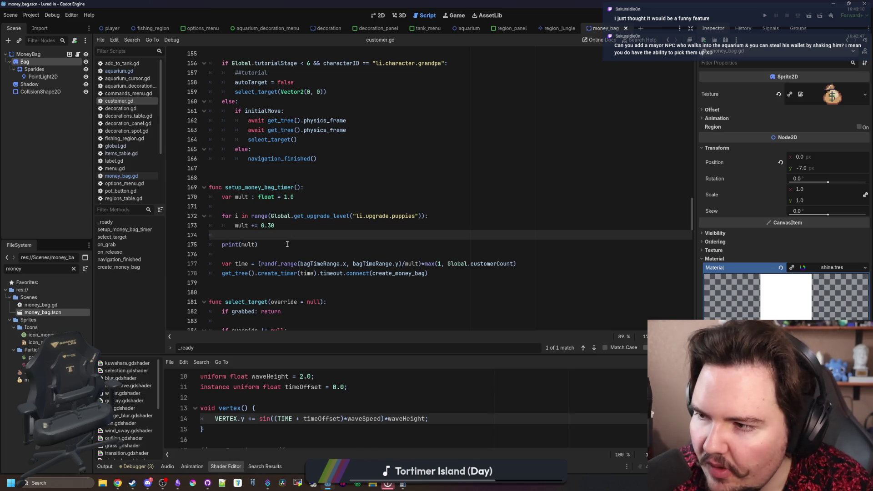
left_click(354, 216)
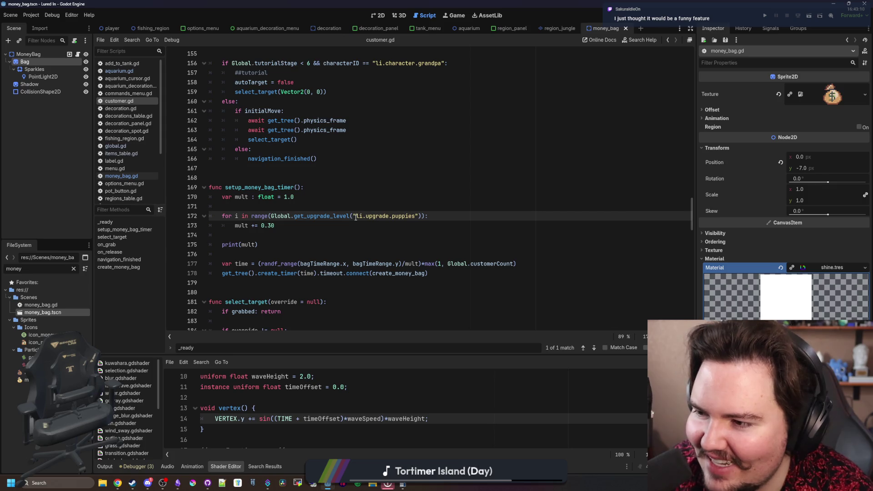
left_click(300, 244)
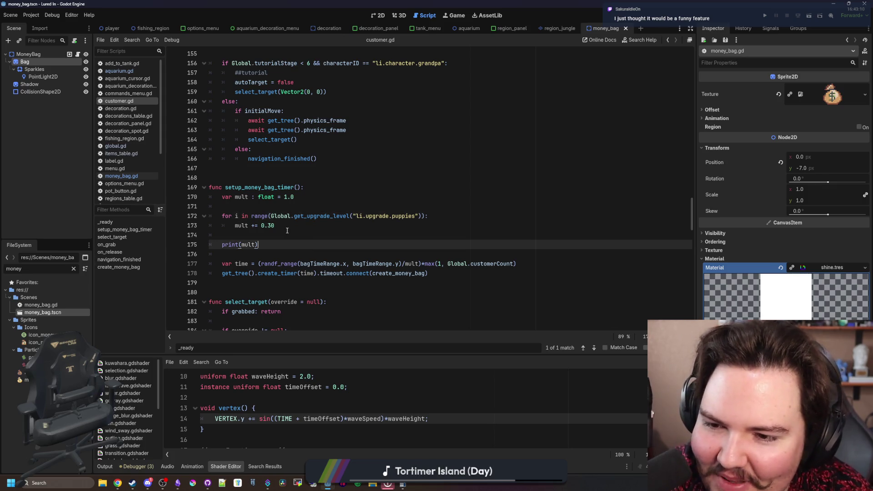
left_click(288, 202)
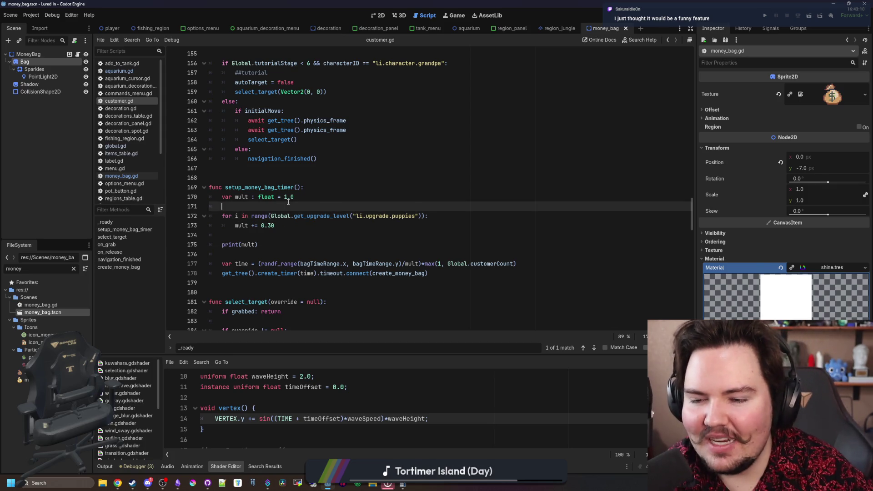
left_click(271, 241)
left_click(300, 233)
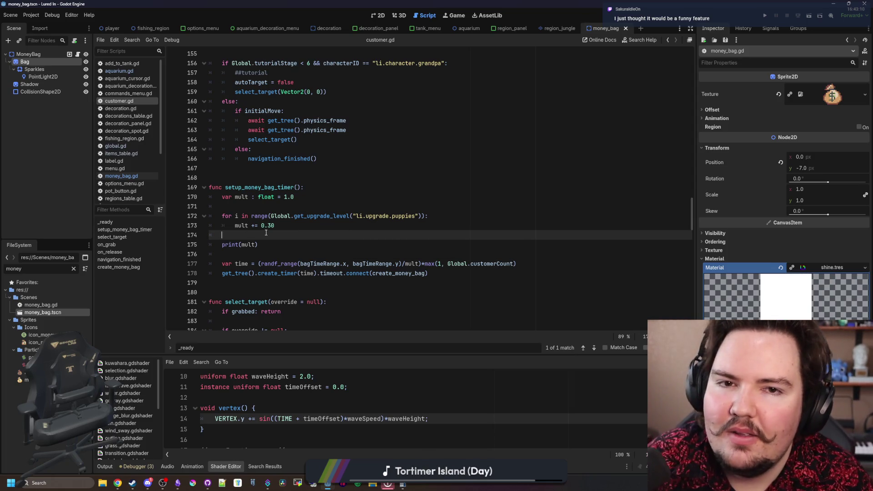
Find and review the _process function in aquarium.gd, then switch to the money_bag scene
left_click(469, 28)
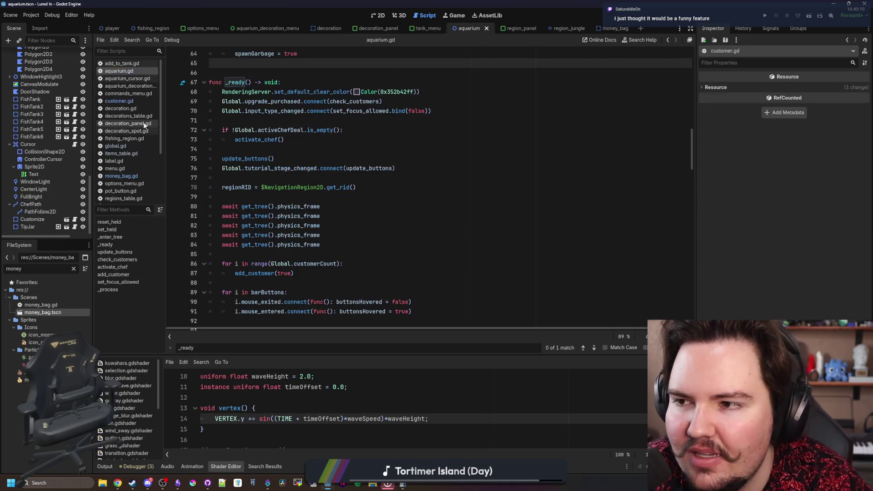
key("ctrl+f")
type("_")
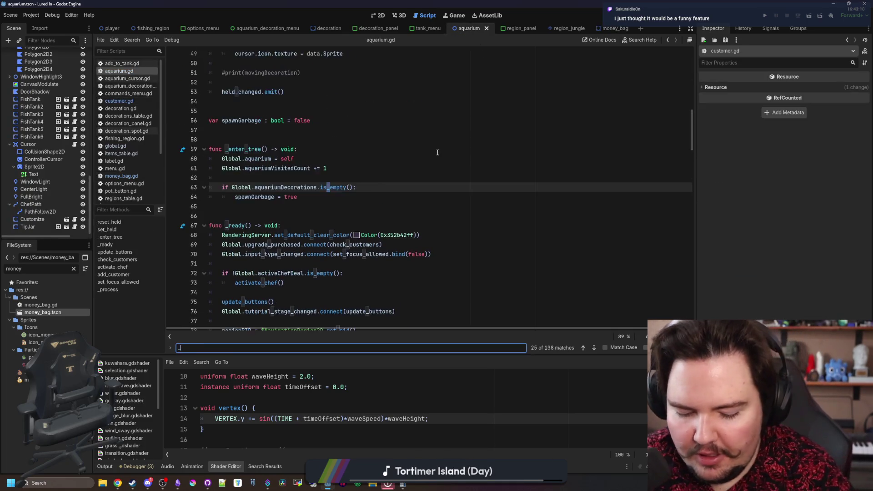
type("process")
scroll(257, 237, "down", 8)
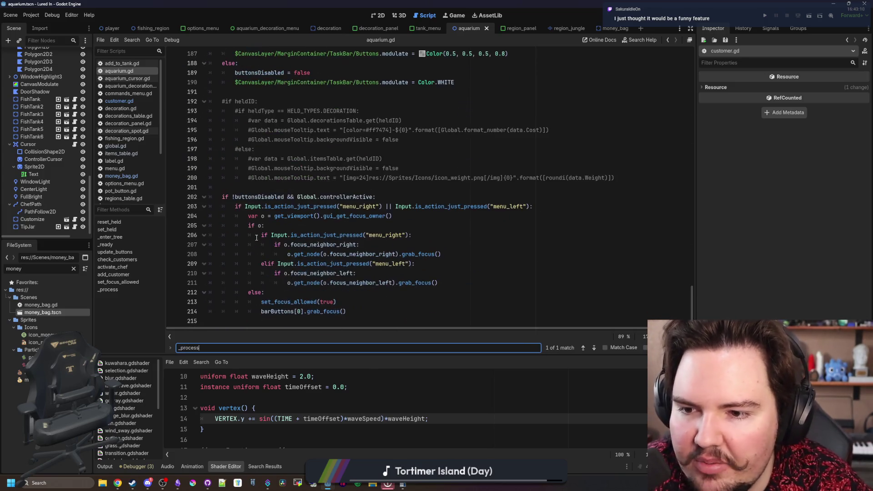
scroll(276, 240, "up", 10)
scroll(253, 222, "down", 1)
scroll(253, 221, "down", 2)
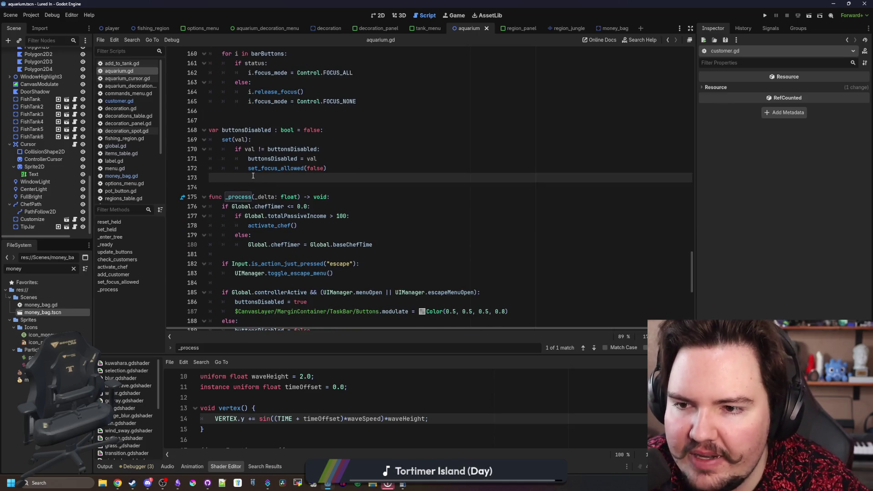
scroll(687, 251, "up", 7)
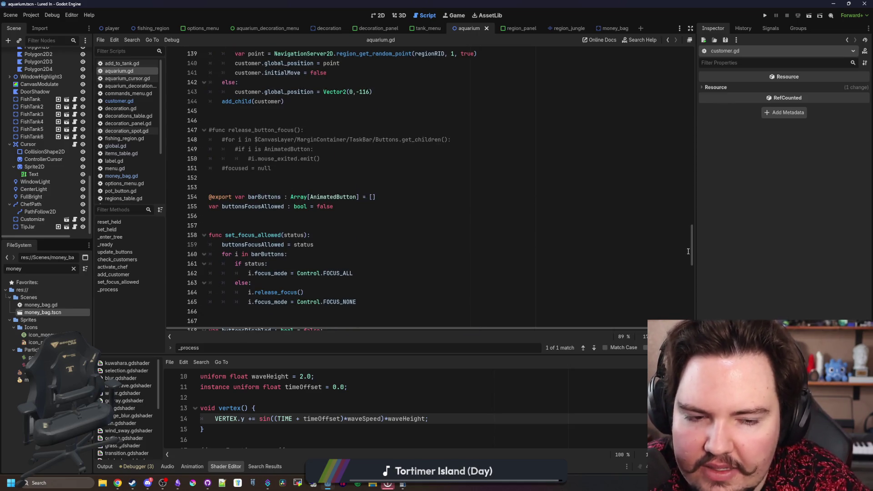
left_click(614, 28)
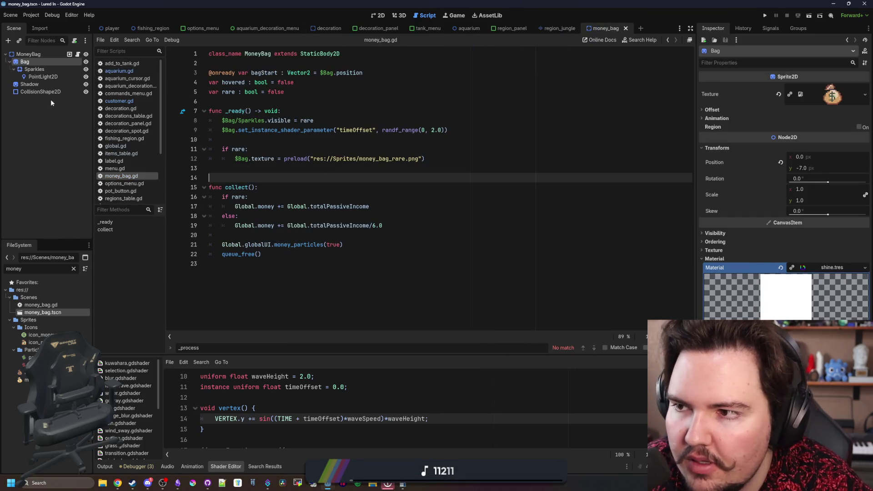
Copy the bagTimeRange declaration at line 99 of customer.gd, then return to aquarium.gd
left_click(136, 99)
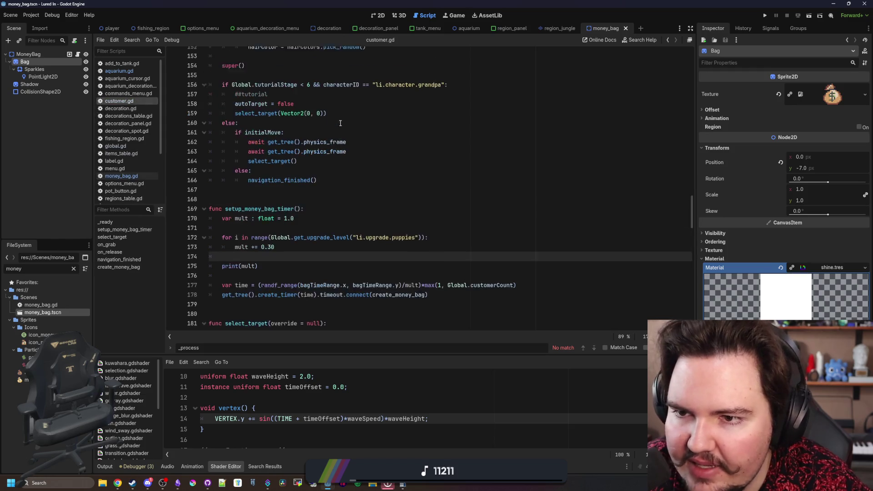
left_click_drag(690, 187, 694, 63)
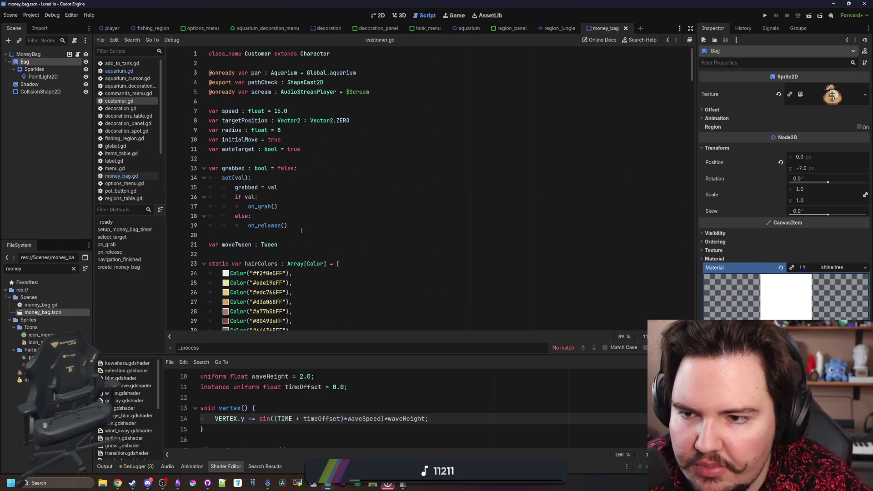
scroll(301, 230, "down", 20)
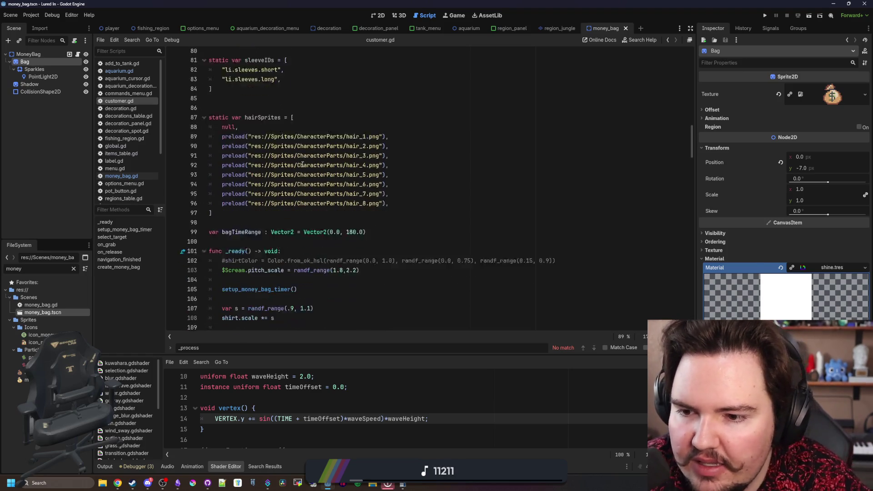
scroll(302, 164, "down", 1)
triple_click(349, 217)
key("ctrl+c")
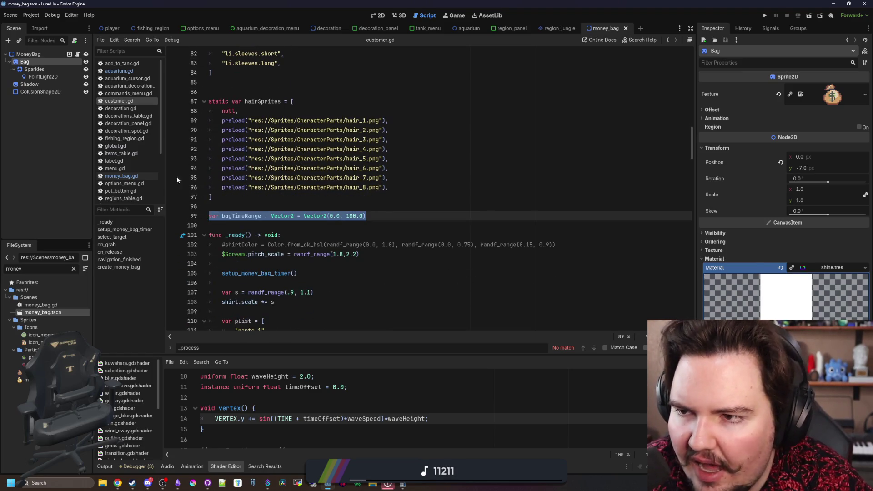
left_click(120, 71)
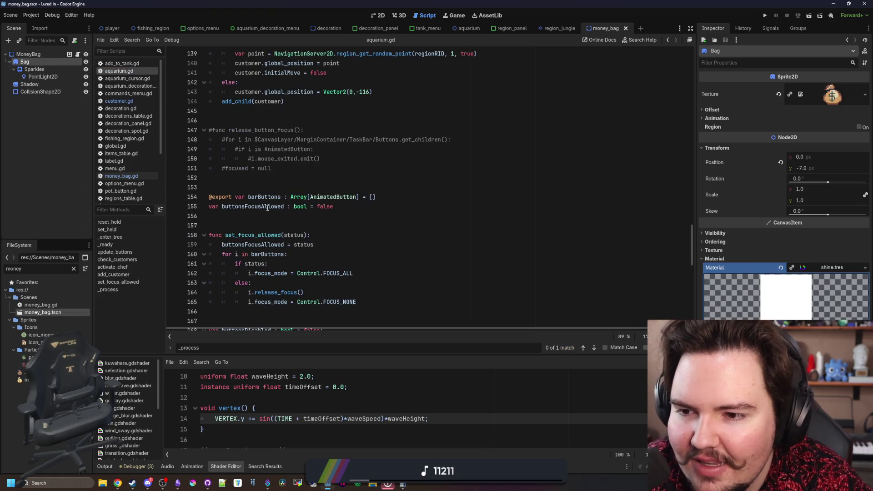
Turn a pasted declaration into 'var bagTime : float = 120.0' in aquarium.gd
left_click(250, 220)
key("Return")
key("Return")
key("ctrl+v")
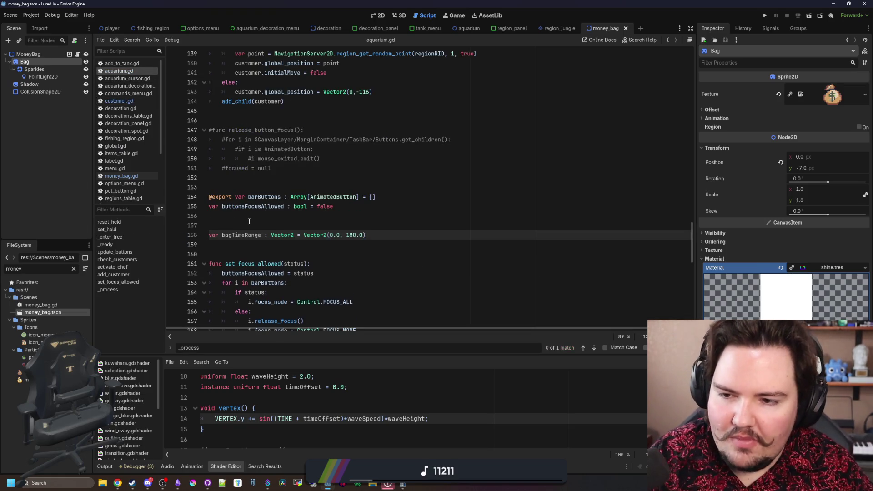
key("BackSpace")
key("BackSpace")
key("BackSpace")
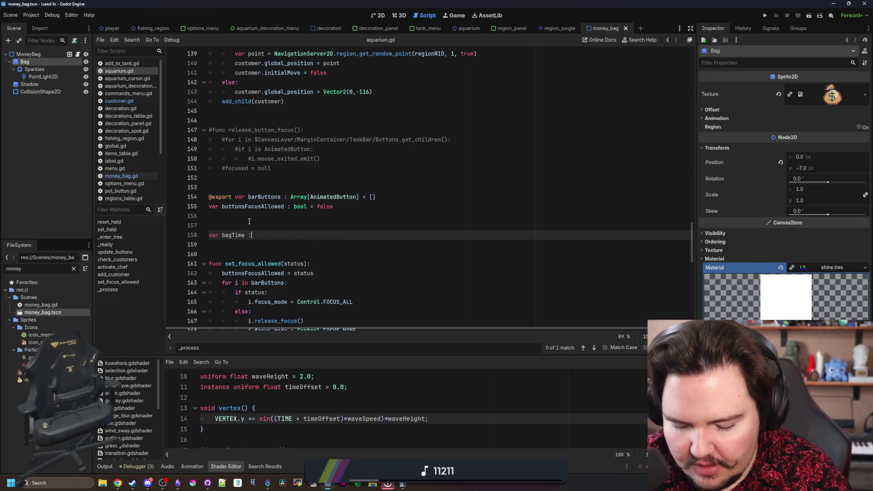
type("float= 120")
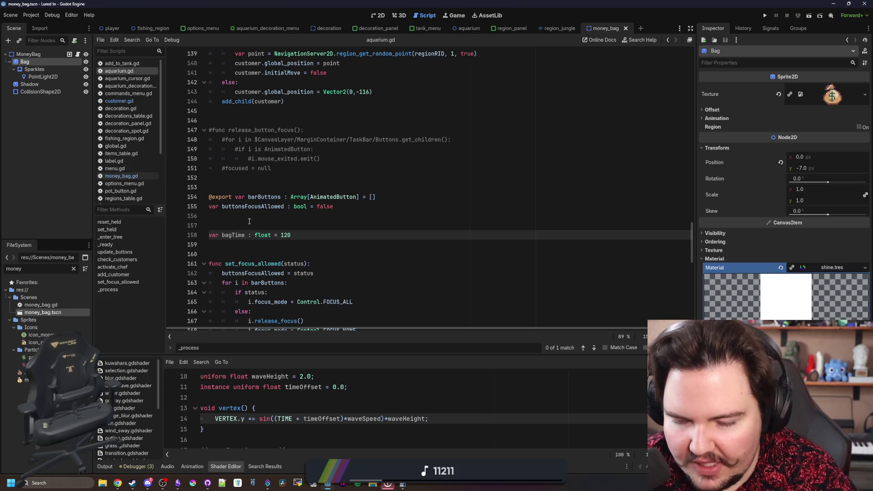
type("/-0")
key("BackSpace")
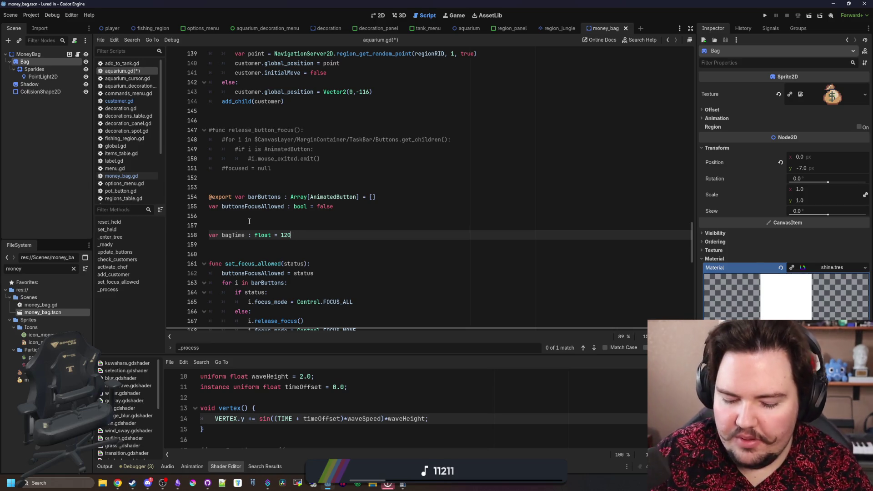
left_click(249, 222)
left_click(309, 235)
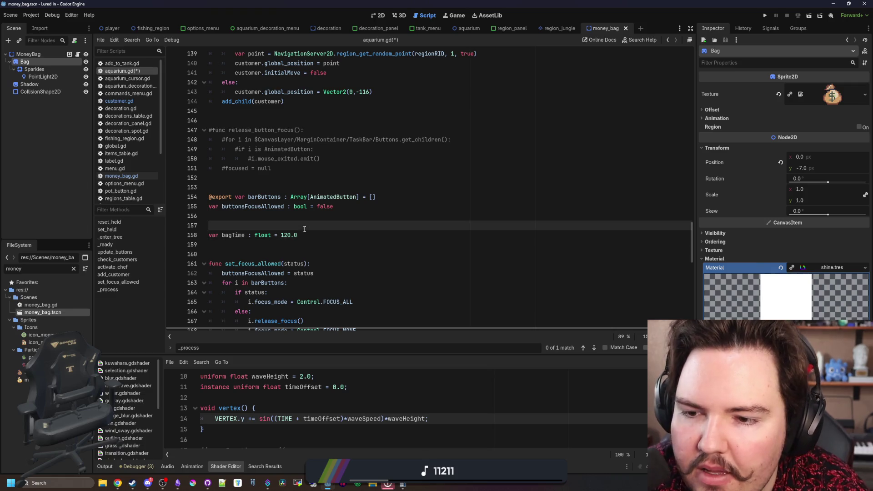
left_click_drag(310, 235, 209, 235)
Add 'bagTime -= delta' at the top of _process
left_click(216, 227)
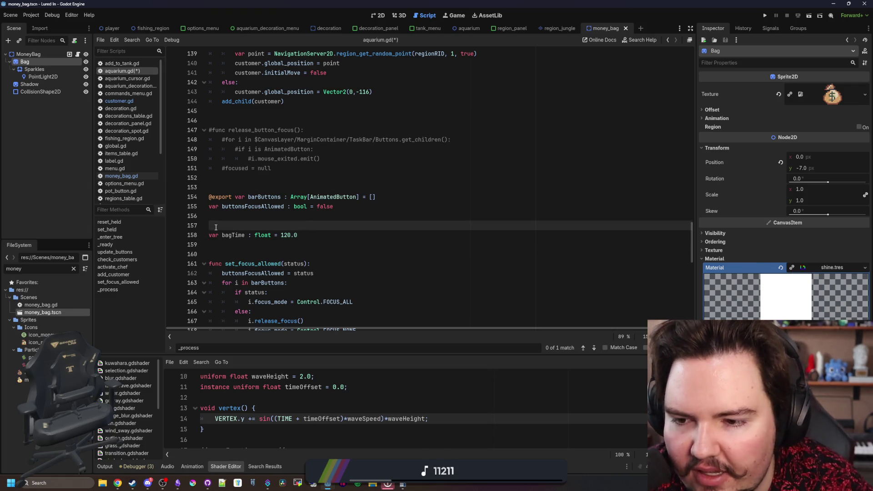
scroll(215, 227, "down", 2)
left_click(251, 197)
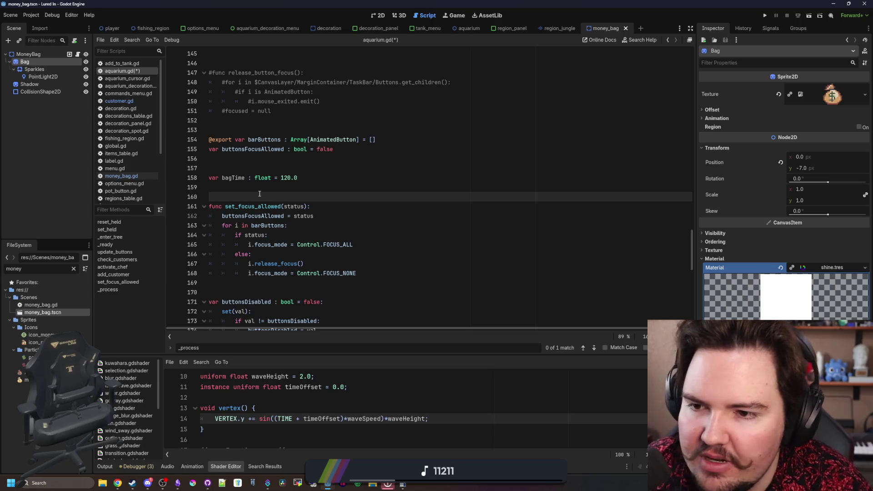
key("Up")
key("Up")
key("ctrl+d")
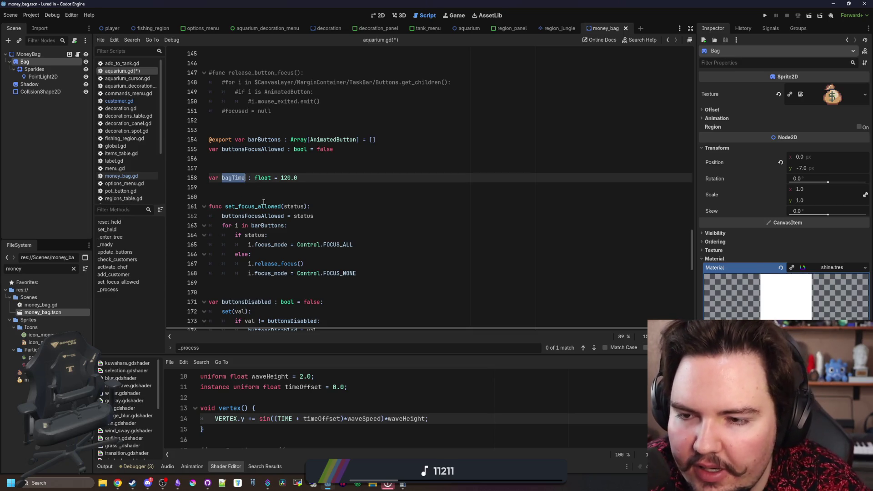
scroll(263, 202, "down", 9)
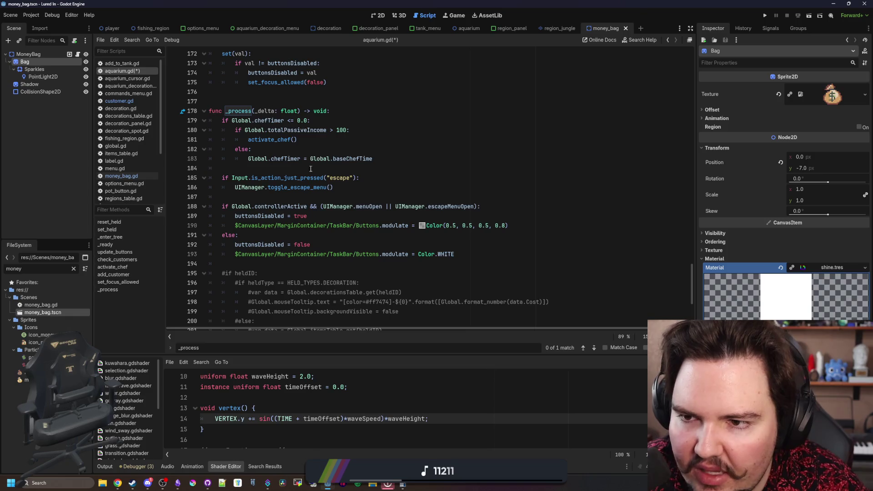
scroll(257, 266, "down", 1)
left_click(245, 232)
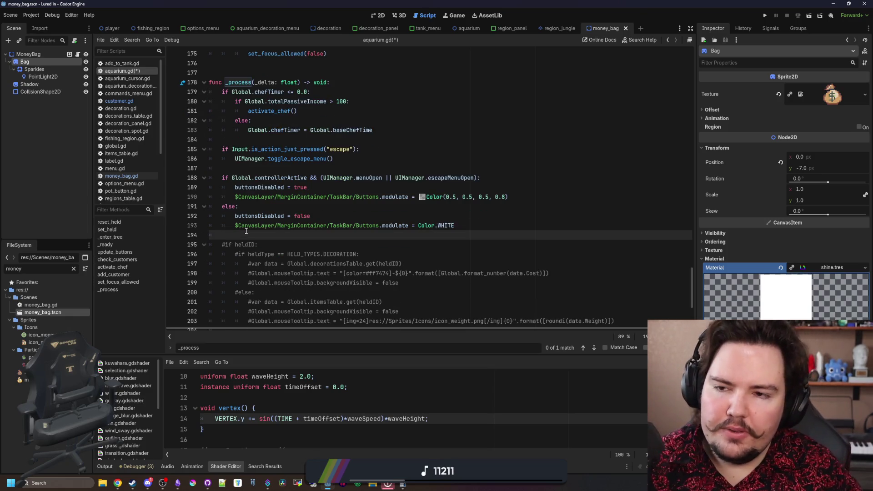
key("Return")
key("Return")
key("Up")
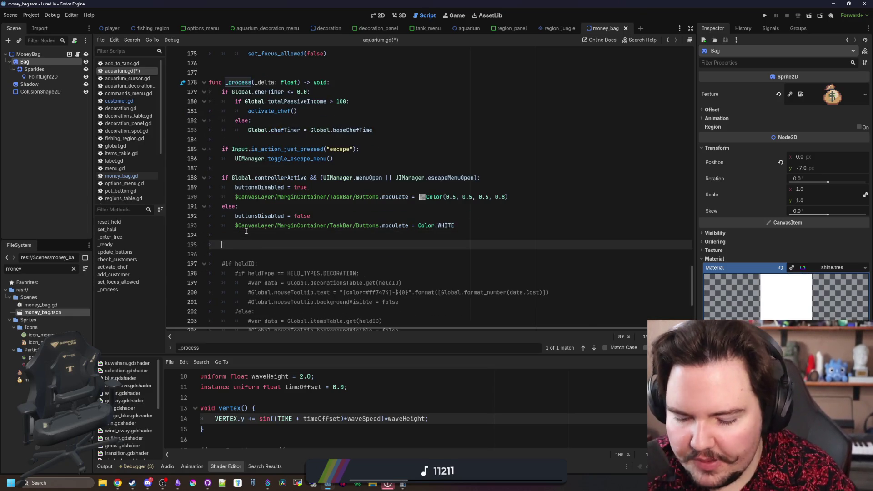
type("bagTime -= _delt")
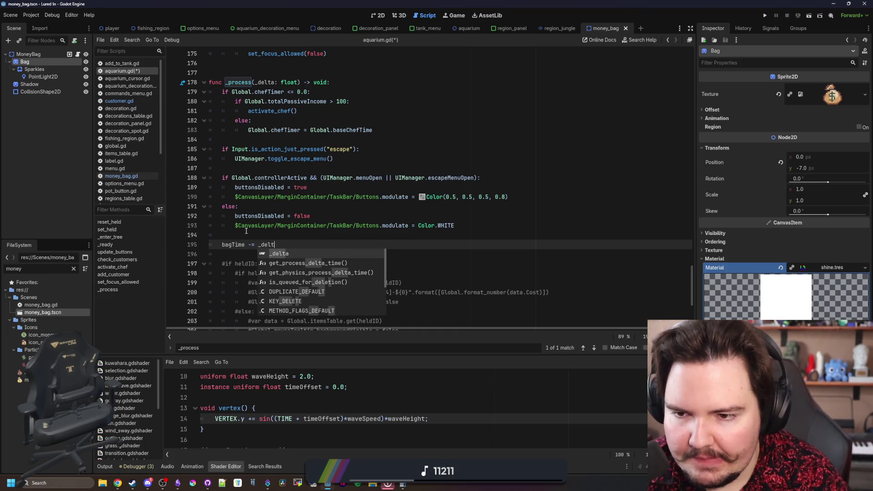
key("BackSpace")
key("BackSpace")
key("BackSpace")
key("BackSpace")
key("BackSpace")
type("delta")
left_click(300, 244)
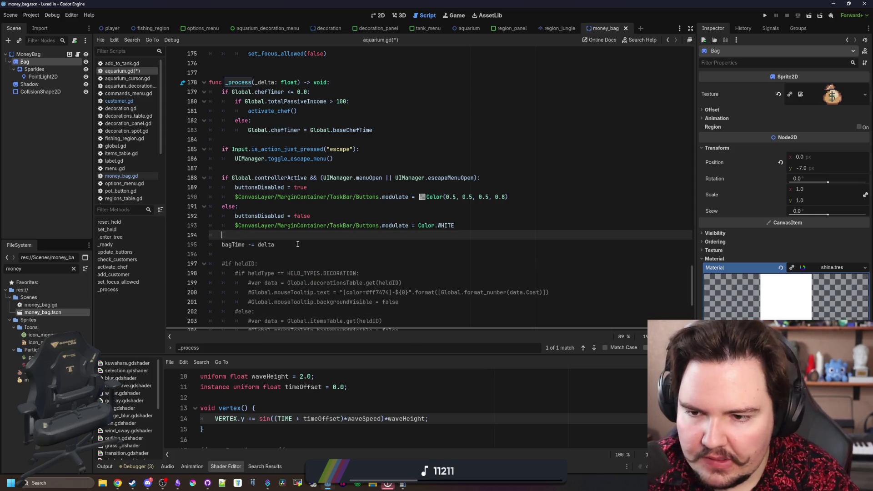
Rename the _process parameter from _delta to delta
left_click(260, 82)
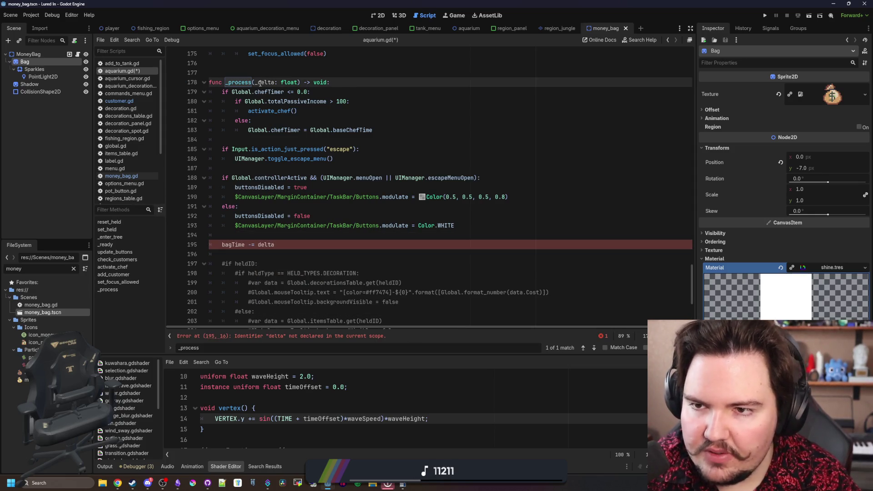
left_click(259, 91)
left_click(257, 82)
key("BackSpace")
Delete the commented-out heldID tooltip block
scroll(304, 224, "down", 4)
left_click(304, 224)
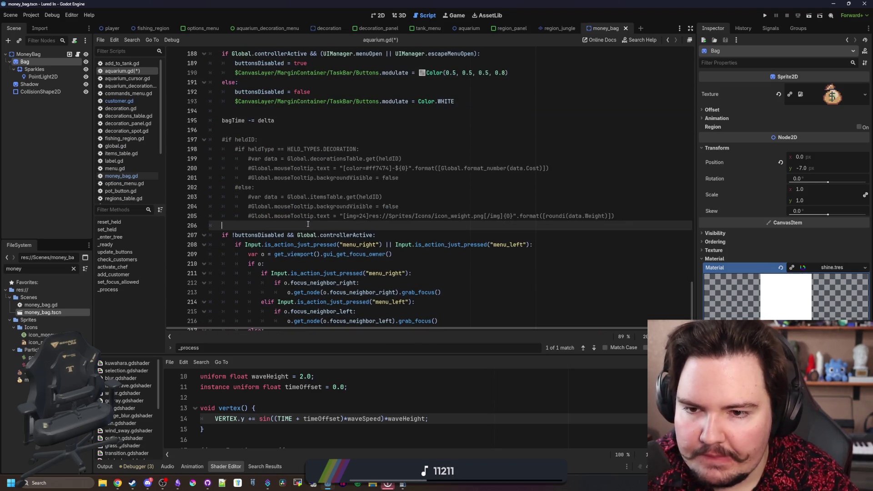
key("Up")
key("Up")
key("Up")
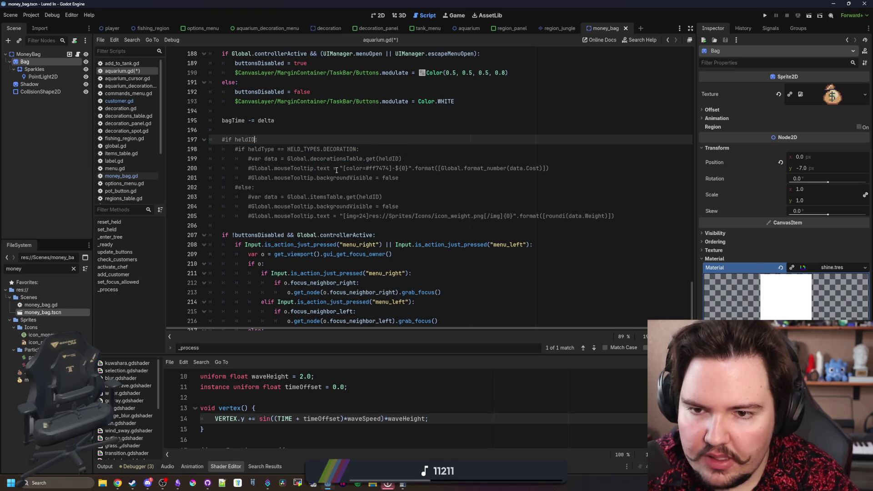
left_click(607, 208)
left_click_drag(616, 217, 226, 135)
key("BackSpace")
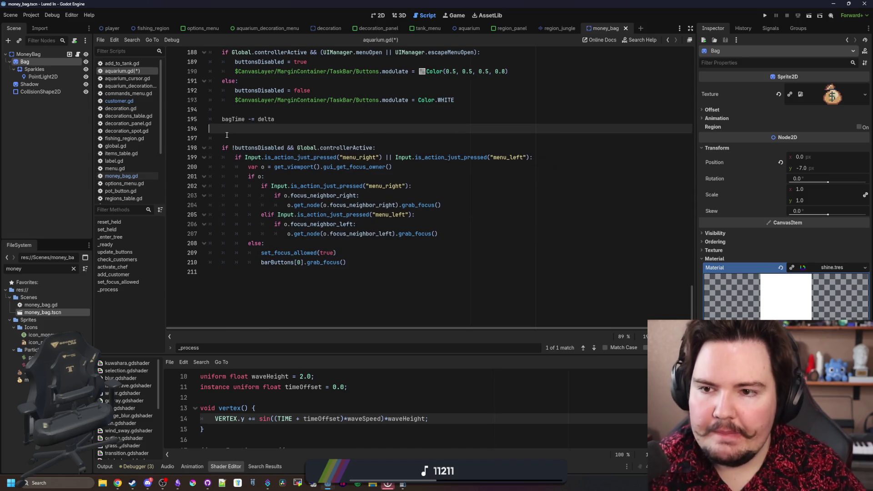
scroll(227, 135, "up", 4)
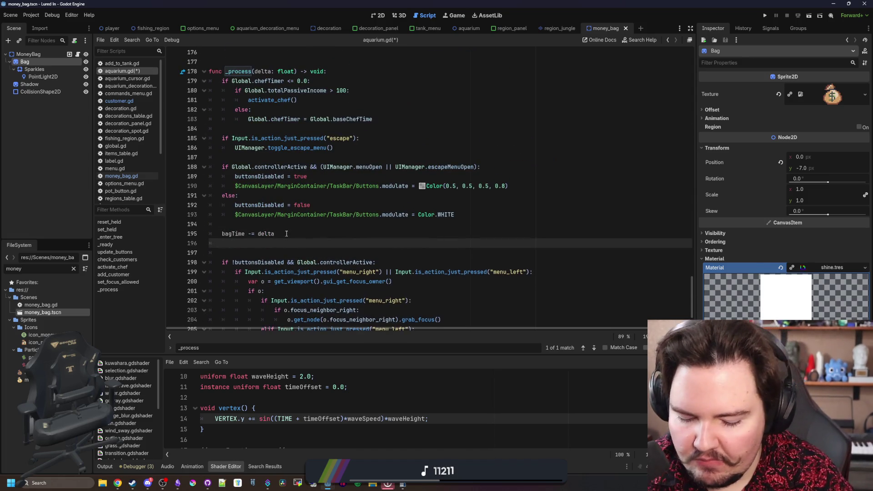
Add 'if bagTime <= 0:' with get_tree().get_nodes_in_group("Customers").pick_random() beneath it
key("Return")
type("if bagTime <= 0")
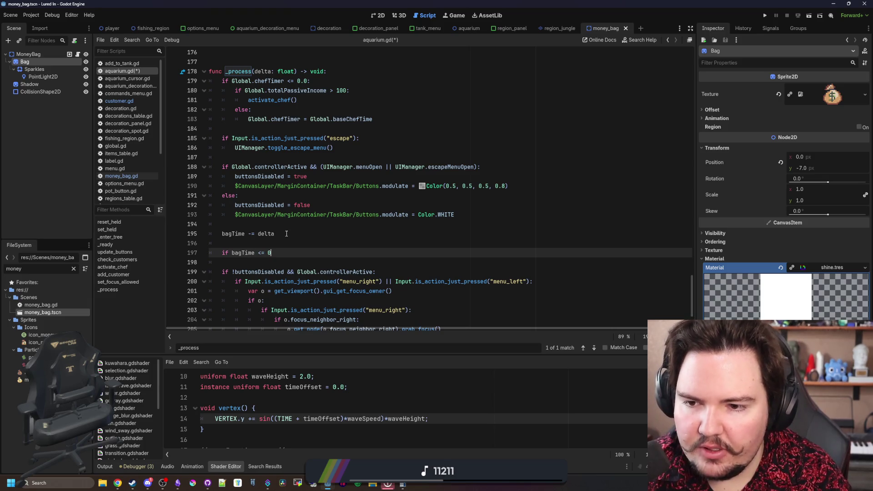
type(":")
key("Return")
scroll(286, 233, "down", 1)
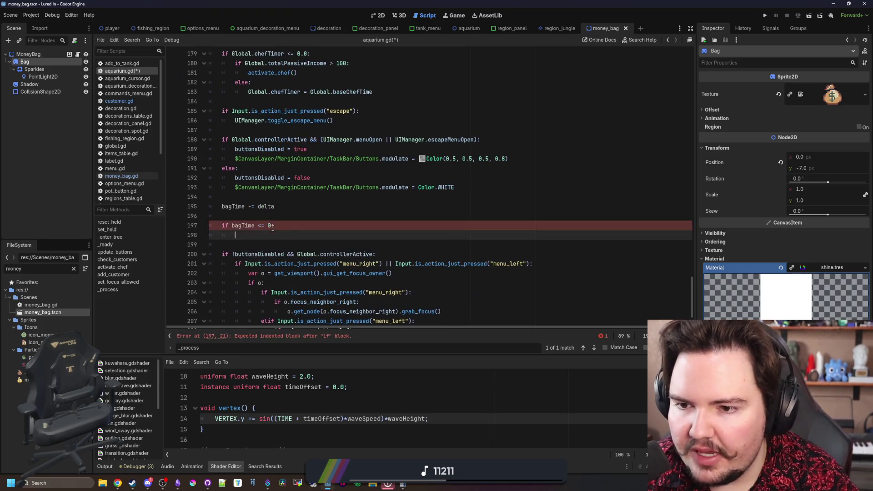
type("get_tree().g")
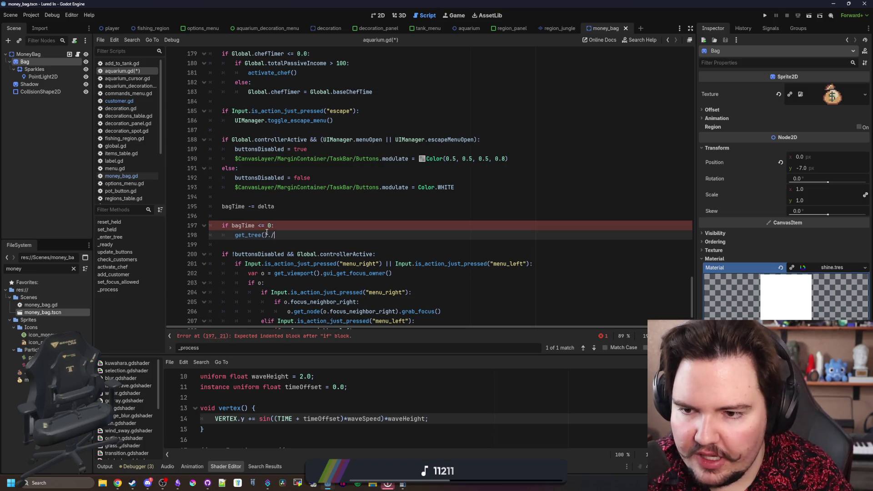
type("et_nodes_in_group(")
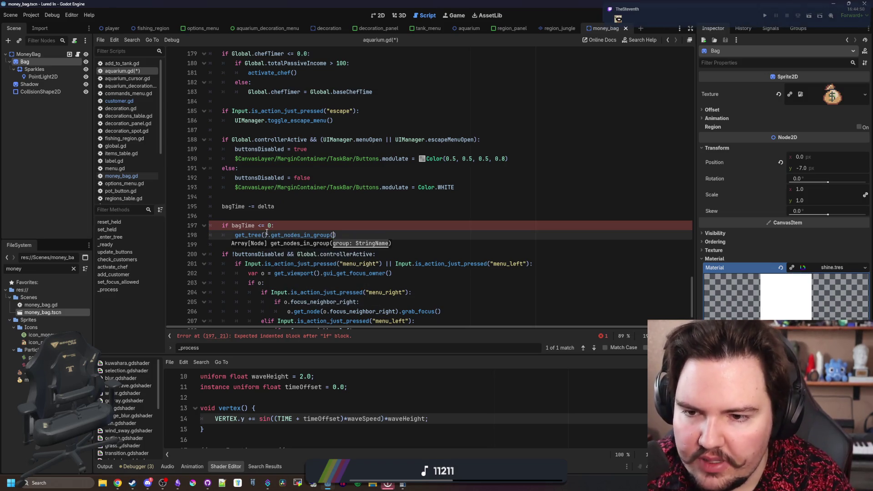
key("Return")
type("\"Customers")
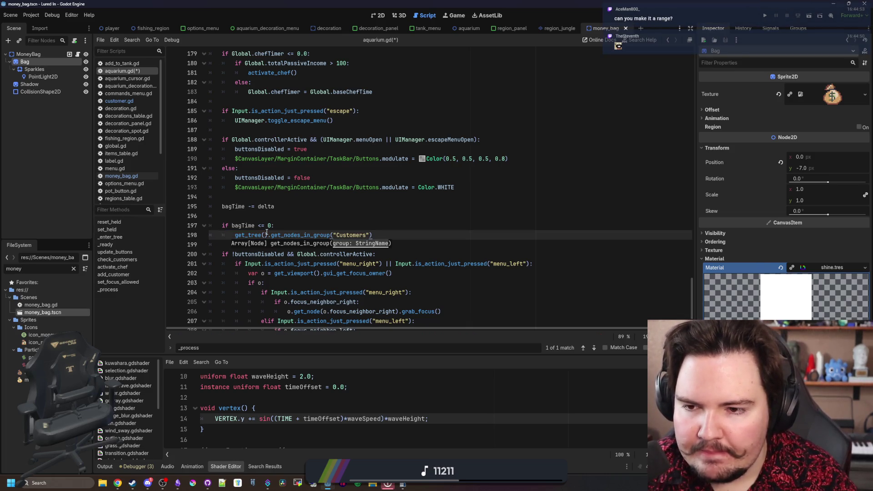
key("Return")
type(".pick_random(")
key("Return")
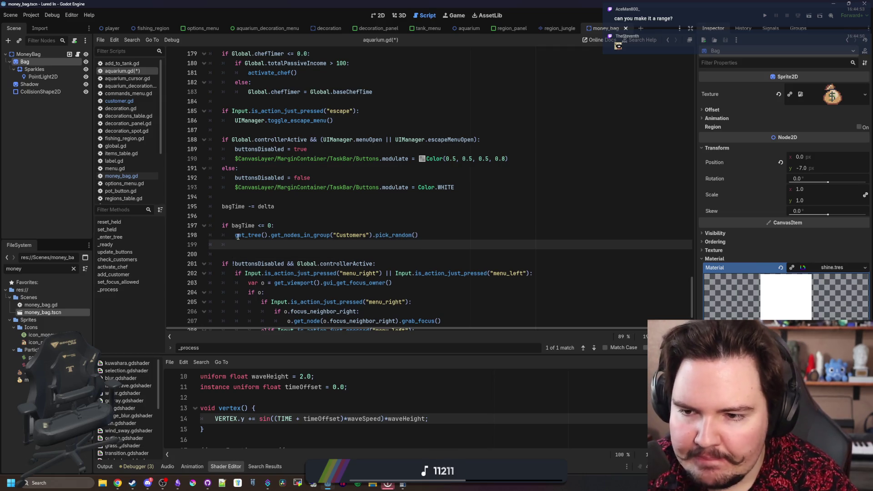
Store the pick in 'var customer', call customer.spawn_money_bag(), and save the script
left_click(234, 235)
type("var customer =")
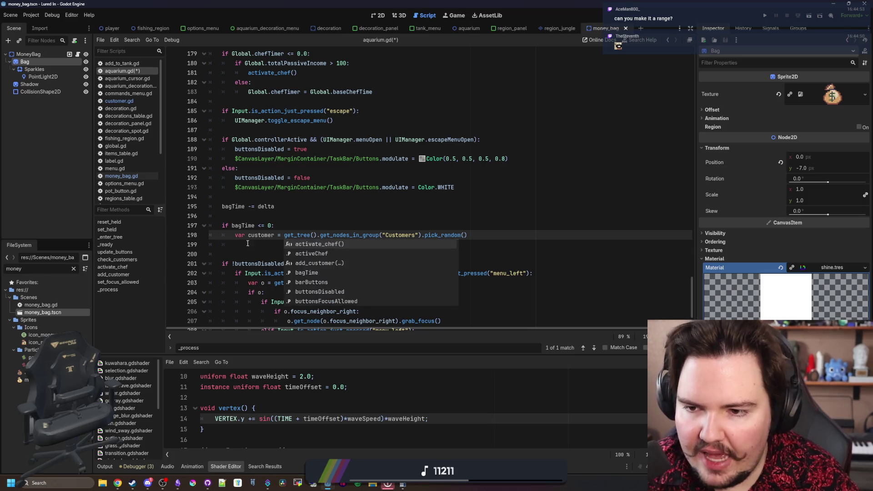
left_click(282, 243)
type("customer")
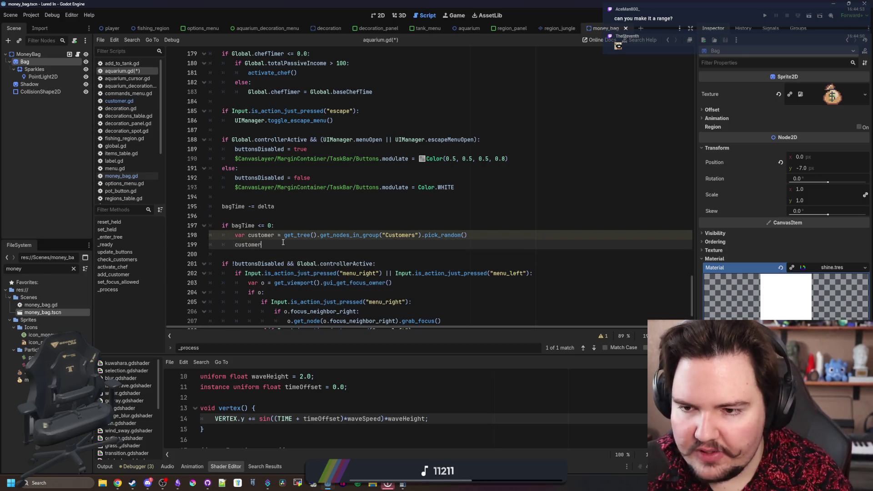
type("_money")
type("()")
key("Up")
key("Up")
key("Up")
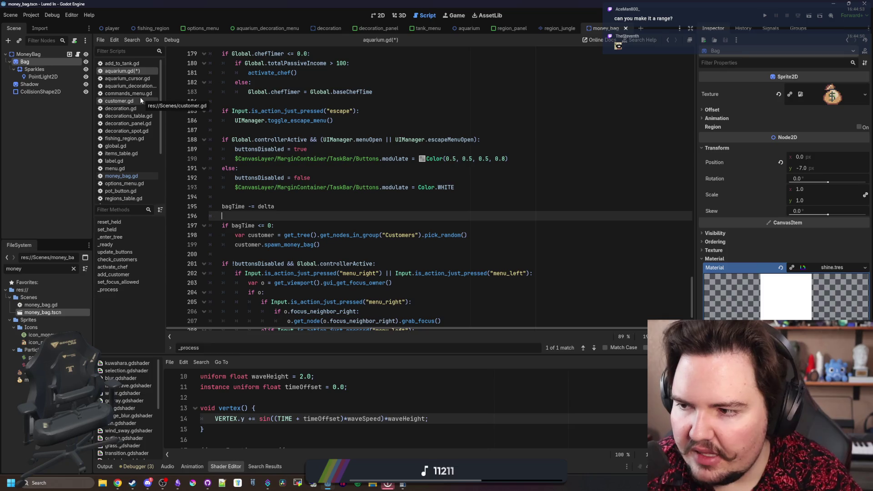
key("ctrl+s")
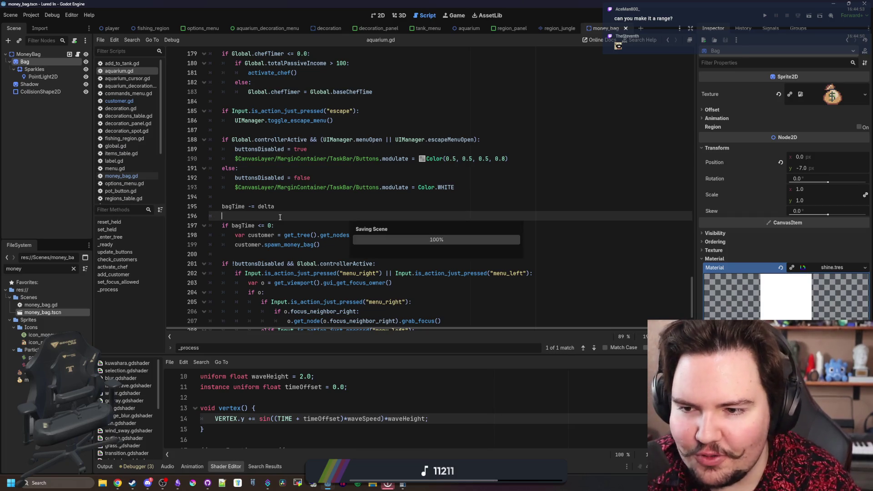
Review the timer block and start a new line below the spawn_money_bag call
left_click(287, 205)
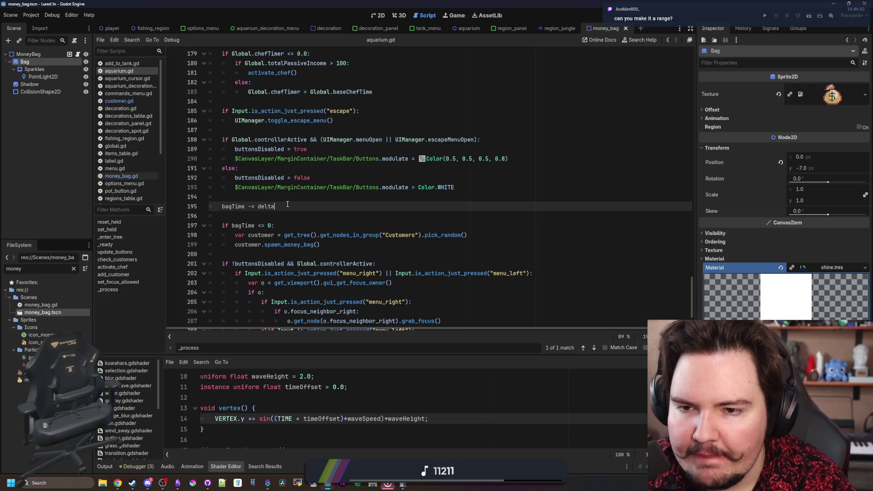
left_click(294, 198)
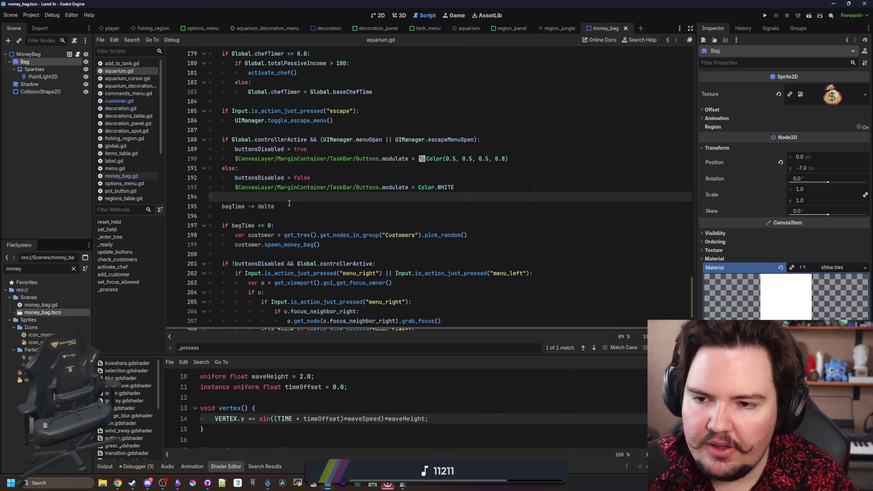
left_click(289, 203)
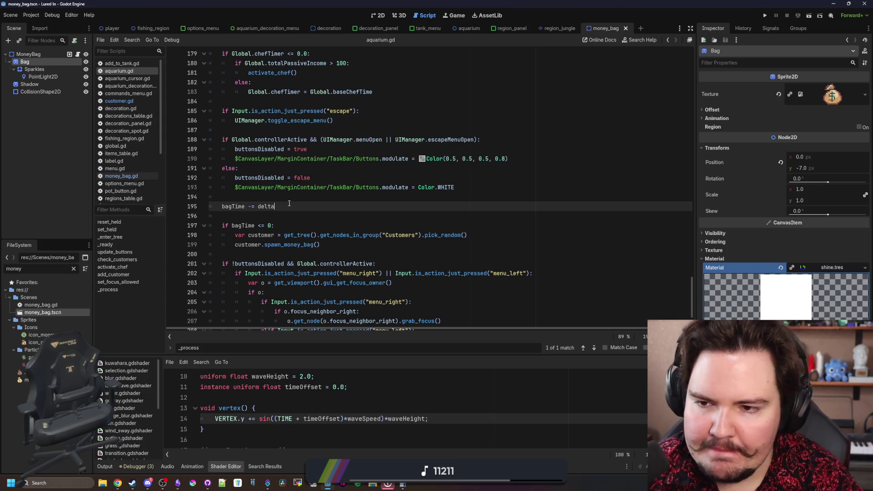
scroll(289, 203, "up", 3)
scroll(273, 213, "down", 3)
left_click(249, 193)
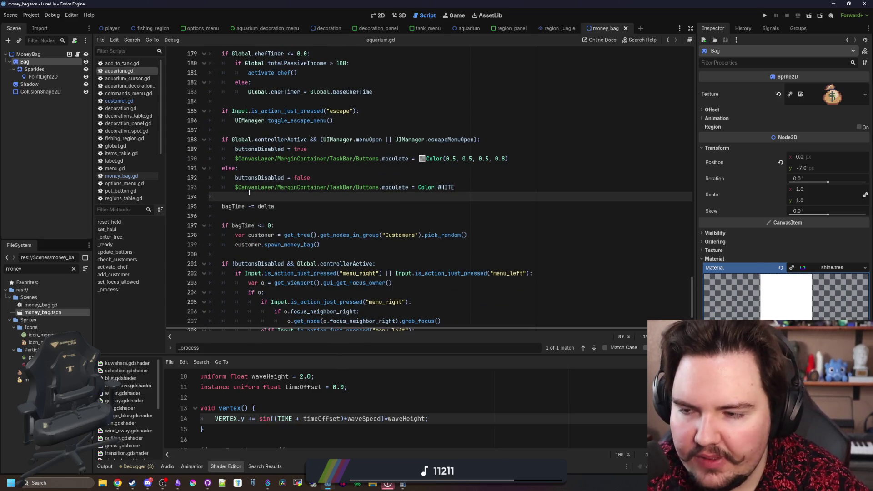
left_click(284, 203)
left_click(330, 245)
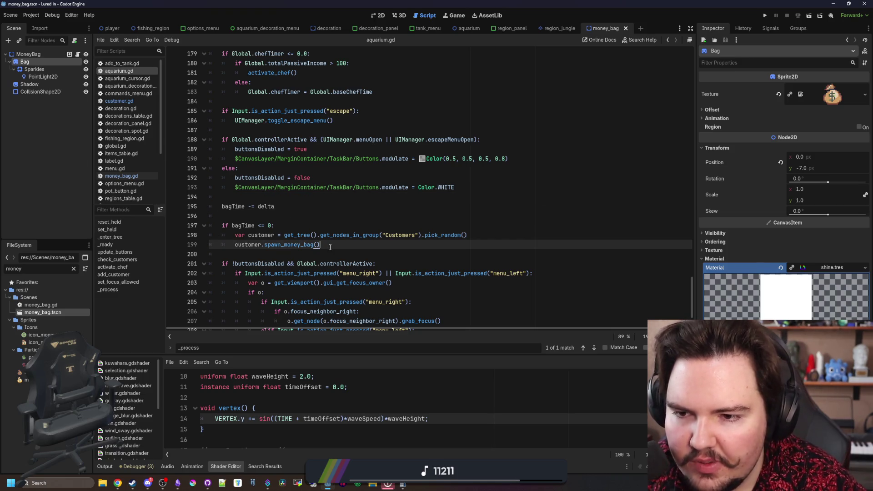
key("Return")
key("Return")
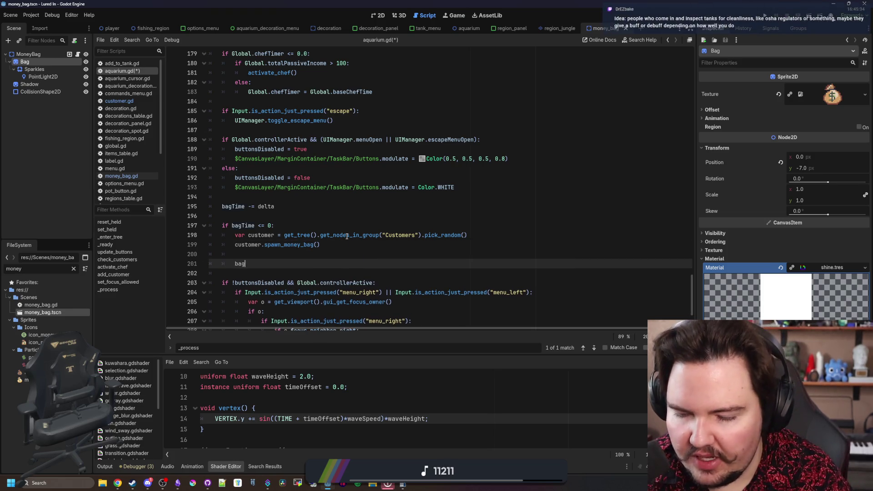
Write a bagTime reset line, rename the 120.0 declaration to baseBagTime, and declare bagTime below it
type("bagTime = bagTime")
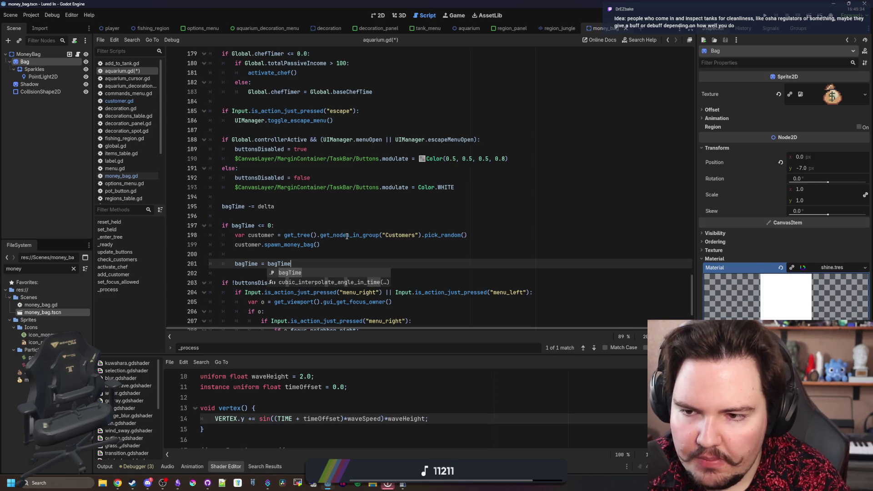
left_click(244, 226)
left_click(243, 225, "ctrl")
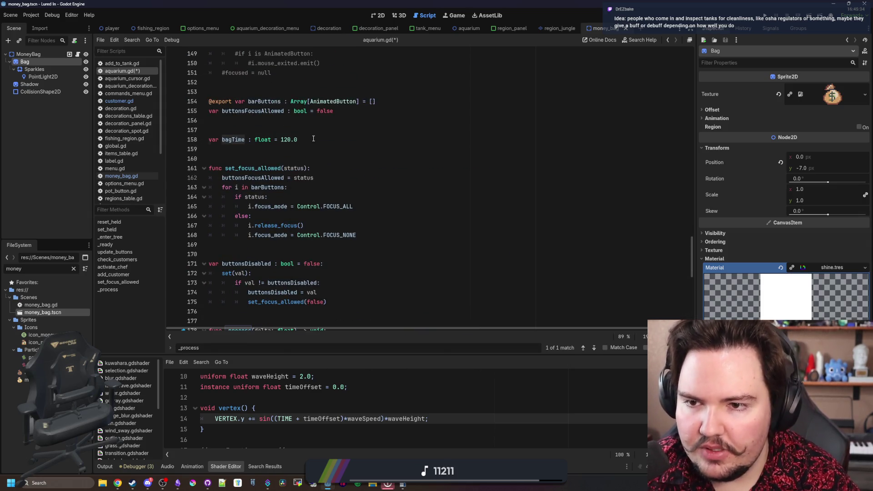
type("baseB")
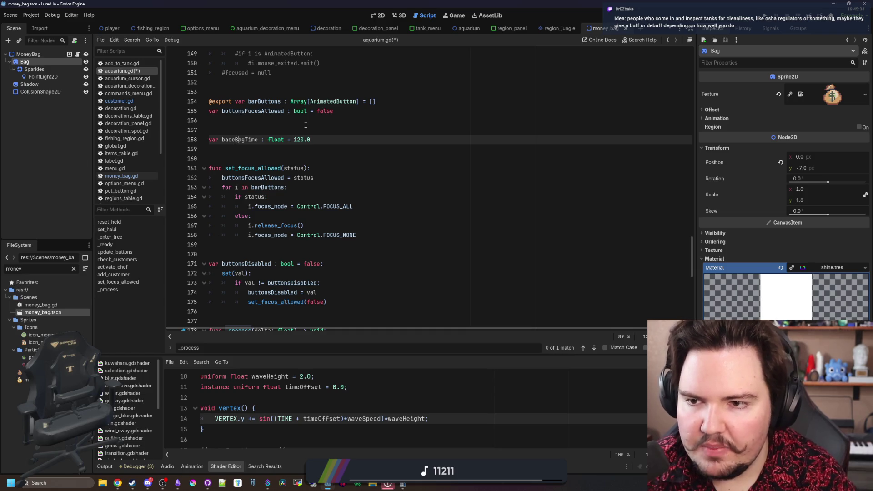
left_click(322, 137)
key("Return")
type("var bagTime : float = 0.0")
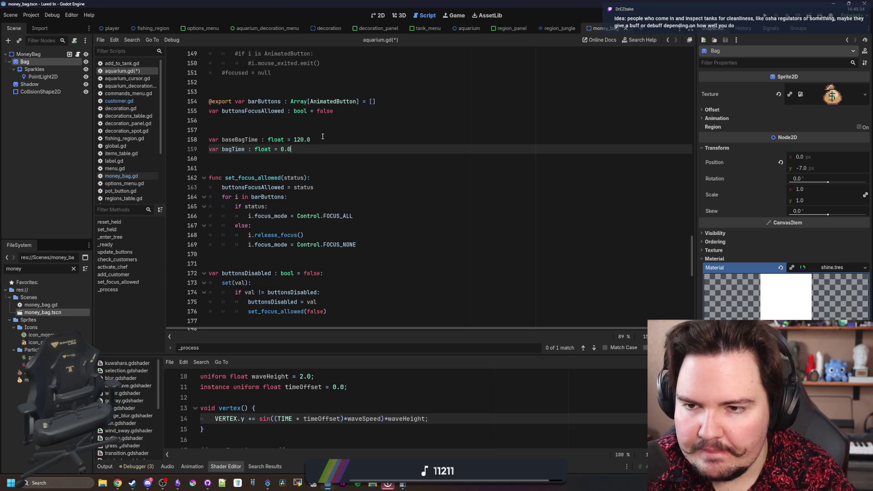
Make the reset line read 'bagTime = baseBagTime'
double_click(234, 140)
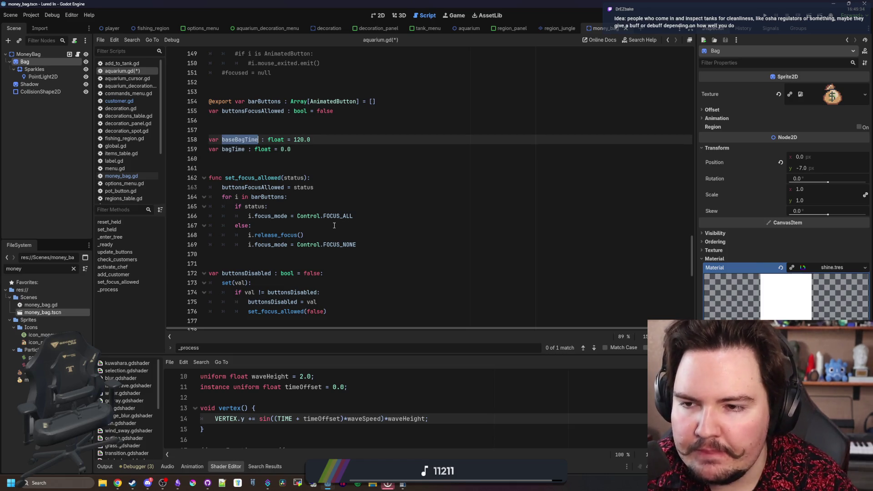
scroll(286, 173, "down", 13)
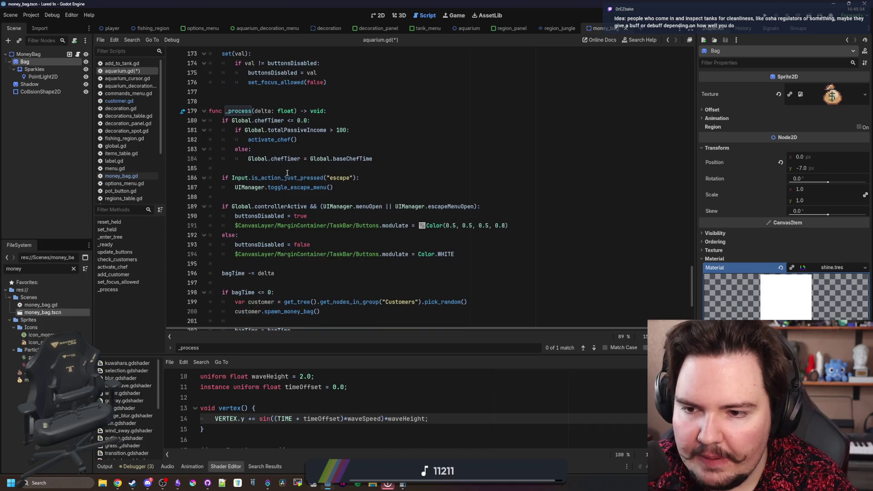
scroll(287, 173, "down", 1)
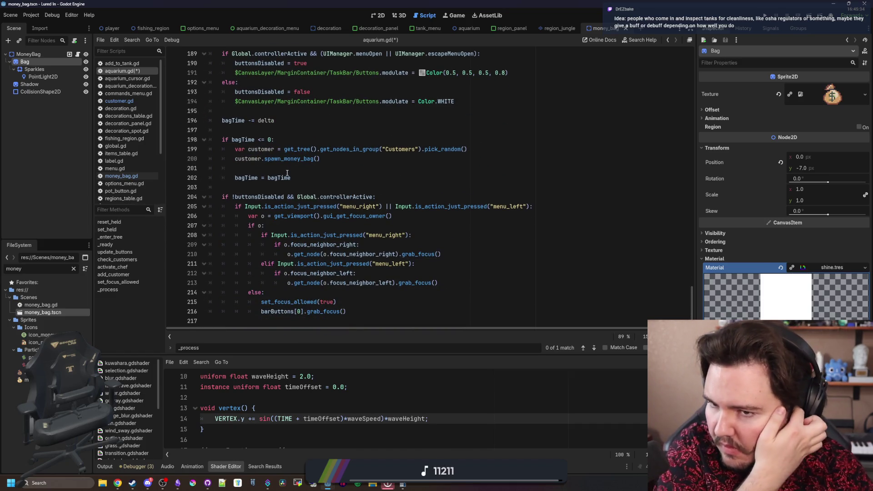
double_click(243, 177)
scroll(283, 204, "up", 2)
double_click(285, 234)
type("baseBagTime")
double_click(245, 196)
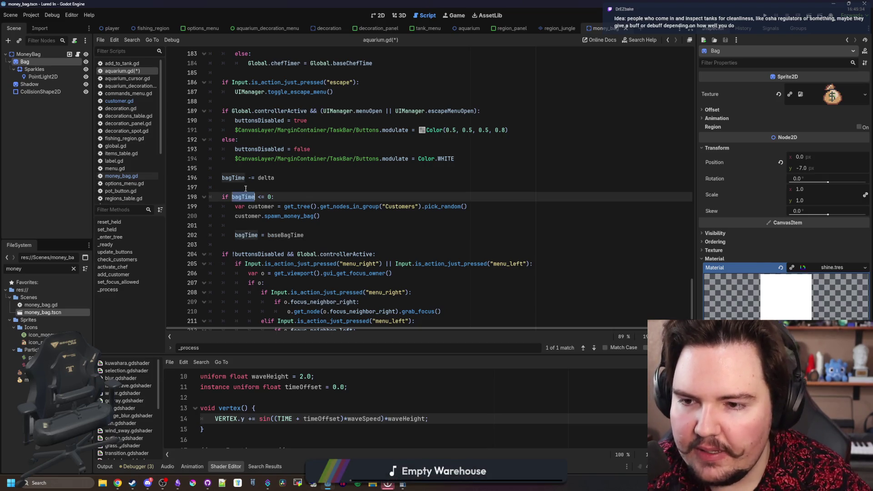
left_click(245, 188)
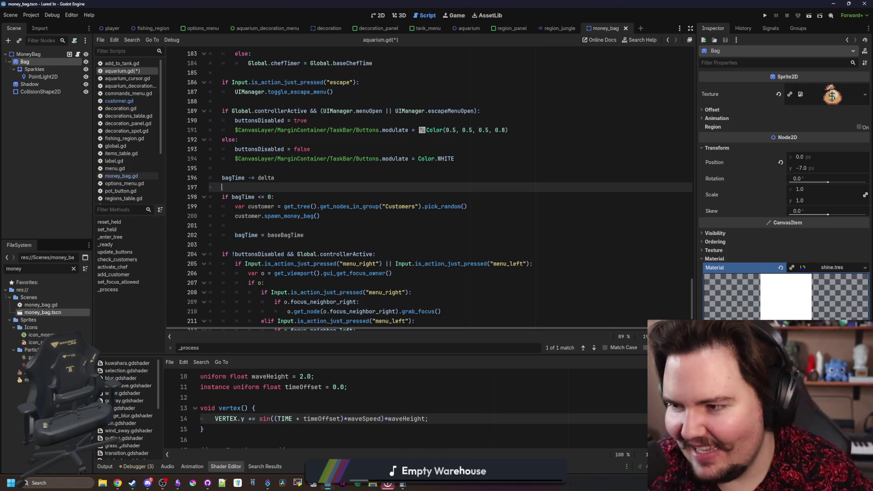
Move 'bagTime = baseBagTime' up directly under customer.spawn_money_bag(), then switch to customer.gd
left_click(307, 216)
left_click(296, 224)
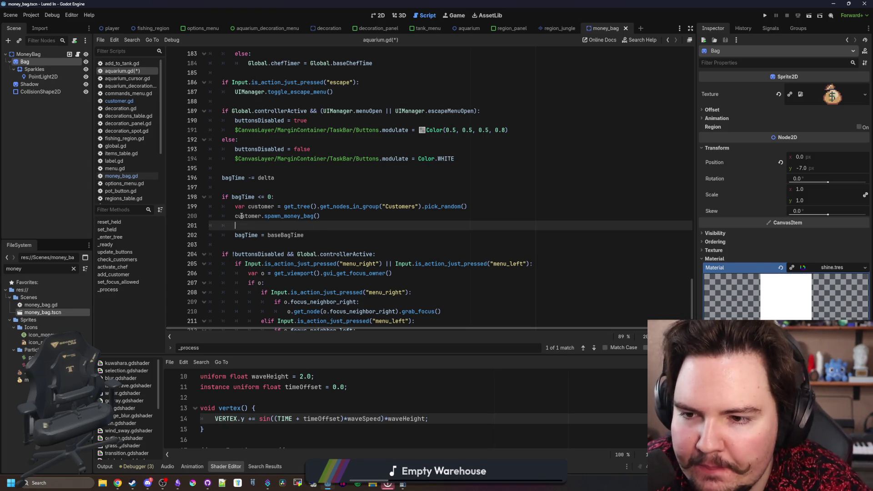
mouse_move(235, 202)
left_mouse_down()
mouse_move(259, 226)
mouse_move(296, 234)
left_mouse_up()
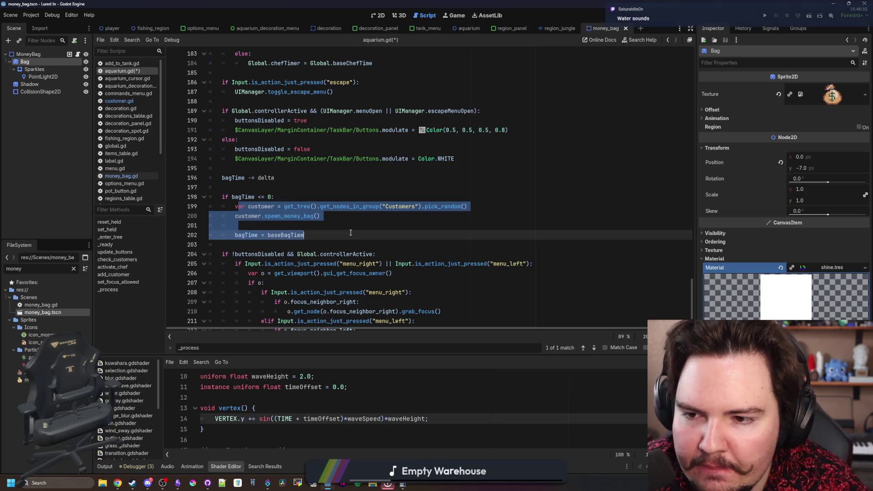
left_click(323, 233)
key("alt+Up")
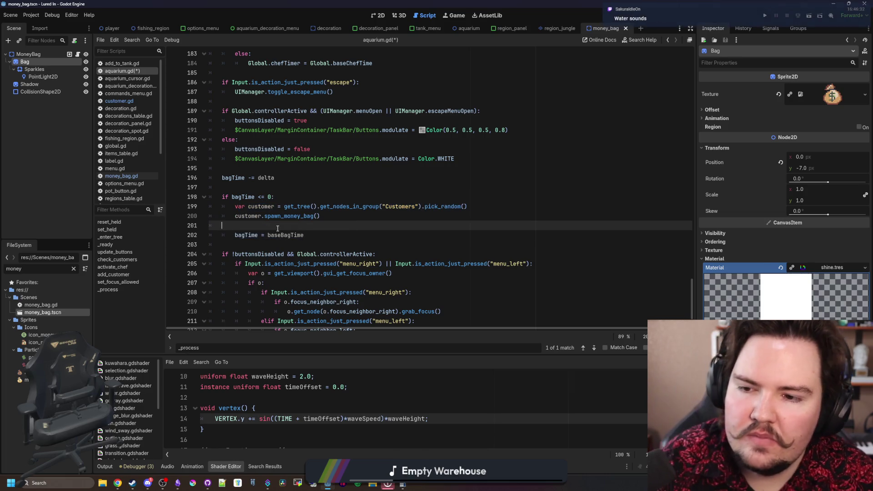
left_click(317, 233)
left_click(317, 229)
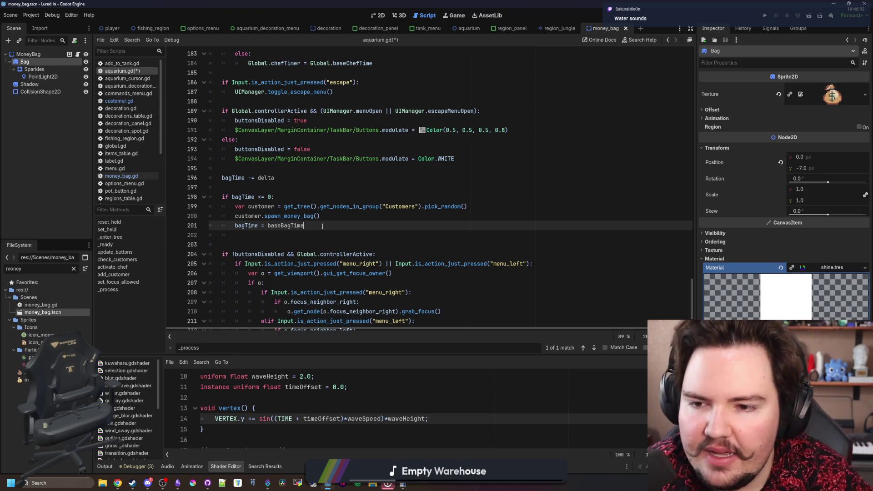
left_click(321, 217)
left_click(119, 101)
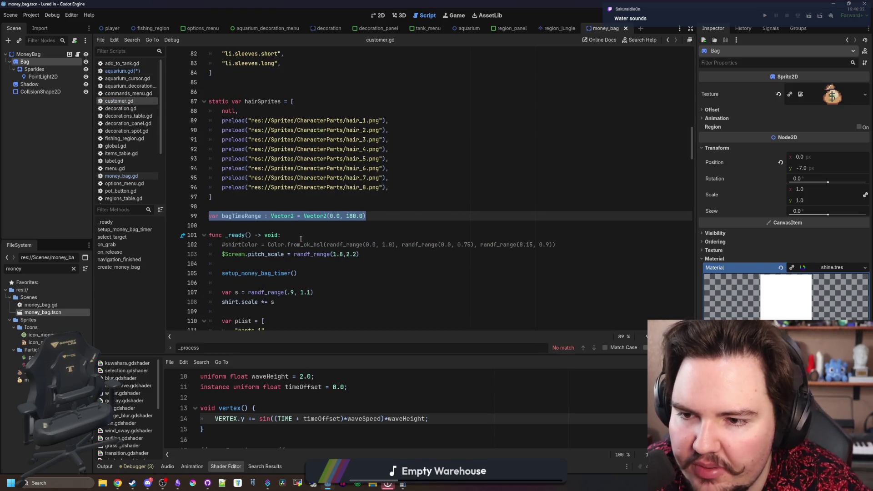
Find setup_money_bag_timer in customer.gd and copy its body lines
scroll(351, 237, "down", 6)
left_click_drag(691, 162, 691, 311)
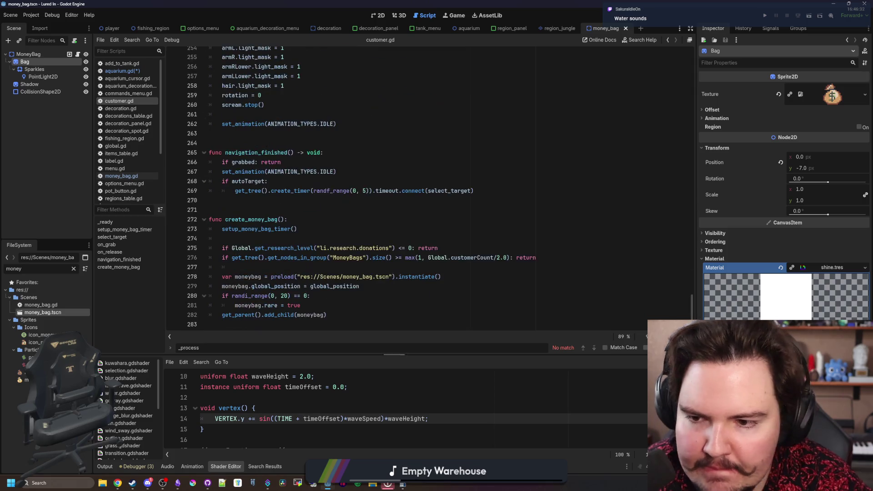
left_click(259, 229)
scroll(295, 196, "up", 5)
scroll(363, 172, "down", 3)
scroll(319, 205, "down", 2)
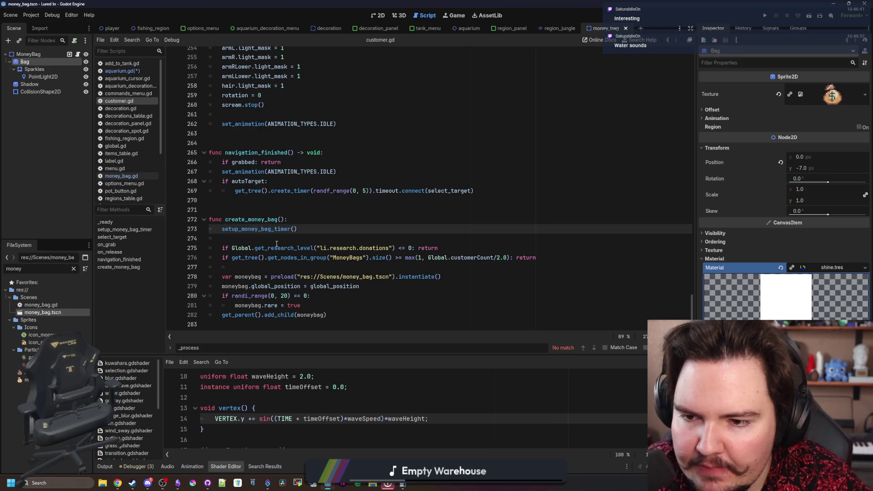
left_click(281, 230, "ctrl")
mouse_move(434, 281)
left_mouse_down()
mouse_move(211, 192)
mouse_move(208, 198)
left_mouse_up()
key("ctrl+c")
Back in aquarium.gd, add blank lines below the spawn_money_bag call
left_click(291, 198)
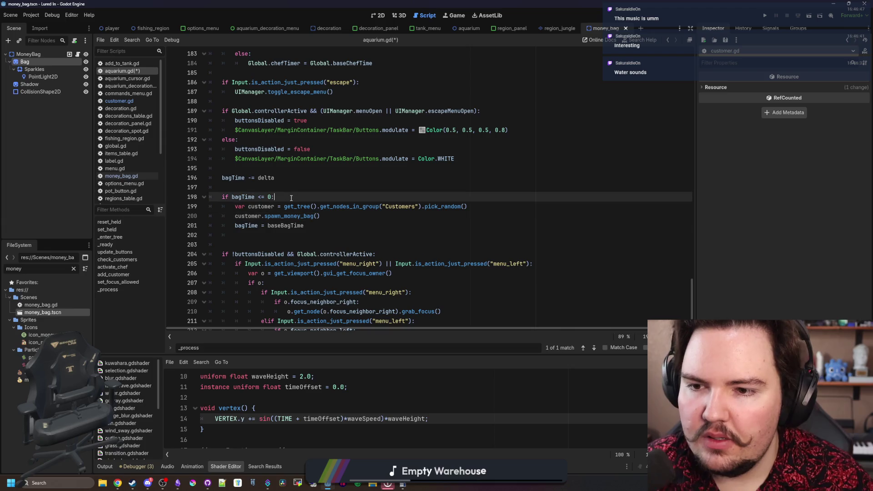
left_click(336, 215)
key("Return")
key("Return")
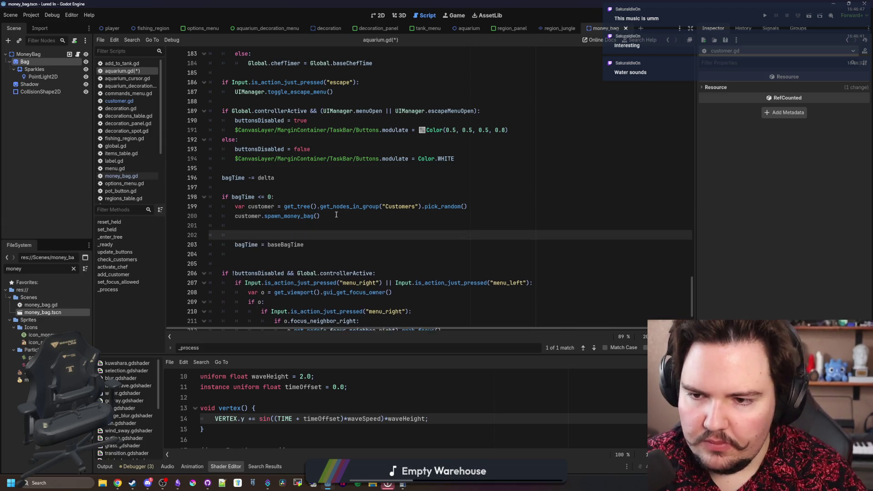
Paste the timer code, drop its print/time/create_timer lines, and indent var mult and the Puppies loop
key("ctrl+v")
left_click(276, 239)
key("shift+Tab")
scroll(277, 240, "down", 2)
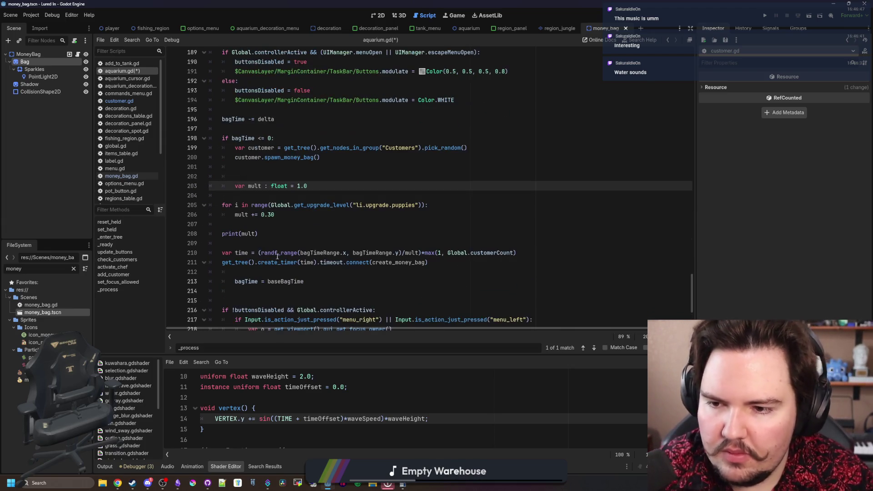
left_click_drag(439, 264, 210, 230)
key("BackSpace")
key("BackSpace")
key("BackSpace")
left_click_drag(275, 216, 189, 208)
key("Tab")
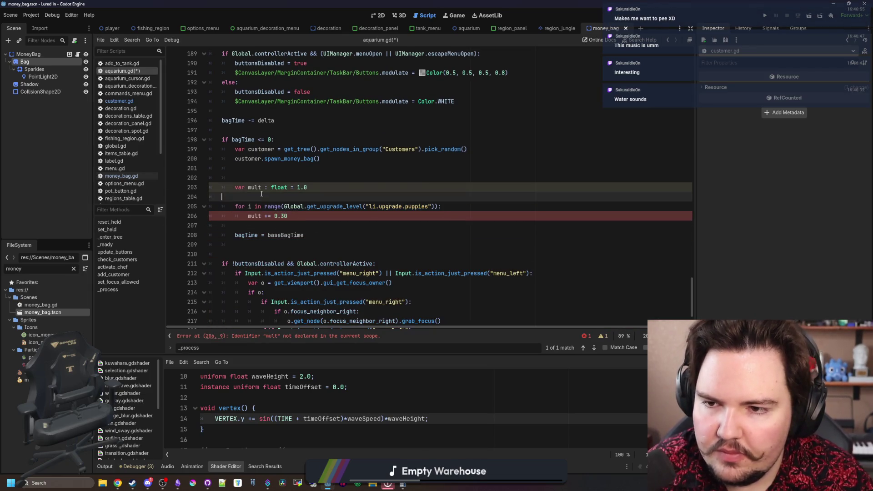
Remove spare blank lines, change the reset to 'bagTime = baseBagTime / mult', and save
left_click(275, 197)
key("BackSpace")
key("BackSpace")
key("BackSpace")
left_click(275, 178)
key("BackSpace")
key("BackSpace")
key("BackSpace")
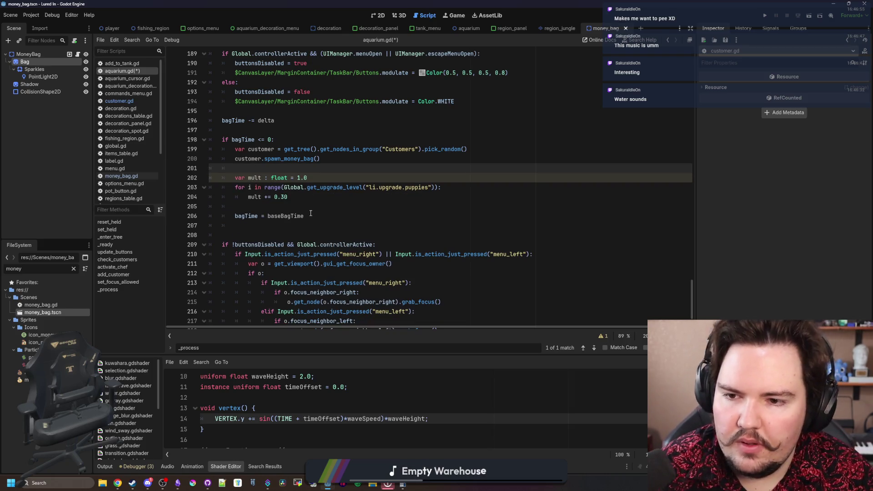
left_click(310, 214)
key("BackSpace")
type("/ mult")
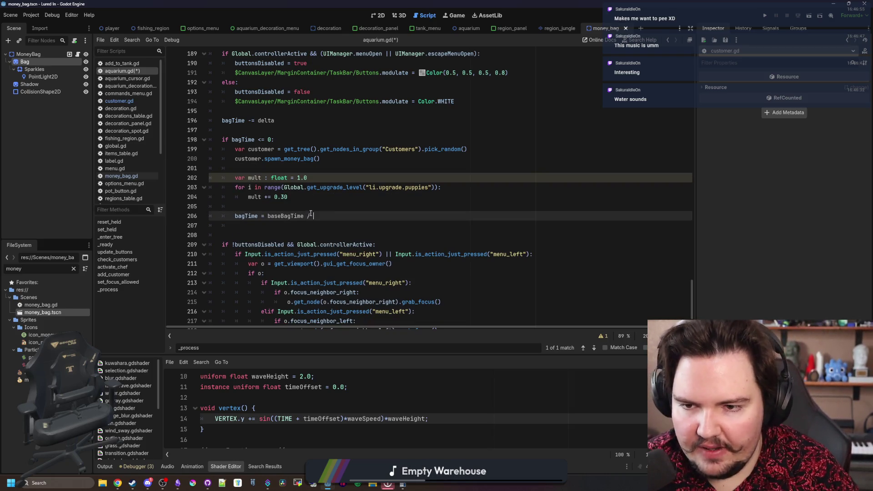
key("Escape")
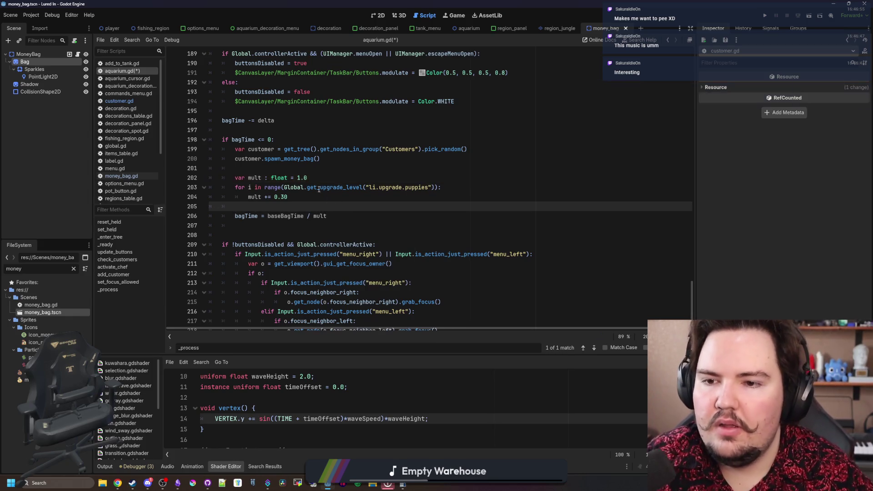
left_click(299, 169)
key("ctrl+s")
scroll(272, 223, "up", 2)
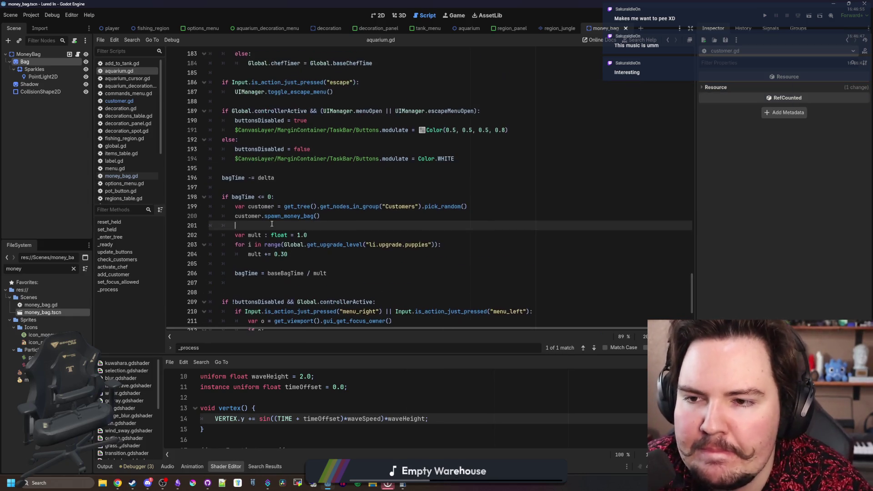
left_click(276, 188)
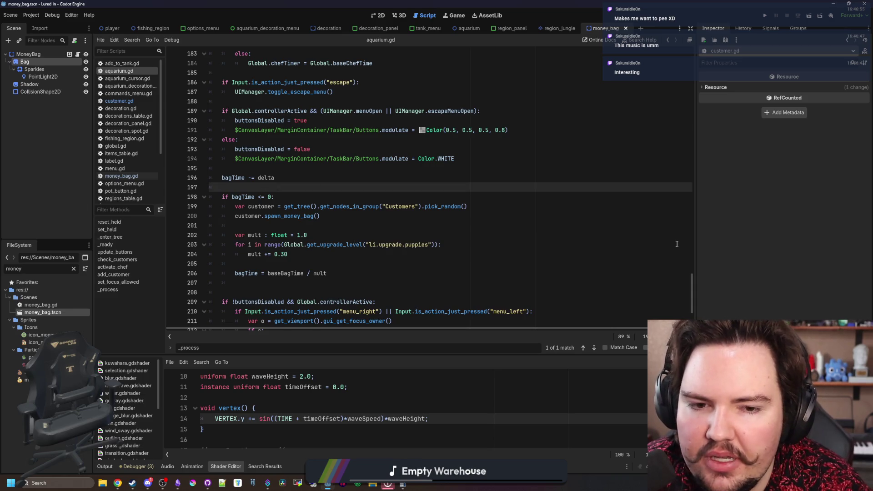
scroll(693, 281, "up", 1)
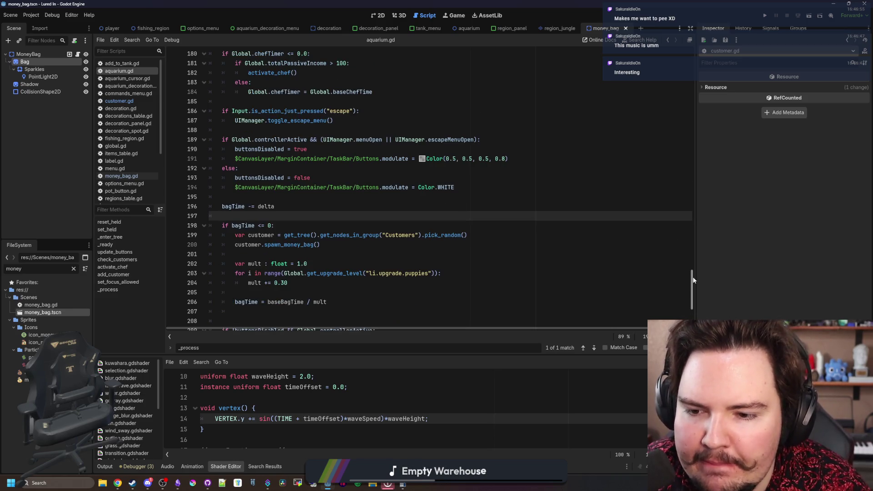
mouse_move(693, 280)
left_mouse_down()
mouse_move(688, 177)
mouse_move(689, 187)
left_mouse_up()
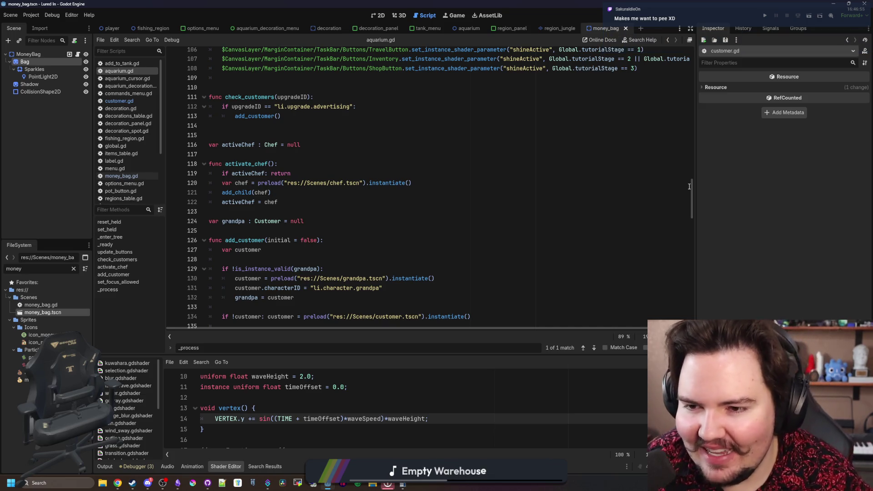
scroll(497, 243, "up", 5)
scroll(497, 242, "up", 20)
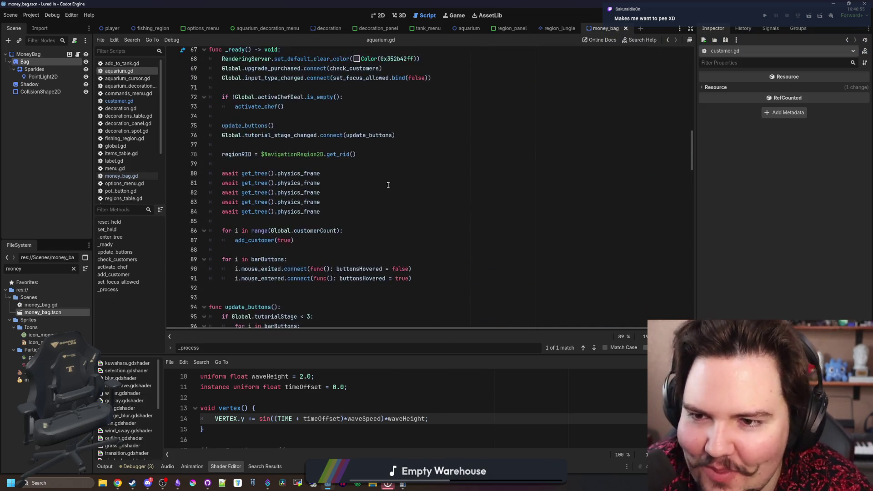
scroll(325, 178, "up", 4)
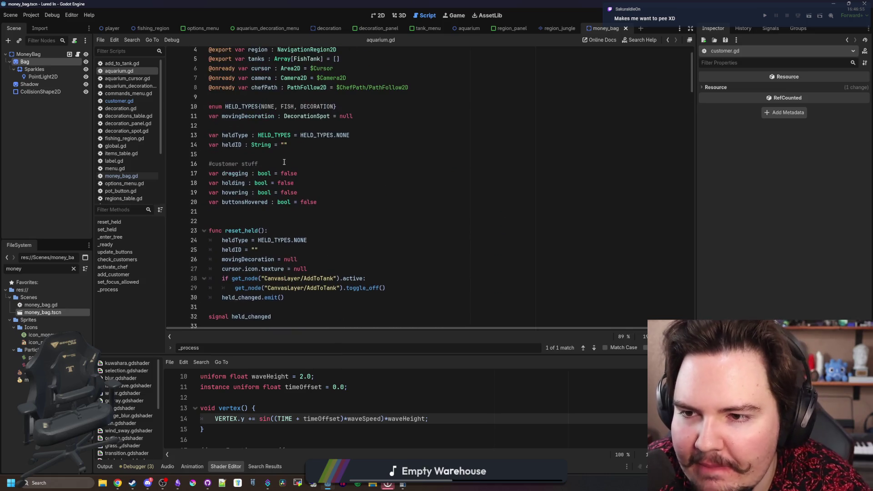
left_click(273, 221)
scroll(238, 135, "up", 1)
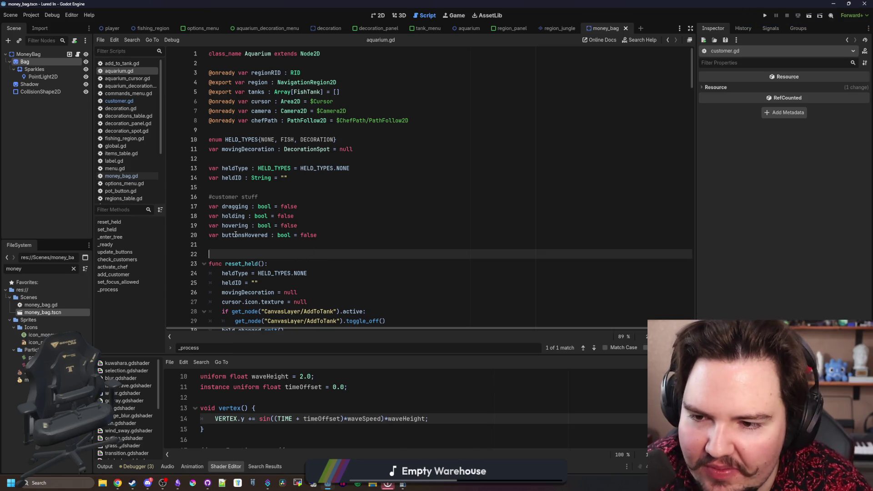
left_click(220, 244)
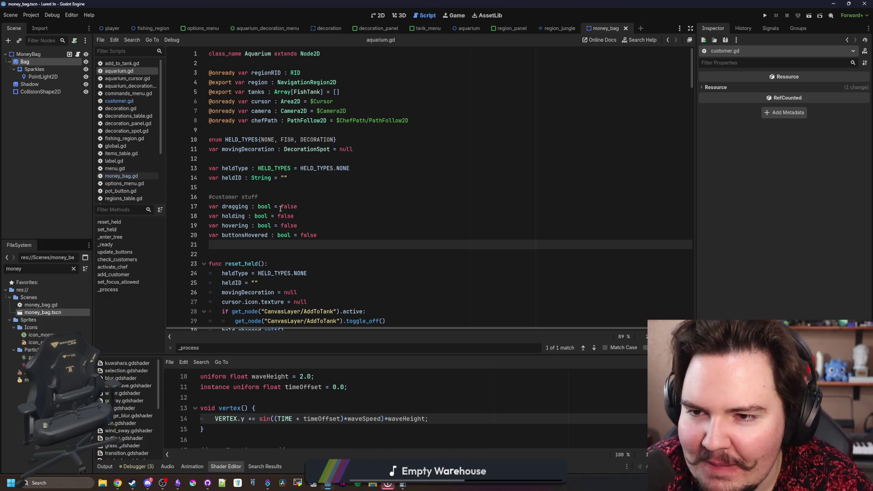
scroll(257, 124, "down", 5)
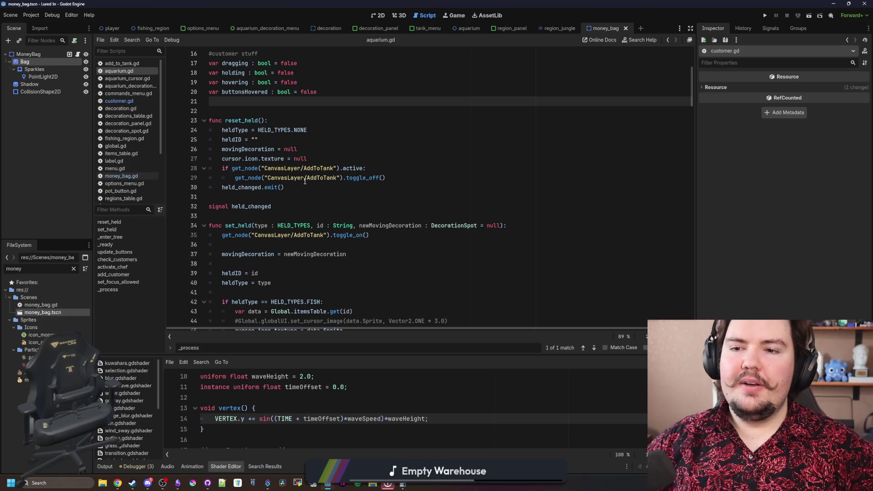
scroll(314, 195, "down", 5)
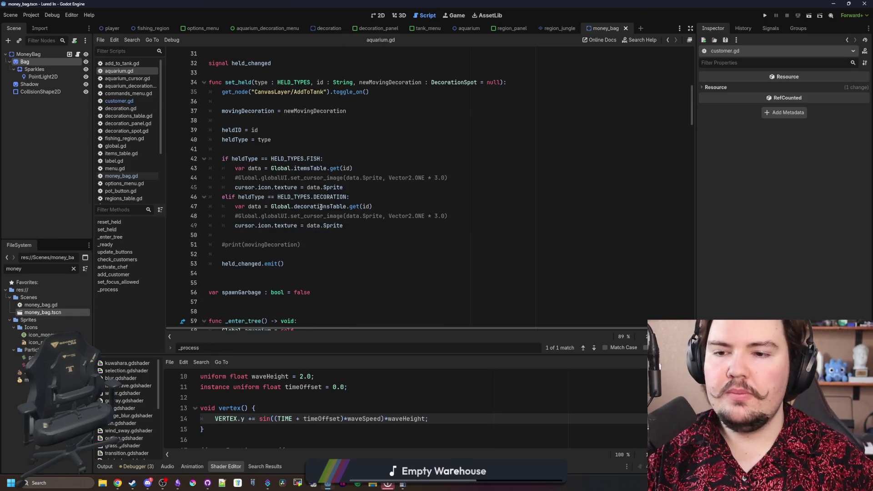
scroll(320, 206, "down", 5)
scroll(320, 207, "down", 4)
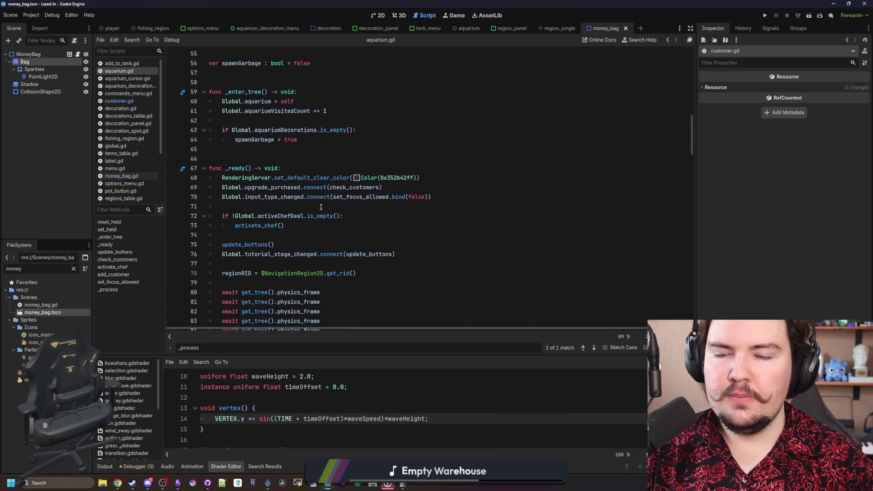
scroll(320, 206, "down", 3)
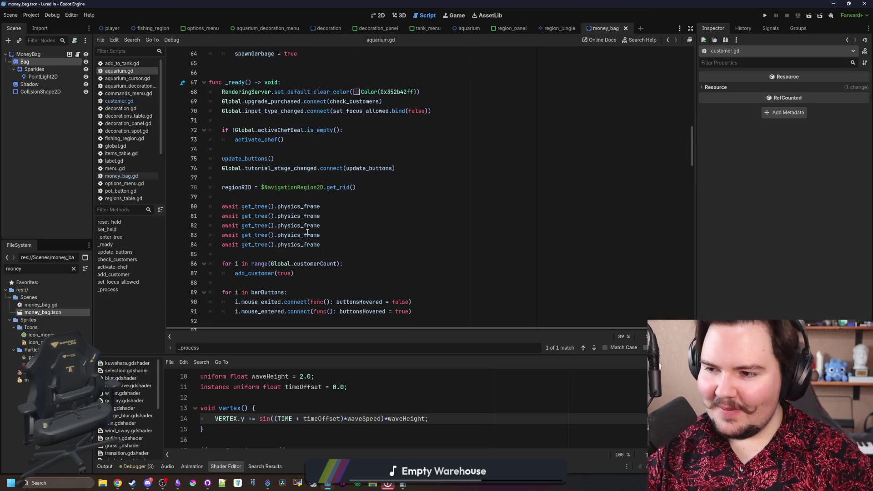
scroll(307, 233, "down", 5)
scroll(267, 264, "up", 20)
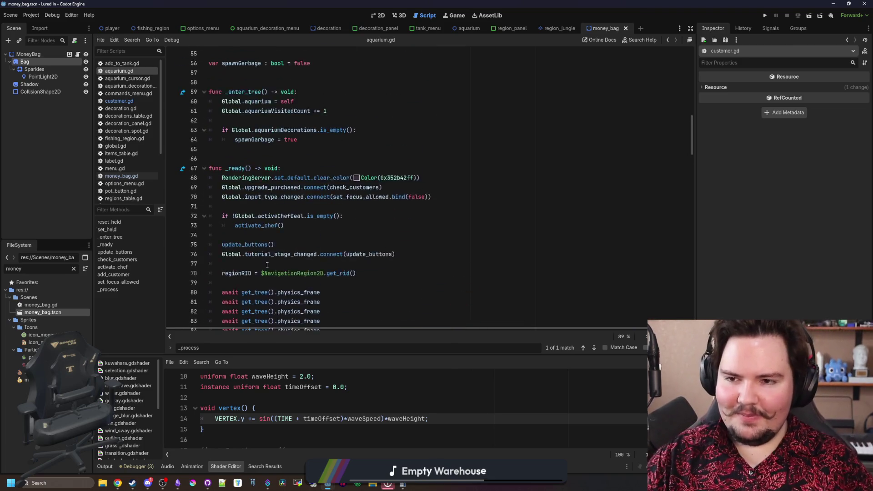
scroll(291, 242, "up", 4)
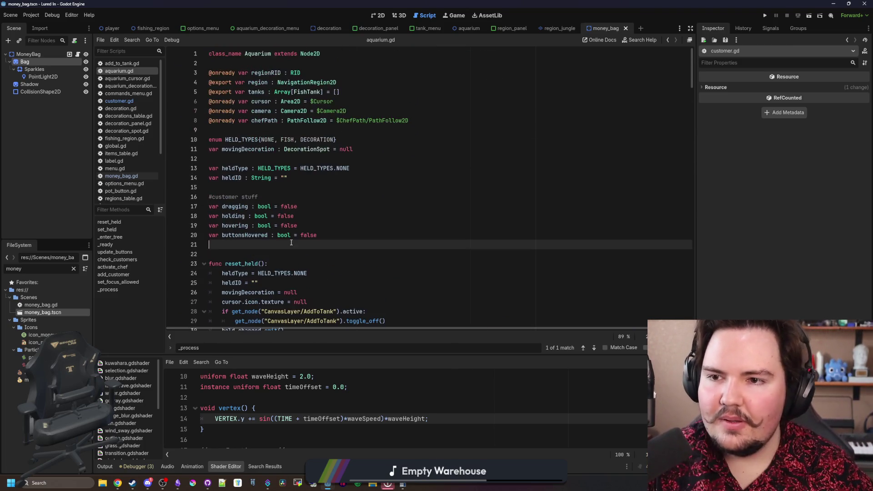
scroll(341, 227, "down", 6)
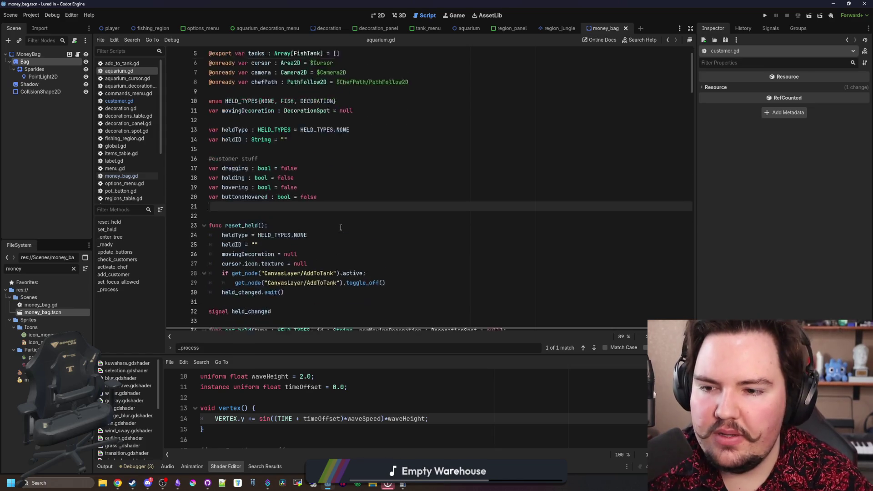
scroll(421, 194, "down", 10)
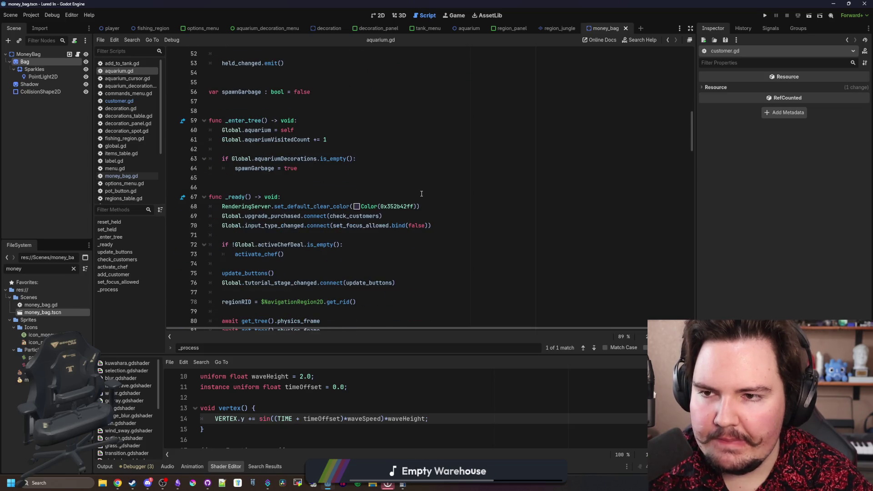
Search for 'base', delete the commented release_button_focus block, and cut the barButtons and bagTime declarations
key("ctrl+f")
type("base")
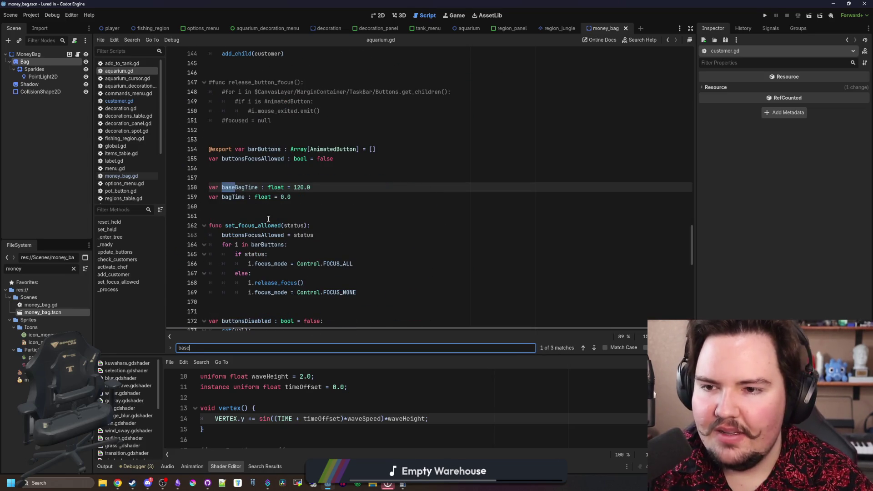
left_click(269, 218)
scroll(269, 219, "up", 2)
mouse_move(272, 178)
left_mouse_down()
mouse_move(241, 158)
mouse_move(214, 120)
left_mouse_up()
key("BackSpace")
key("BackSpace")
left_click_drag(299, 185, 209, 139)
key("ctrl+c")
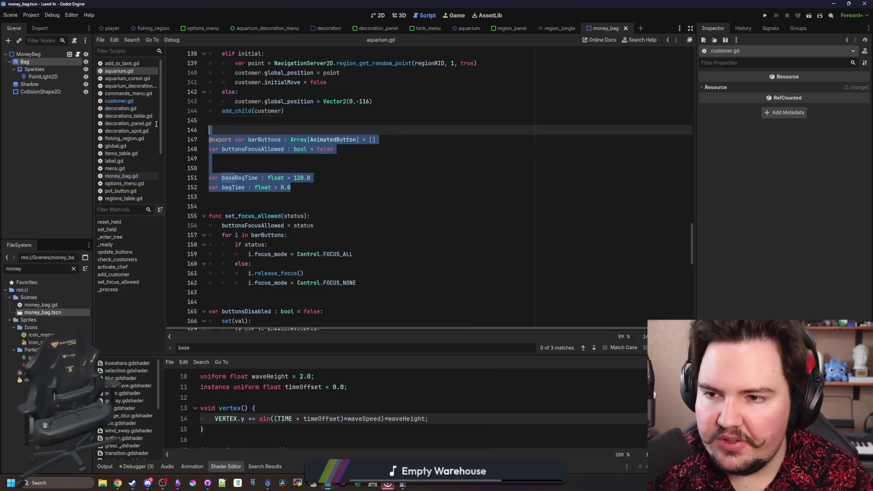
key("BackSpace")
key("BackSpace")
key("BackSpace")
Paste the declarations below the grandpa variable, then cut them together with the grandpa and timer lines
scroll(318, 154, "up", 8)
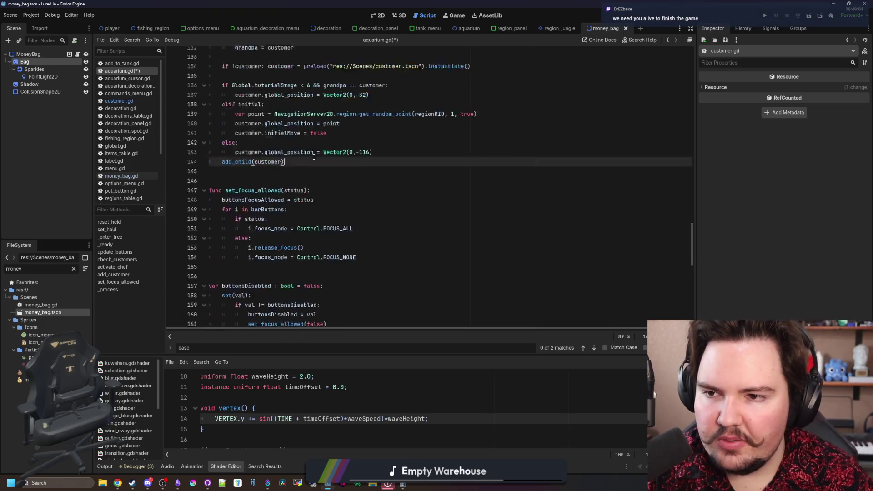
left_click(321, 152)
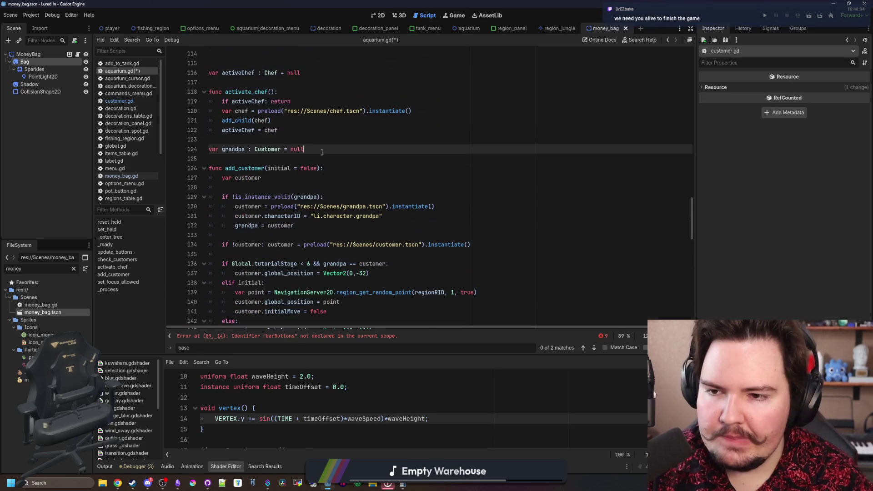
key("ctrl+v")
left_click(242, 184)
key("BackSpace")
key("BackSpace")
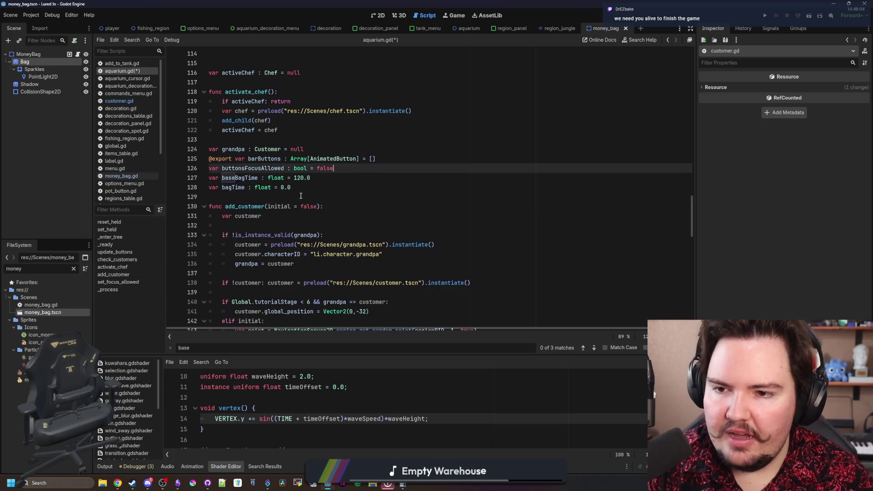
mouse_move(291, 187)
left_mouse_down()
mouse_move(200, 132)
mouse_move(160, 148)
left_mouse_up()
key("ctrl+x")
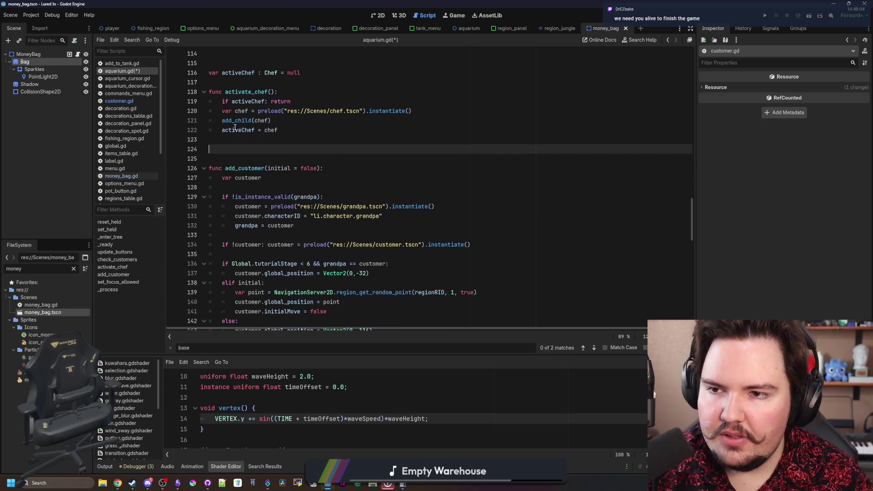
key("BackSpace")
key("BackSpace")
Paste the variable block above activate_chef, then cut it out again
scroll(260, 178, "up", 3)
left_click(250, 168)
key("ctrl+v")
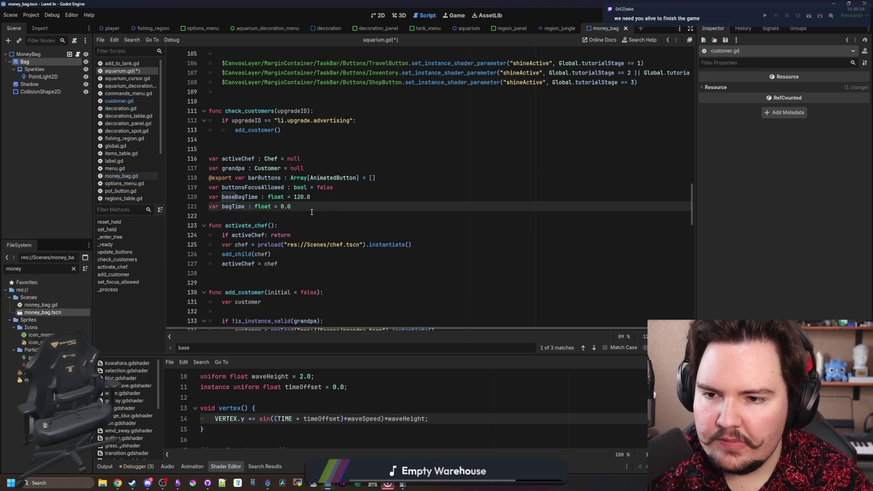
left_click(208, 159, "shift")
key("ctrl+x")
scroll(272, 181, "up", 2)
key("BackSpace")
key("BackSpace")
Paste the variables below spawnGarbage, then cut them out again and clear leftover blank lines
scroll(271, 181, "up", 11)
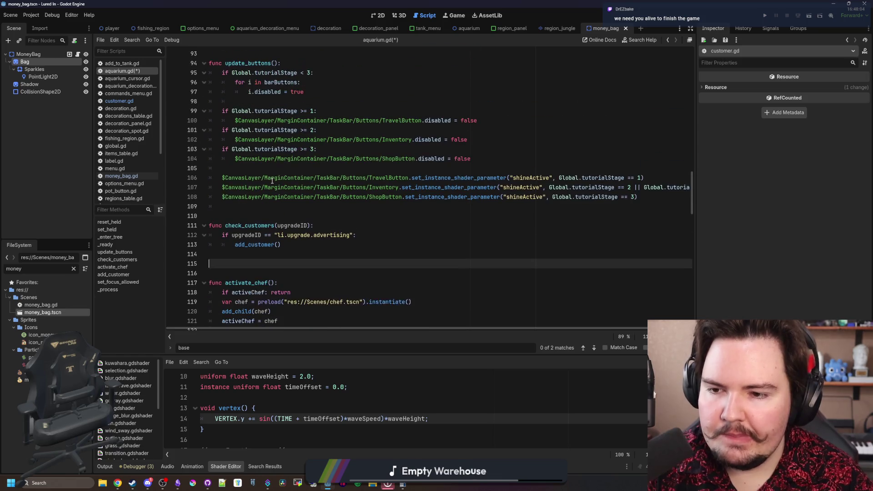
scroll(272, 181, "up", 8)
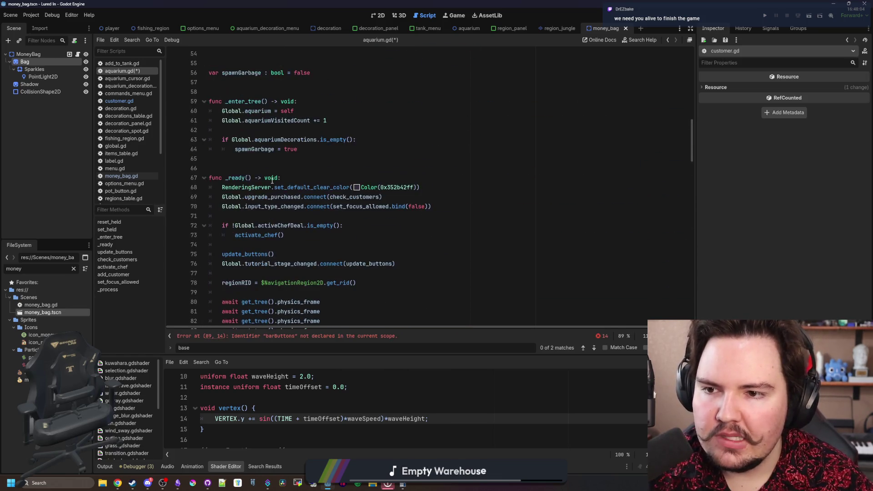
left_click(267, 195)
key("ctrl+v")
left_click_drag(311, 244, 167, 187)
key("ctrl+x")
key("BackSpace")
key("BackSpace")
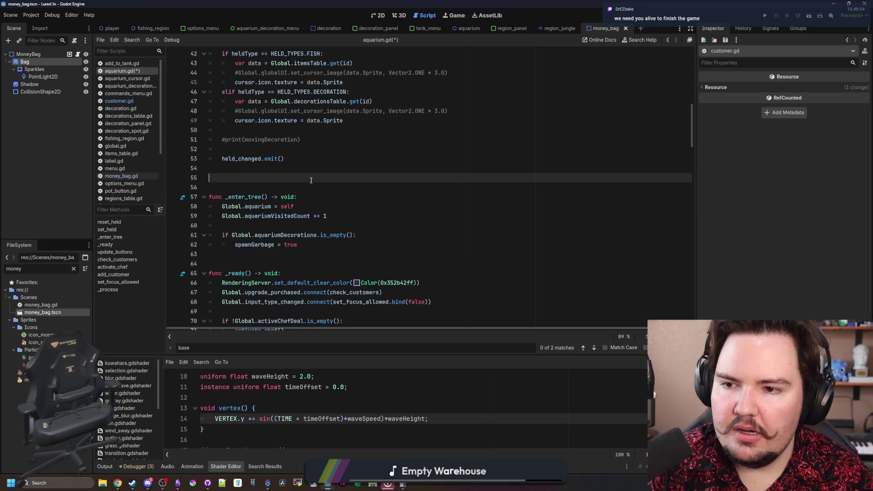
Paste the declarations after the held_changed signal and cut the signal and variables together
scroll(311, 181, "up", 5)
scroll(311, 180, "up", 3)
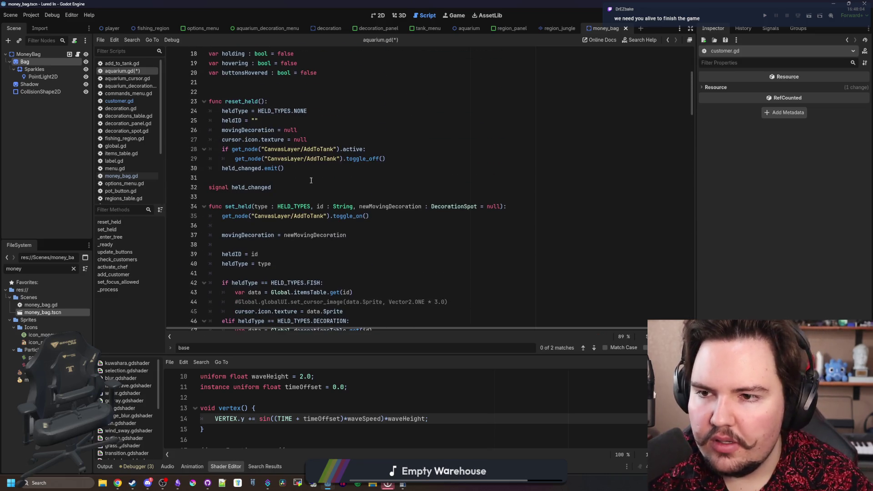
left_click(277, 185)
key("ctrl+v")
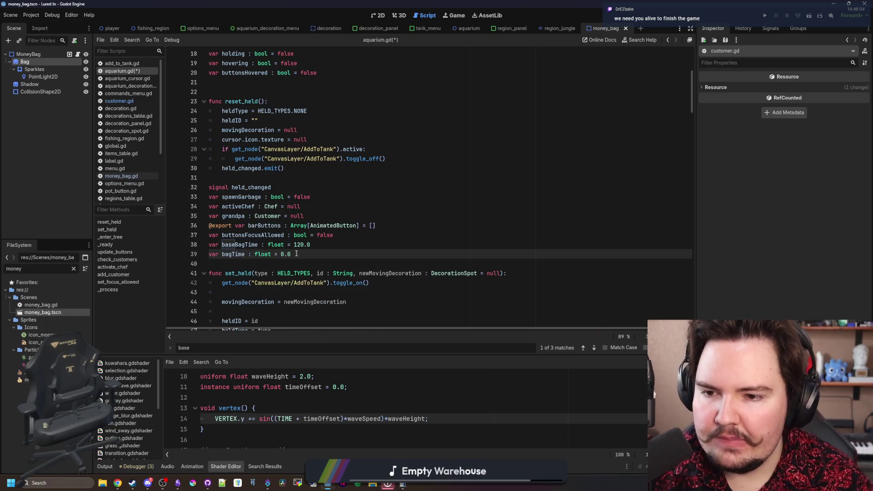
left_click_drag(296, 253, 317, 177)
key("ctrl+x")
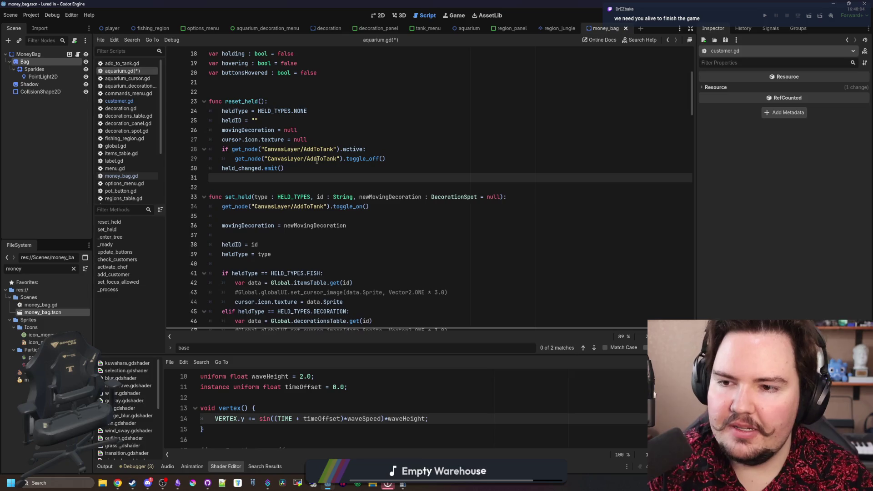
Paste the held_changed signal and bag-timer variables under the #customer stuff block
scroll(317, 160, "up", 4)
left_click(266, 199)
key("ctrl+v")
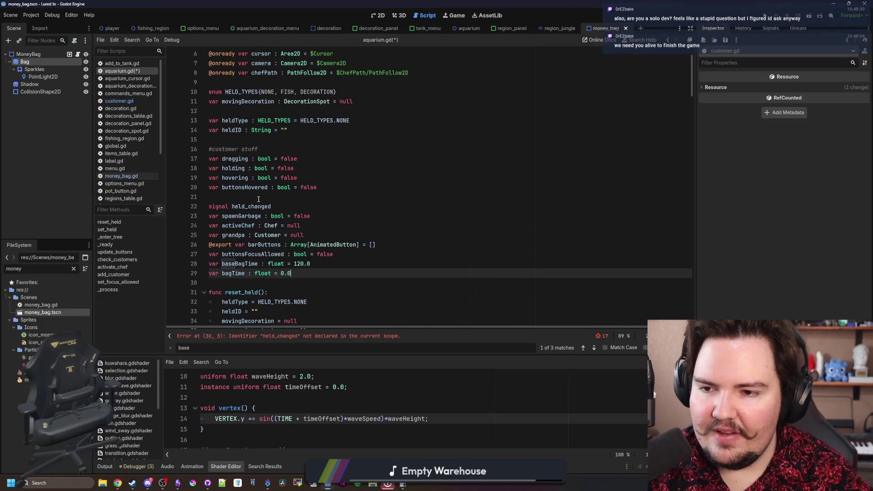
scroll(296, 233, "down", 2)
Search the script for spawnGarbage and step through its matches to line 70
left_click(296, 235)
key("ctrl+f")
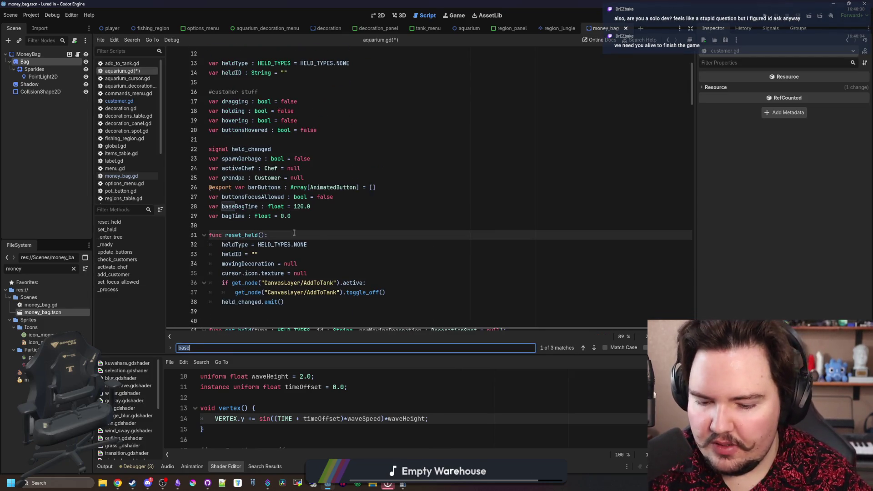
type("spawnGarbage")
key("Return")
key("Return")
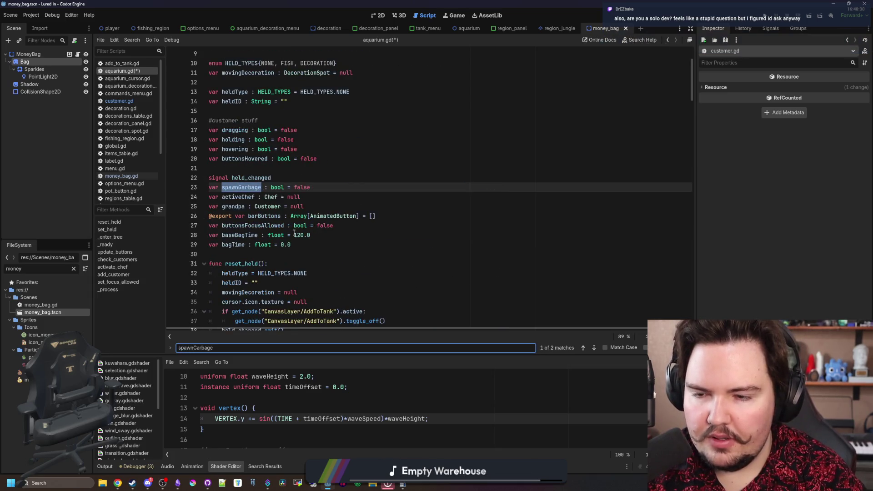
left_click(275, 209)
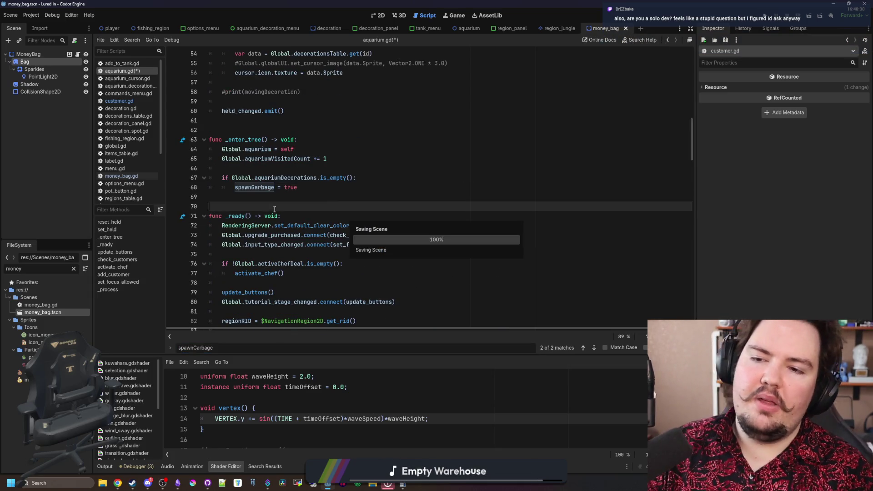
key("ctrl+s")
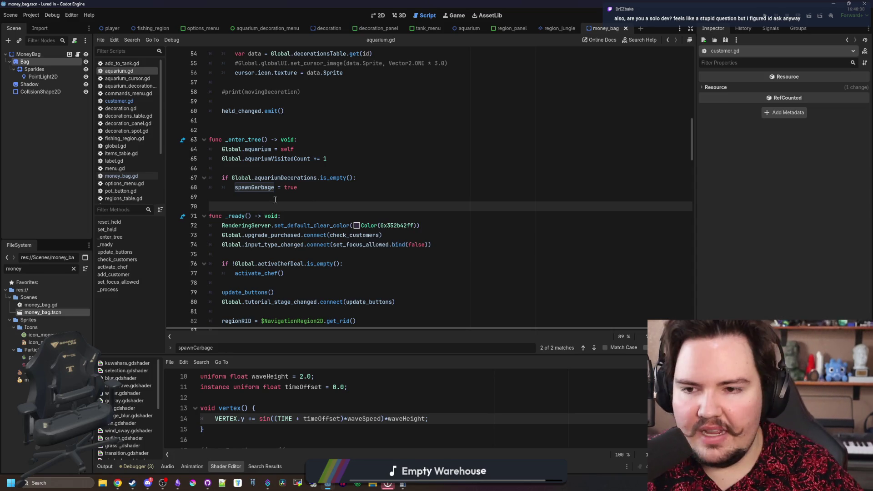
left_click(296, 167)
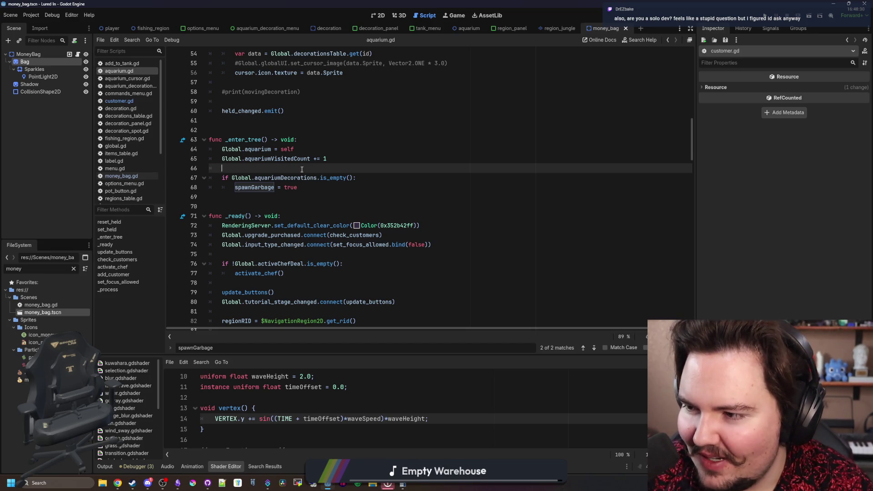
left_click(237, 129)
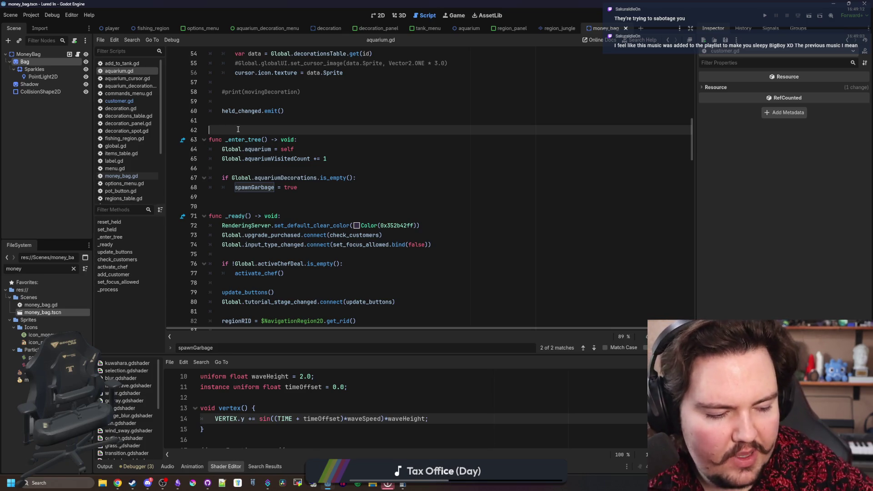
Browse aquarium.gd's code and customer variable declarations around lines 57–66
left_click(355, 153)
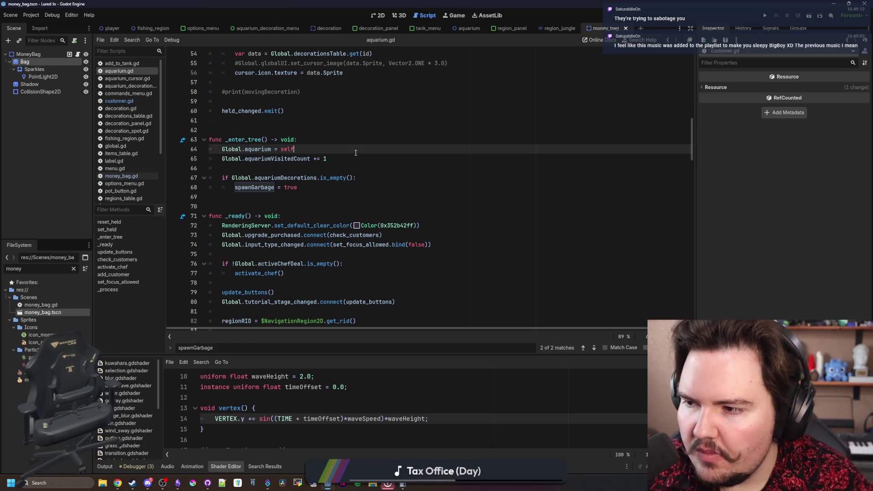
left_click(391, 142)
double_click(336, 178)
left_click(393, 168)
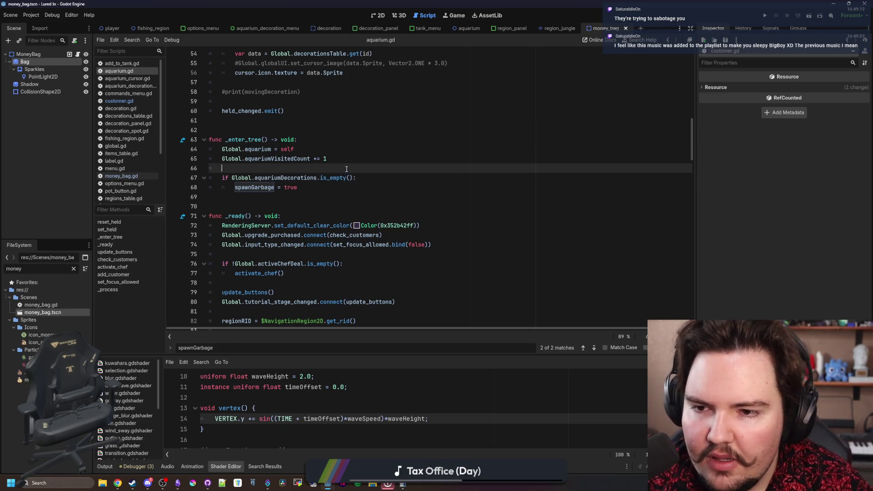
scroll(393, 195, "down", 2)
scroll(393, 196, "down", 15)
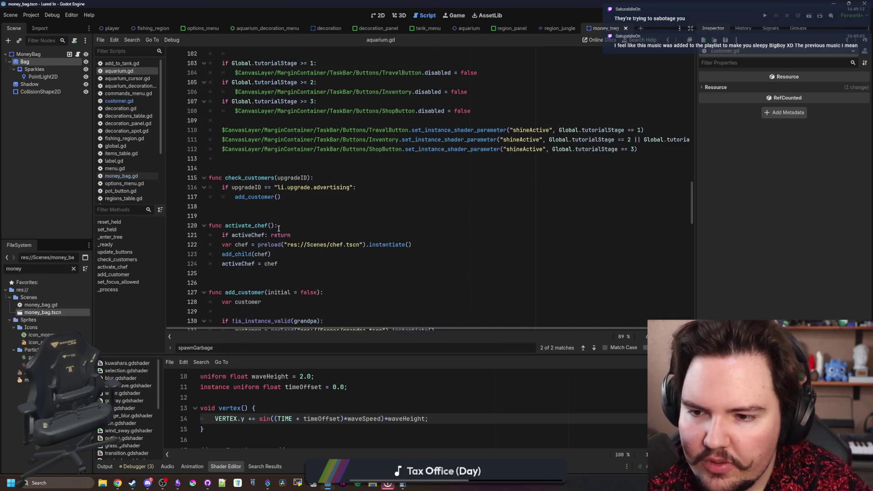
scroll(293, 225, "down", 20)
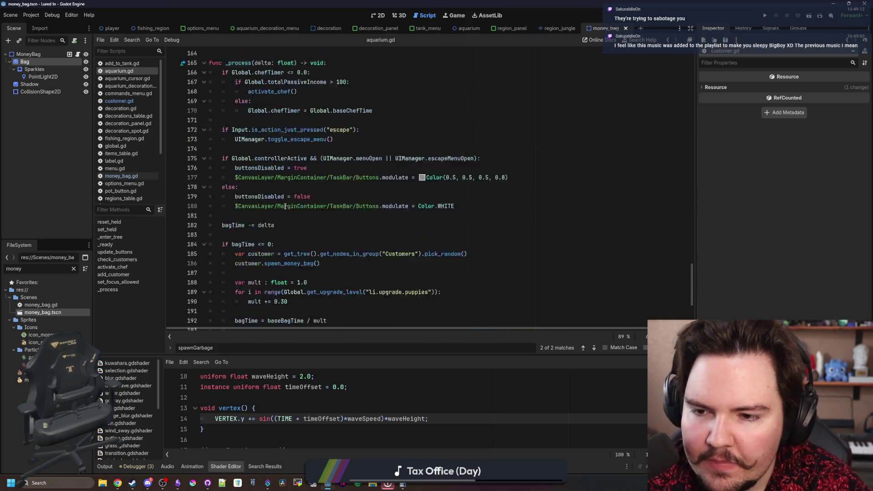
scroll(593, 287, "up", 20)
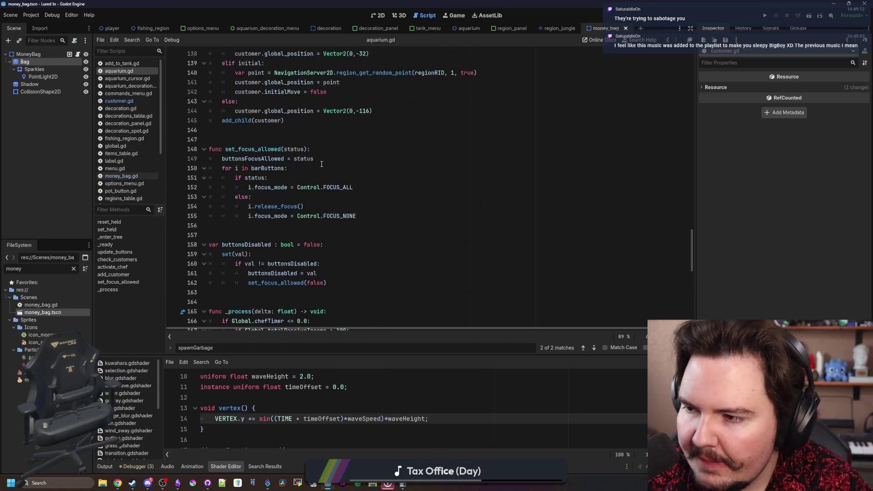
scroll(484, 174, "up", 9)
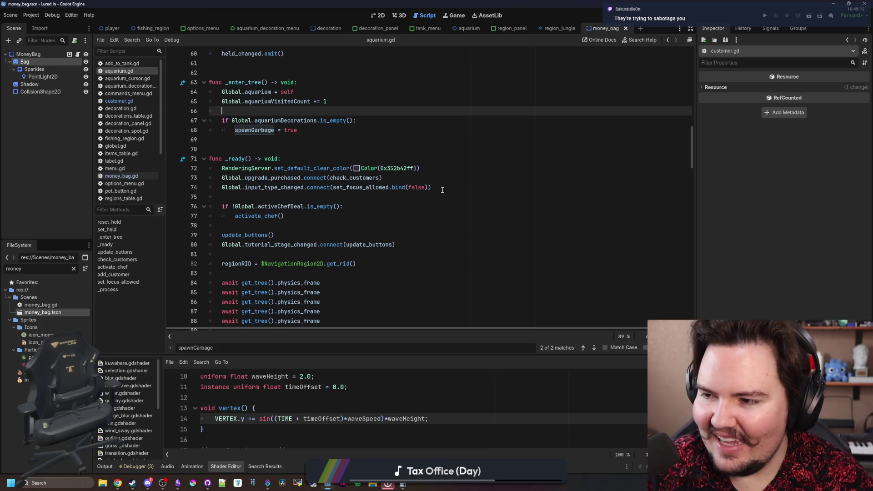
scroll(372, 185, "up", 9)
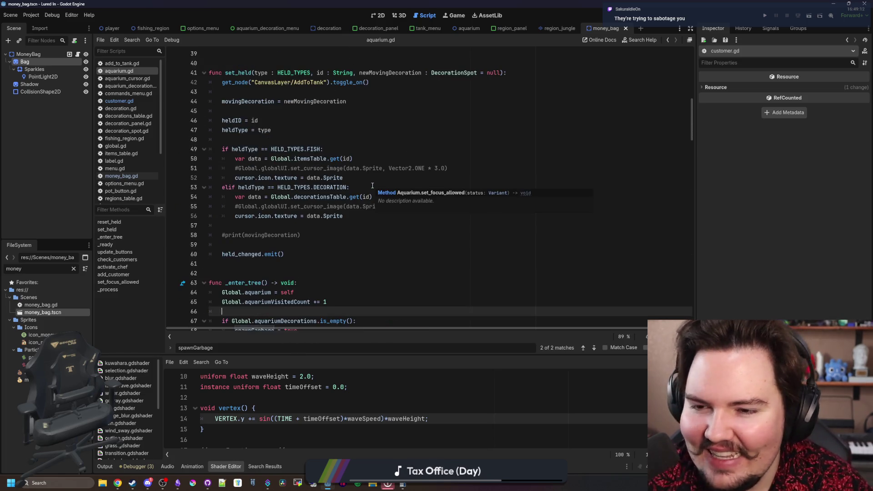
left_click(283, 281)
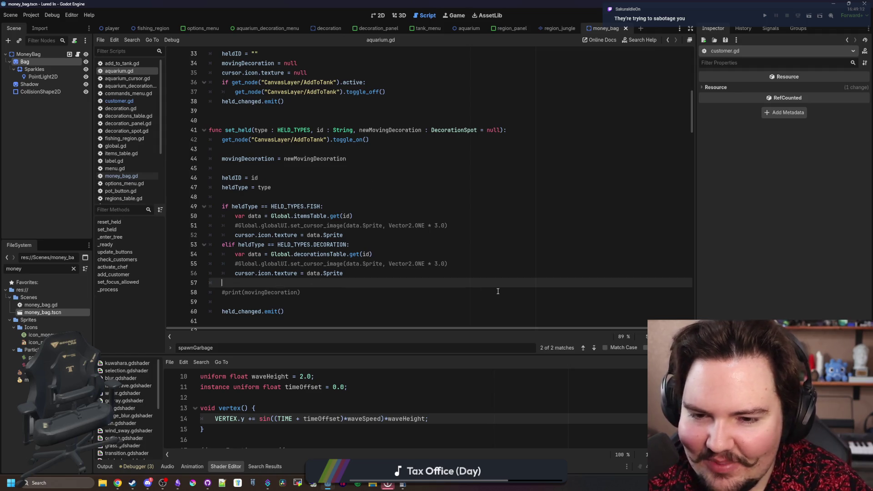
scroll(340, 186, "up", 11)
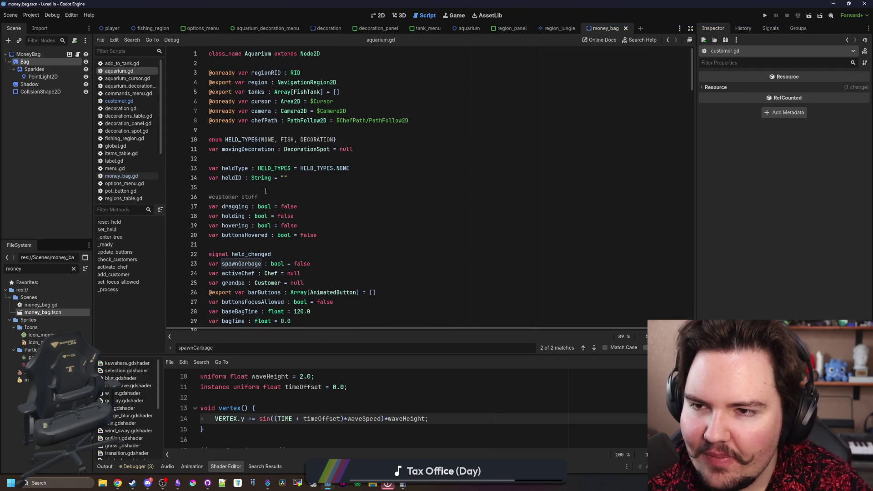
scroll(268, 204, "down", 3)
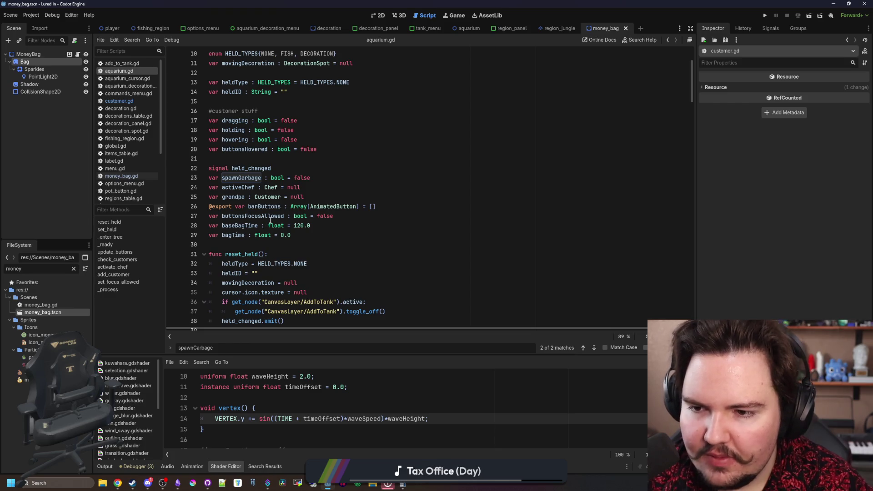
Insert a blank line after buttonsFocusAllowed so baseBagTime and bagTime stand apart
left_click(267, 222)
key("Return")
key("Down")
key("Down")
key("ctrl+d")
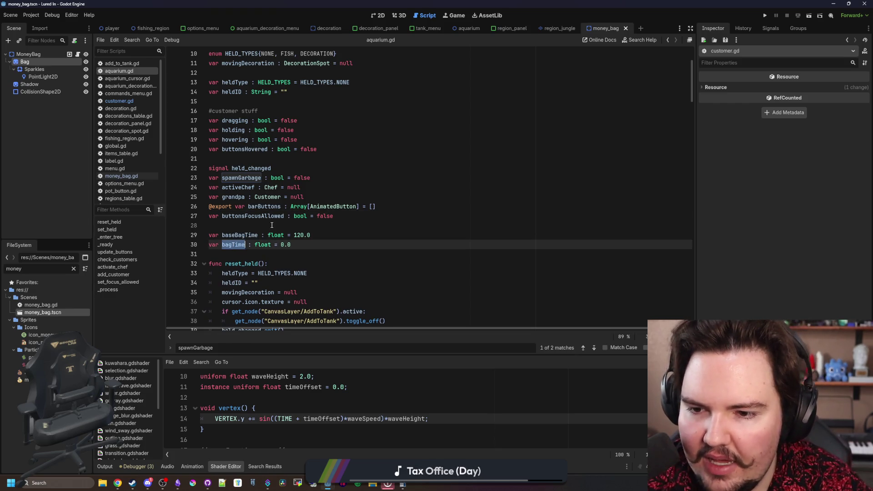
key("alt+Up")
key("alt+Up")
key("alt+Down")
scroll(364, 225, "down", 8)
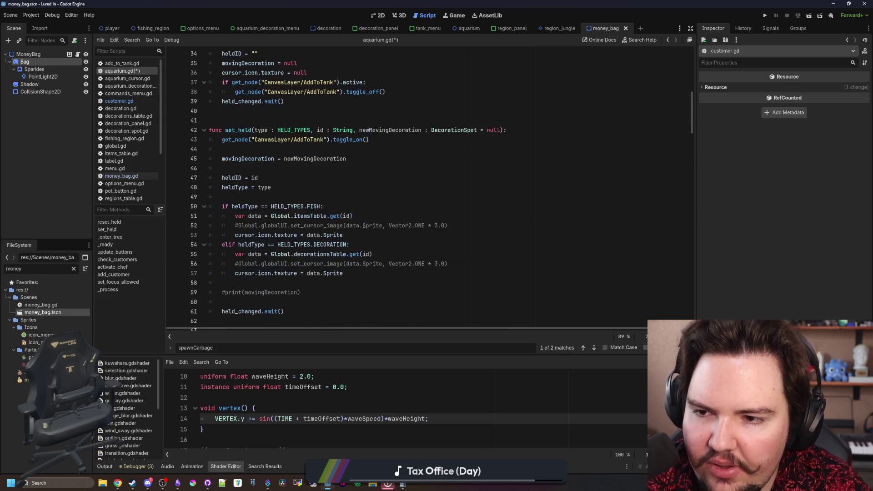
scroll(364, 225, "down", 7)
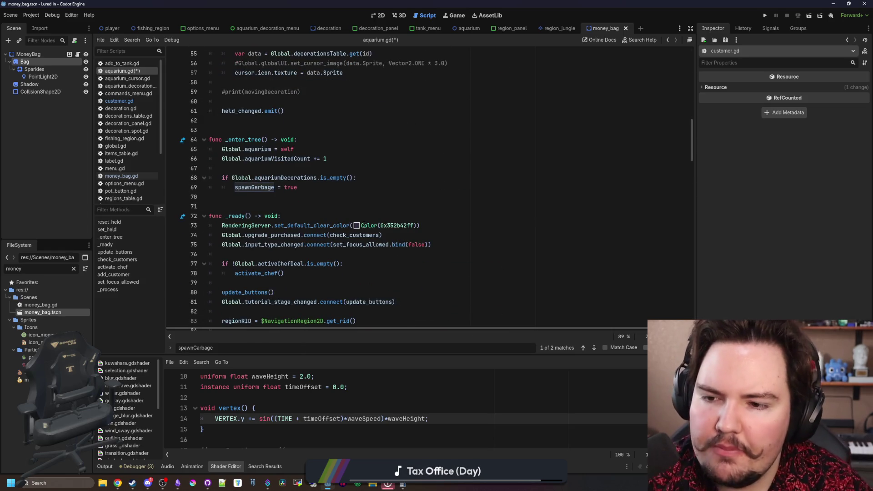
scroll(363, 225, "down", 20)
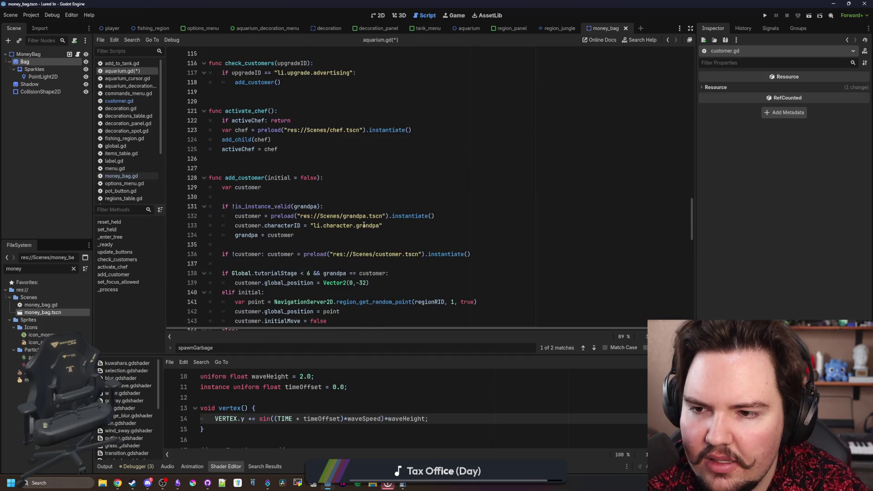
scroll(363, 225, "down", 20)
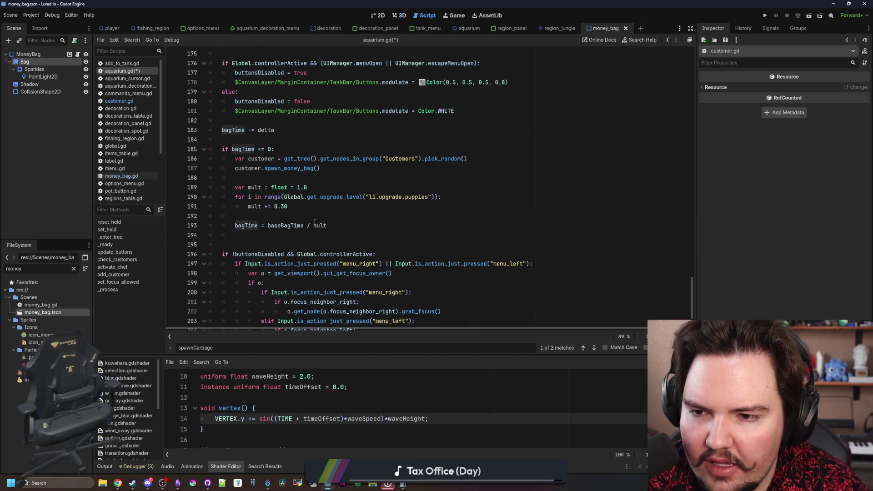
Replace the multiplier and bagTime reset lines with a call to set_bag_time()
left_click(301, 215)
mouse_move(348, 224)
left_mouse_down()
mouse_move(236, 225)
mouse_move(200, 188)
left_mouse_up()
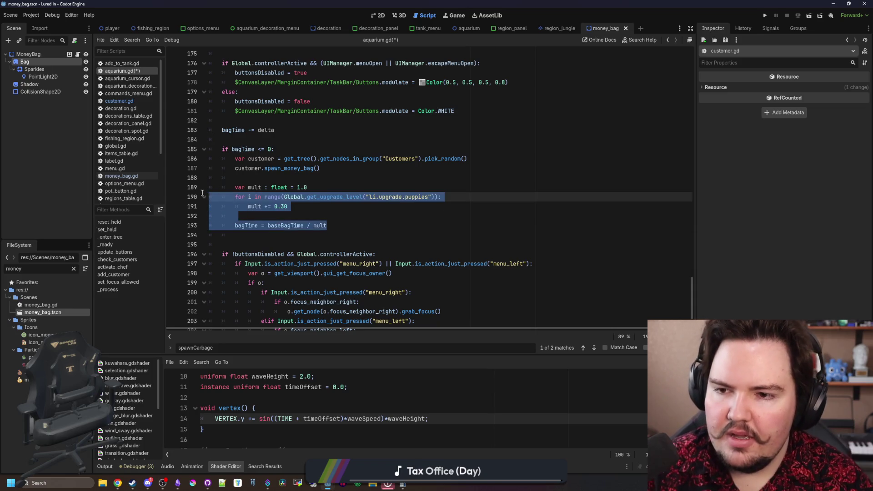
key("BackSpace")
key("Tab")
type("s")
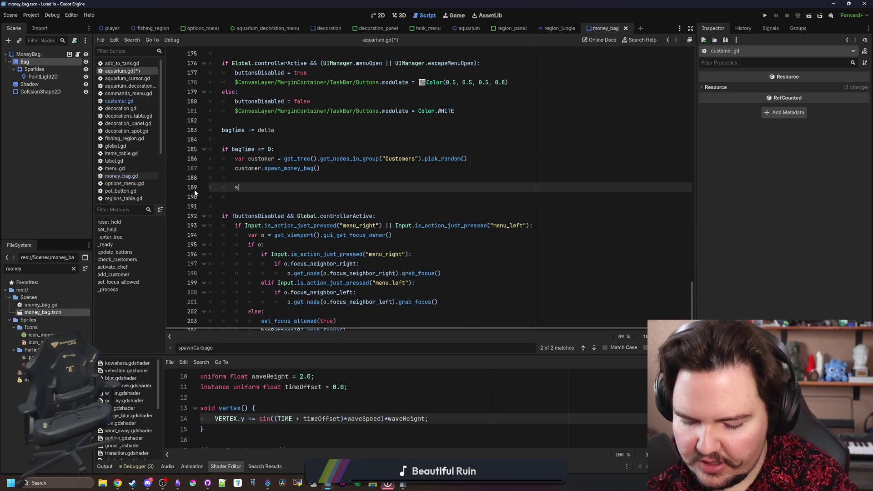
type("et_bag_time()")
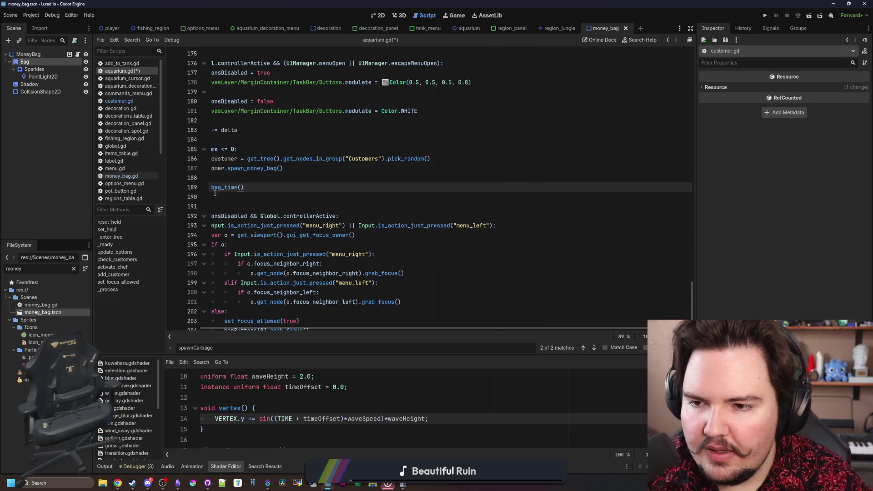
Define func set_bag_time(): above _process containing the pasted multiplier and bagTime code
scroll(239, 196, "up", 9)
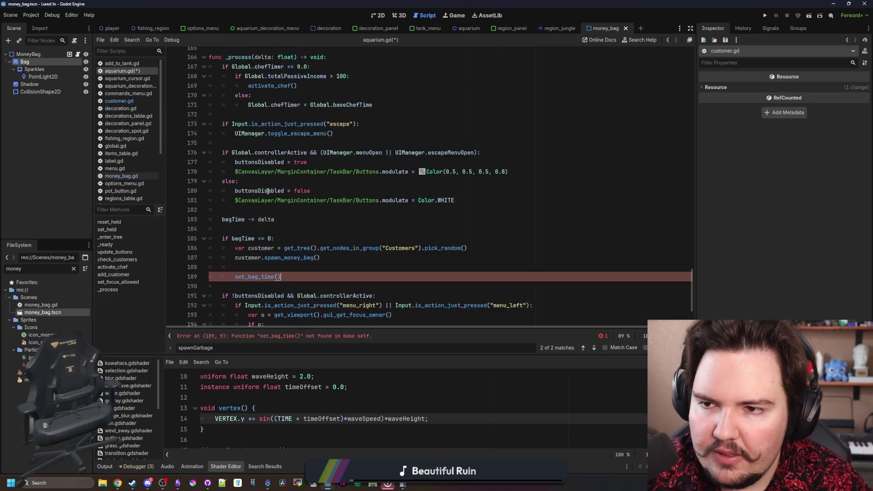
left_click(240, 206)
key("Return")
key("Return")
key("Return")
key("Up")
type("fu")
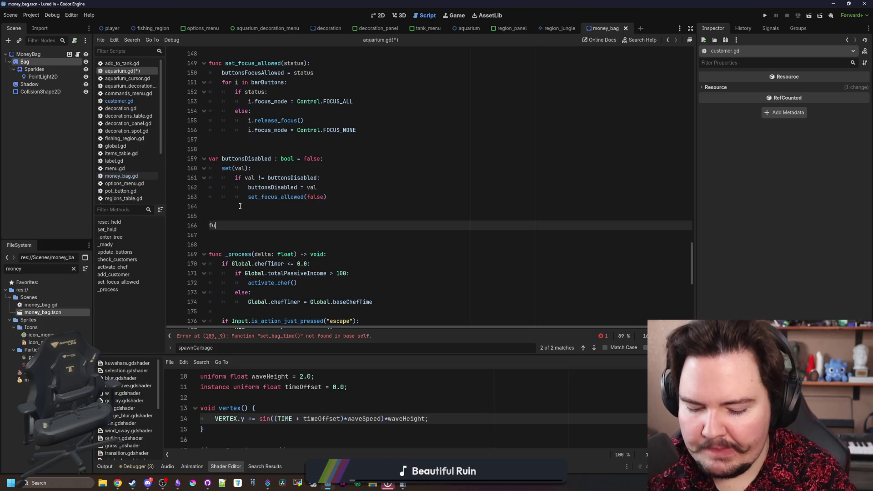
type("nc set_bag_time():")
key("Return")
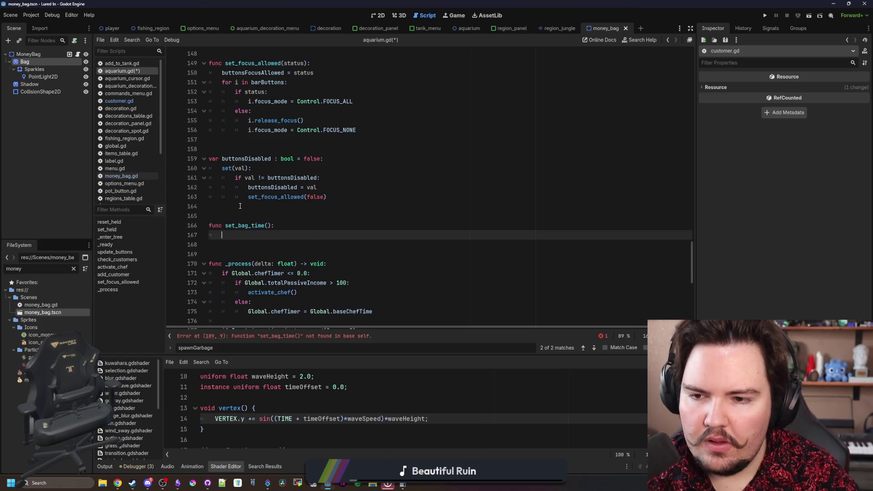
type("var mult : float = 1.0 \t\tfor i in range(Global.get_upgrade_level(\"li.upgrade.puppies\")): \t\t\tmult += 0.30 \t\t \t\tbagTime = baseBagTime / mult")
left_click(346, 268, "shift")
key("shift+Tab")
Review the bagTime assignment and locate the baseBagTime declaration
left_click(292, 210)
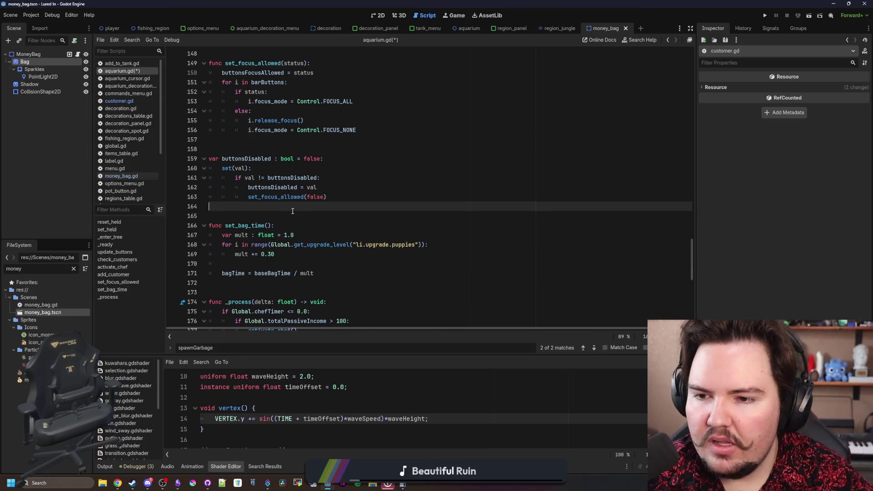
left_click(271, 217)
scroll(271, 217, "down", 1)
left_click(280, 235)
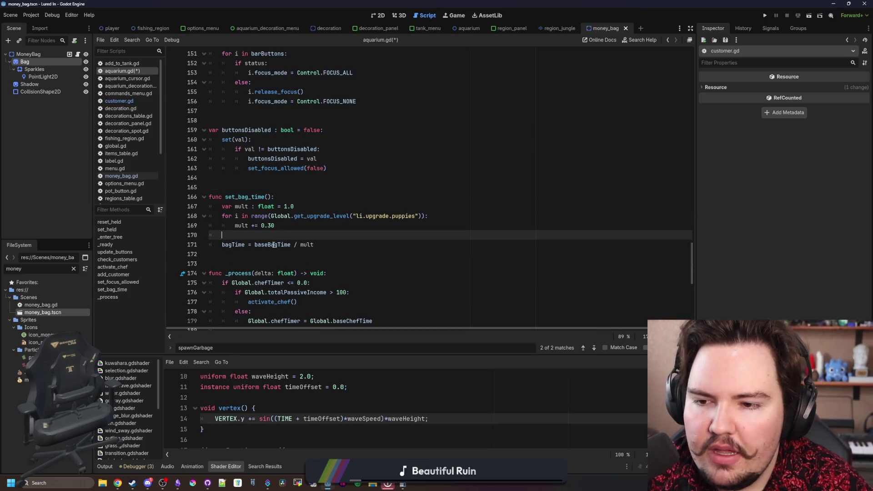
left_click(271, 245, "ctrl")
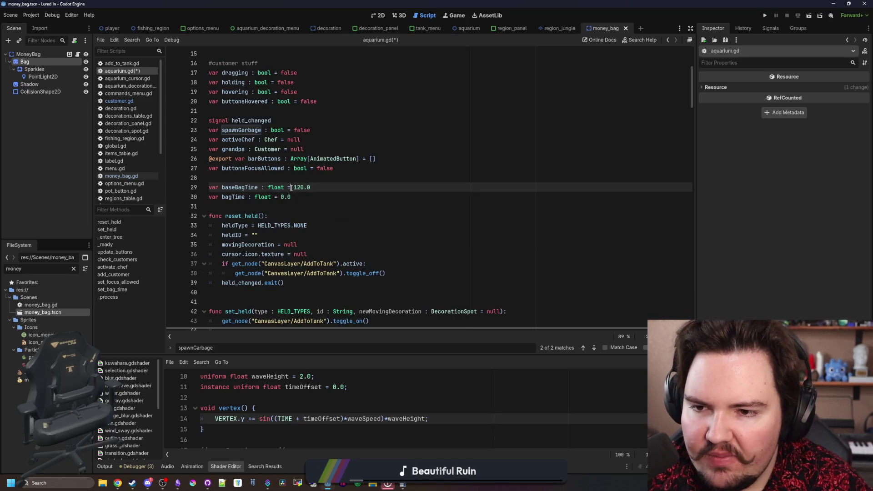
Declare baseBagTime as a Vector2 of Vector2(60, 240) on line 29
type("tor2(60 24")
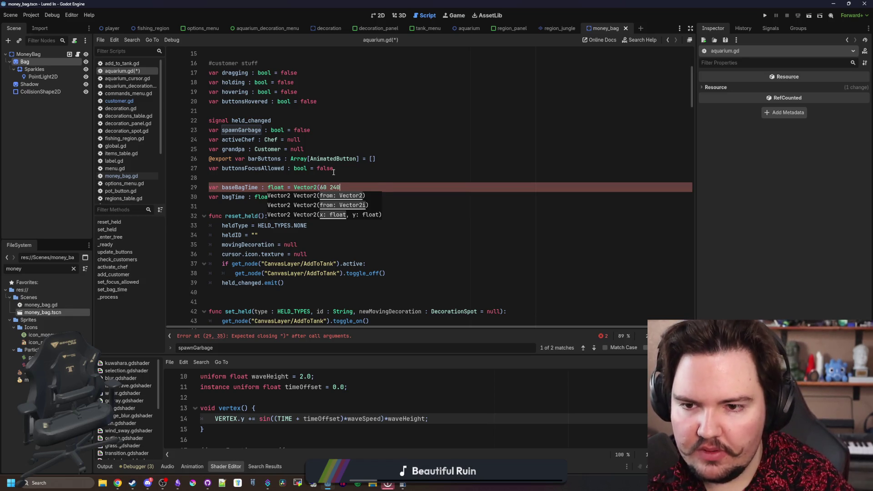
type(")")
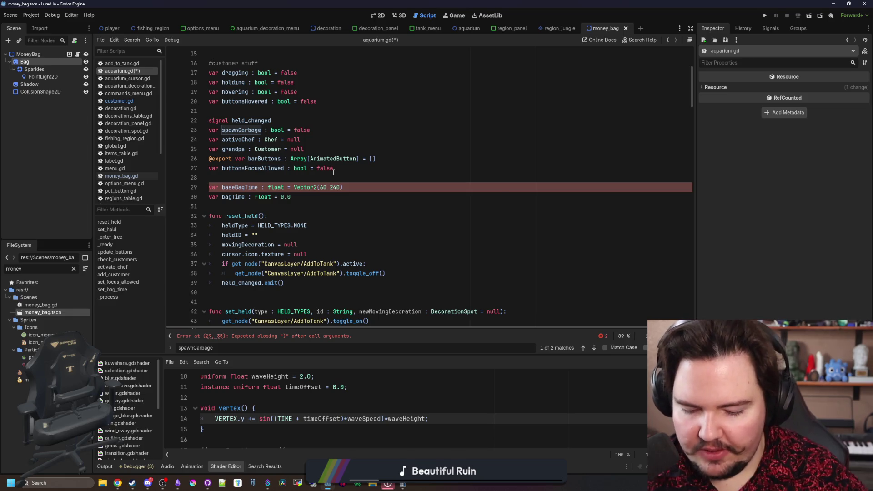
type(",")
key("Up")
double_click(255, 186)
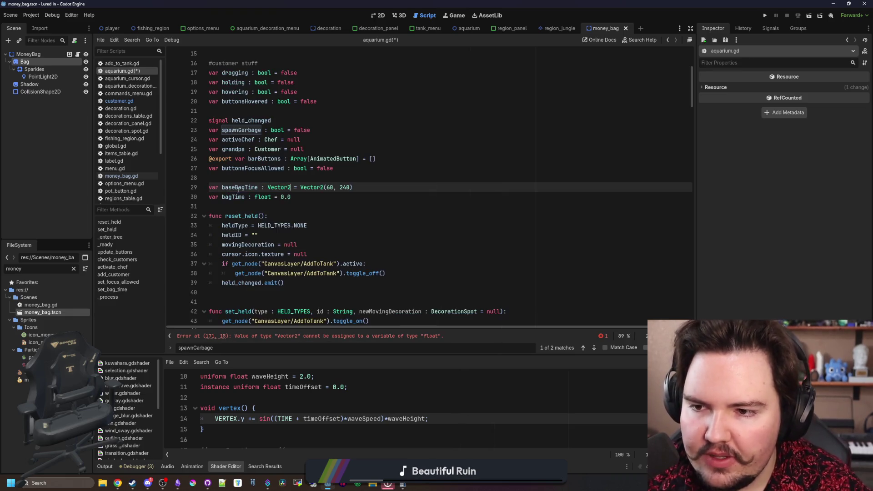
Set bagTime on line 171 to randf_range(baseBagTime.x, baseBagTime.y) / mult
left_click(319, 336)
left_click(261, 200)
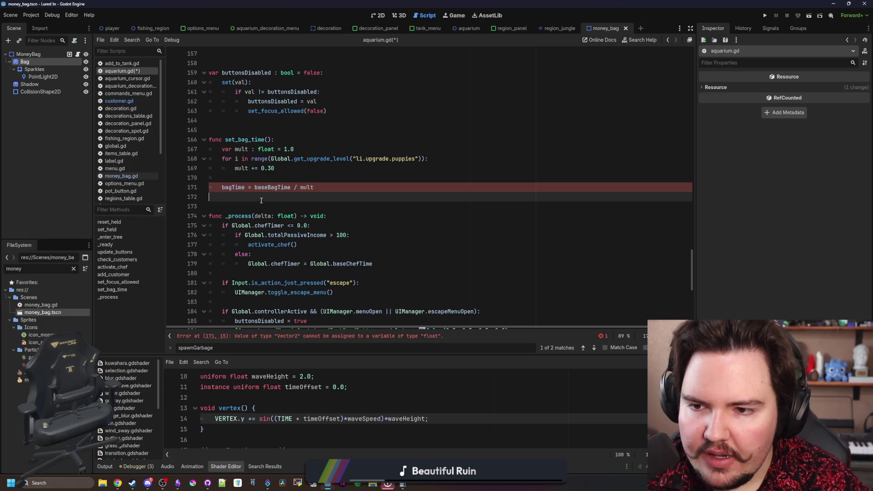
double_click(273, 187)
scroll(280, 218, "up", 2)
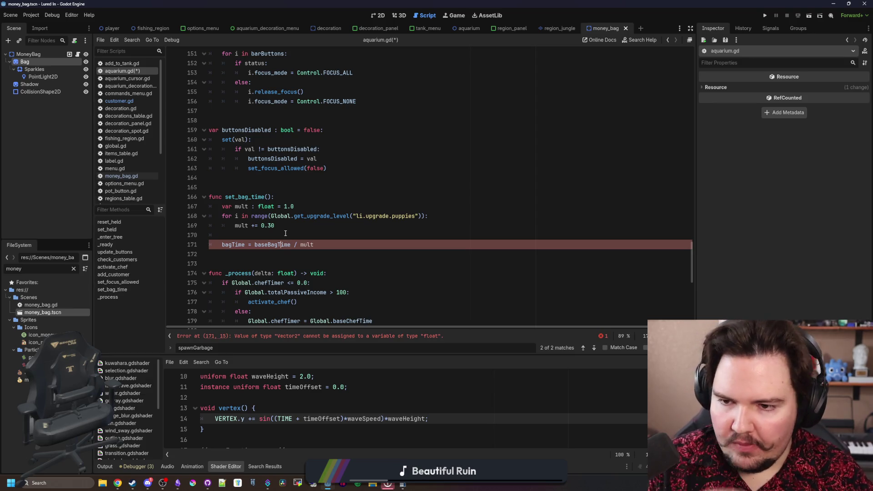
key("BackSpace")
key("BackSpace")
key("BackSpace")
type("randf_range(baseBagTime")
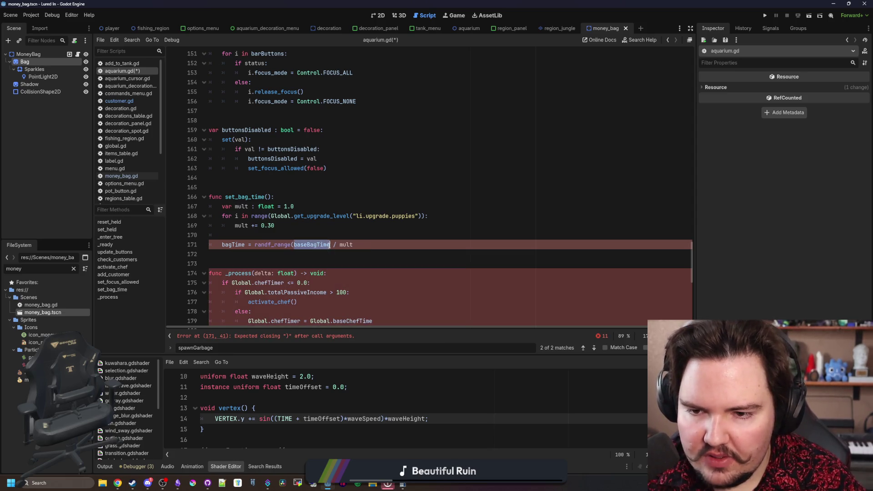
type(".x, baseBagTime.y")
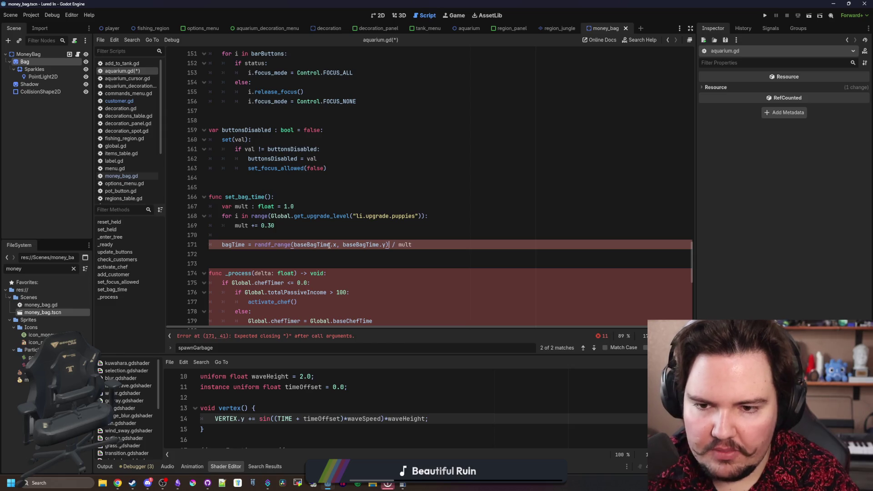
left_click(304, 225)
Save aquarium.gd
key("ctrl+s")
left_click(250, 182)
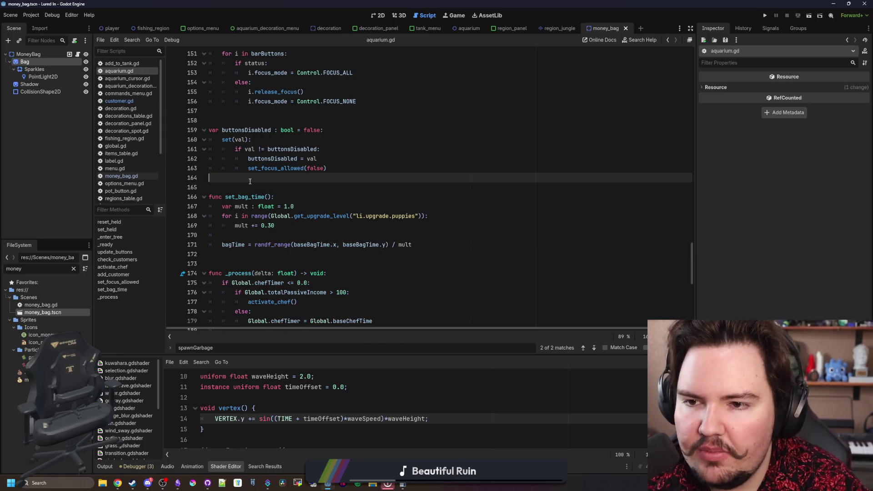
key("ctrl+s")
scroll(250, 181, "down", 4)
left_click(325, 130)
key("Down")
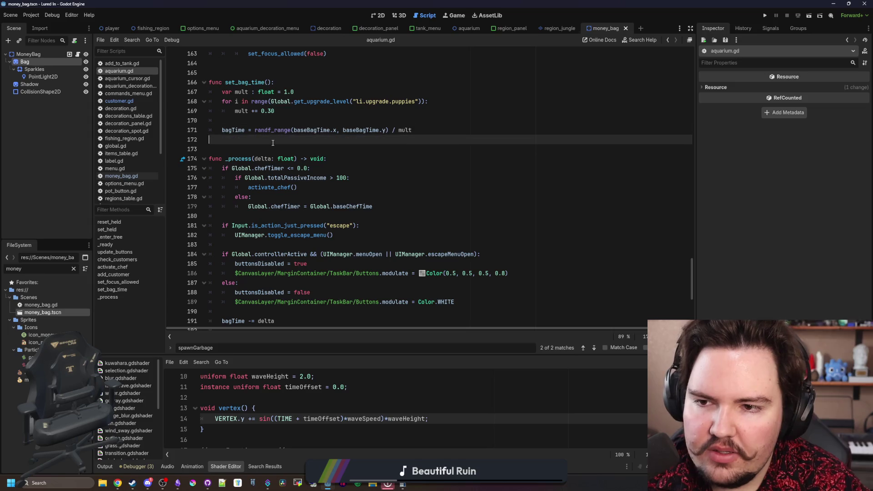
Open the customer.gd script and look through it
key("Down")
left_click(119, 100)
scroll(688, 192, "up", 4)
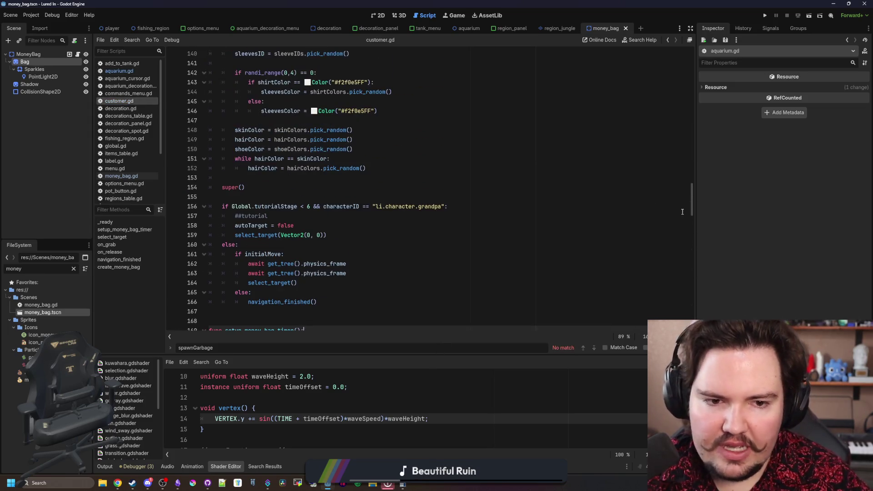
mouse_move(688, 192)
left_mouse_down()
mouse_move(686, 59)
mouse_move(686, 149)
left_mouse_up()
left_click(530, 186)
scroll(382, 191, "down", 17)
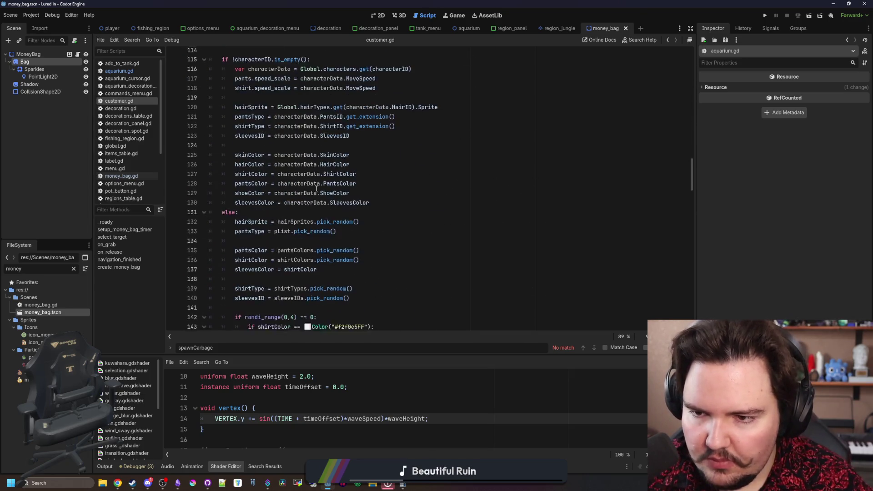
scroll(314, 190, "down", 1)
scroll(312, 192, "down", 5)
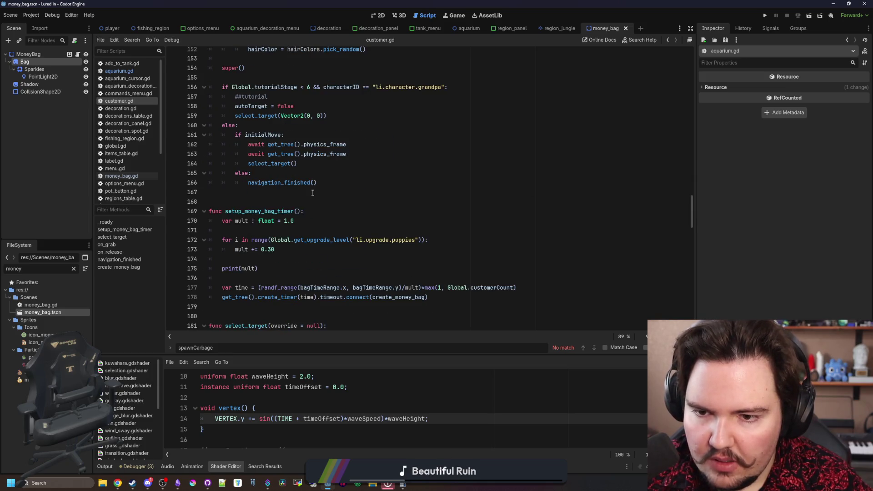
Open customer.tscn and add its Customer root node to a new Customers group
left_click(73, 268)
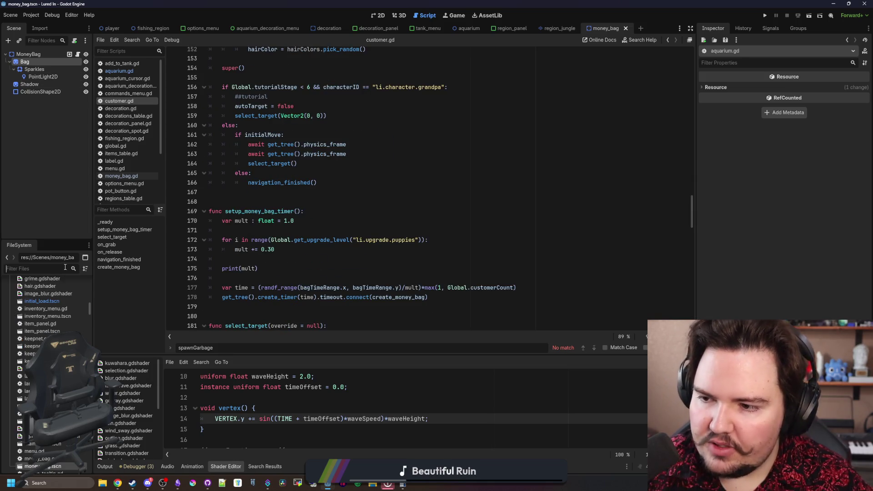
type("customer")
double_click(43, 311)
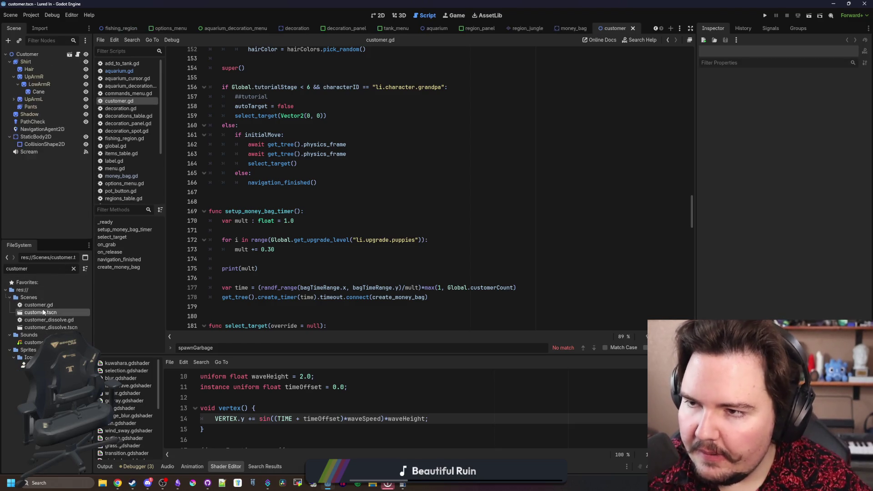
left_click(28, 56)
left_click(798, 28)
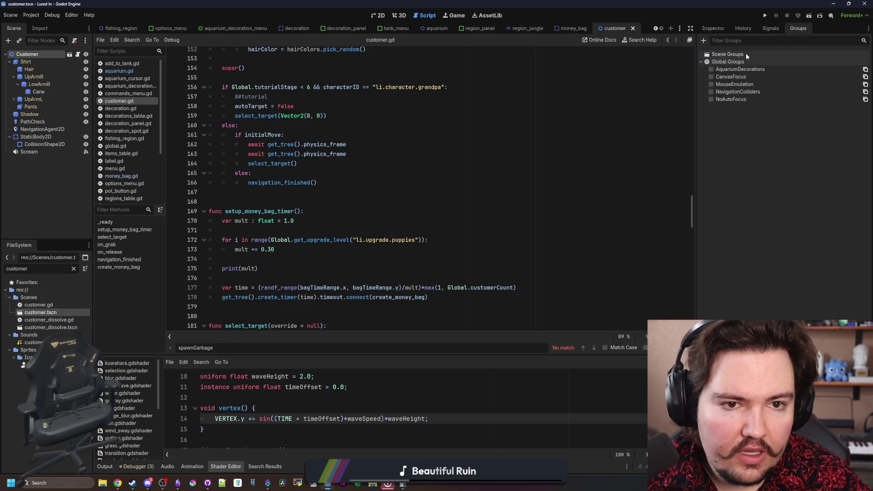
left_click(703, 41)
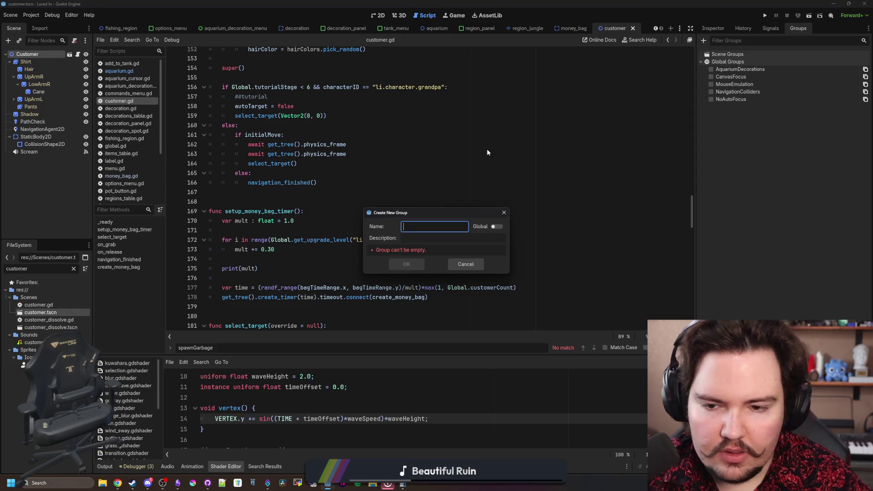
type("Customers")
left_click(405, 264)
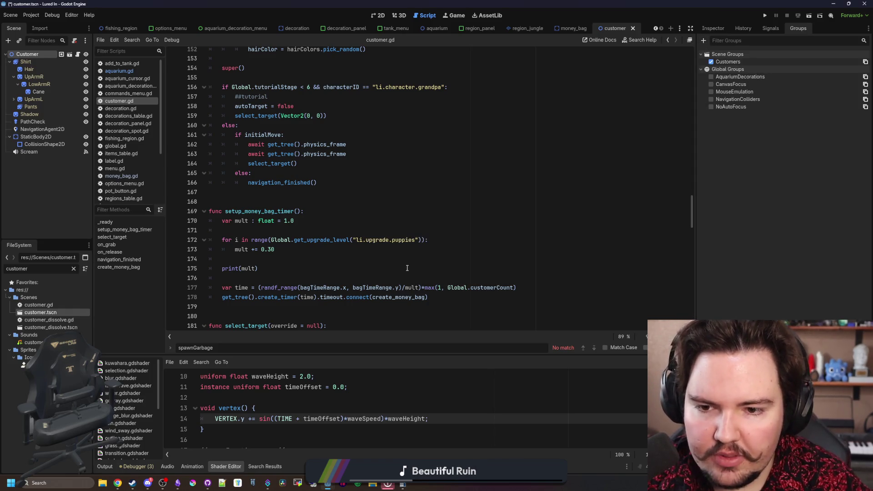
Save the customer scene and search aquarium.gd for 'cu'
key("ctrl+s")
left_click(118, 71)
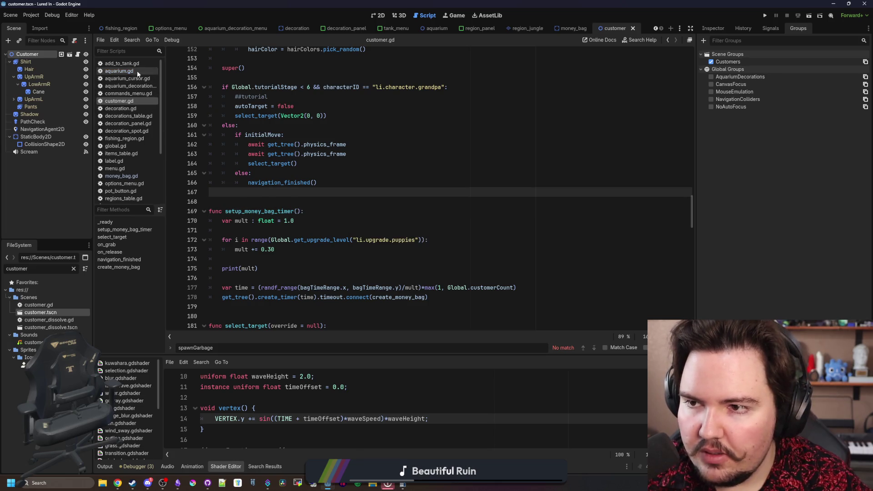
left_click(377, 207)
key("ctrl+f")
type("customers")
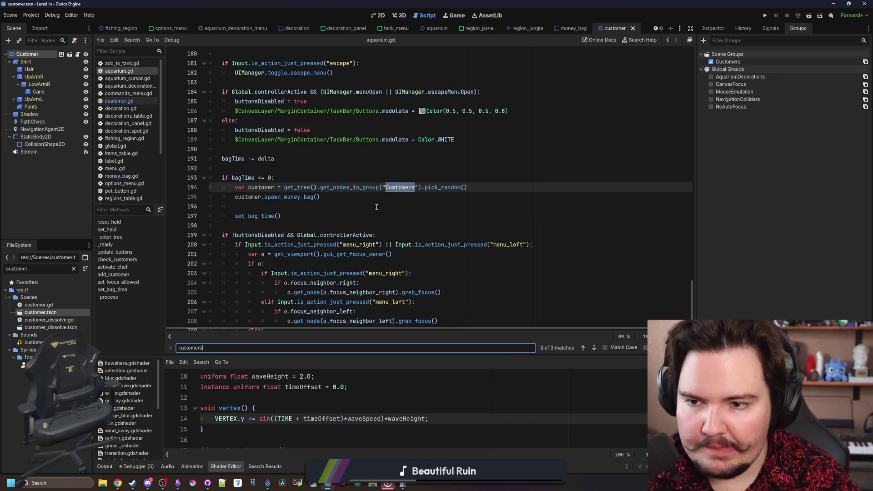
Delete blank line 196 above set_bag_time() and run the game, closing the feedback popup
left_click(376, 207)
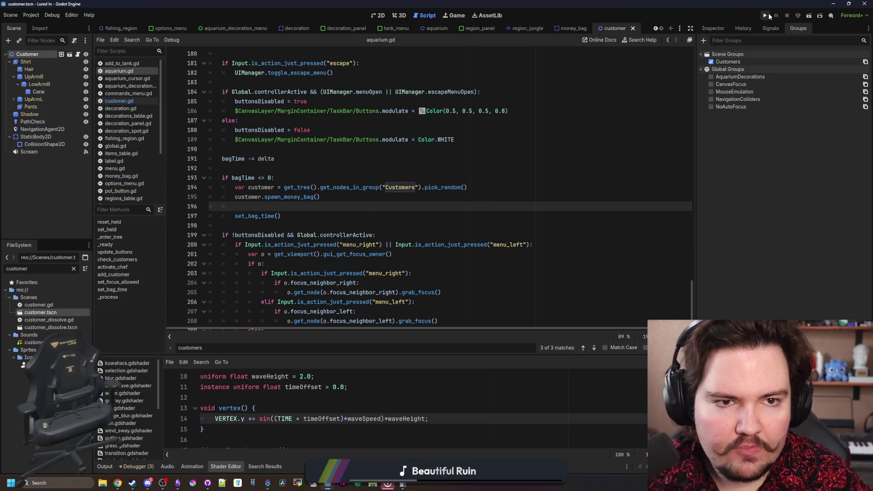
key("ctrl+x")
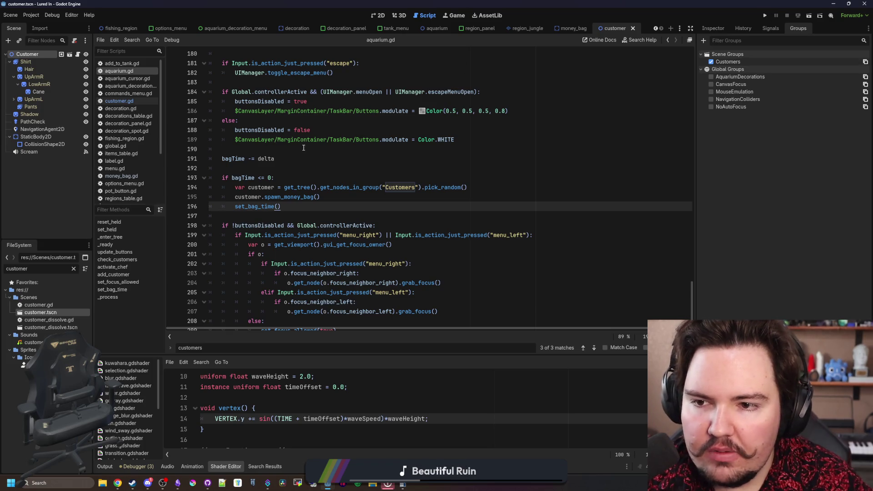
left_click(768, 16)
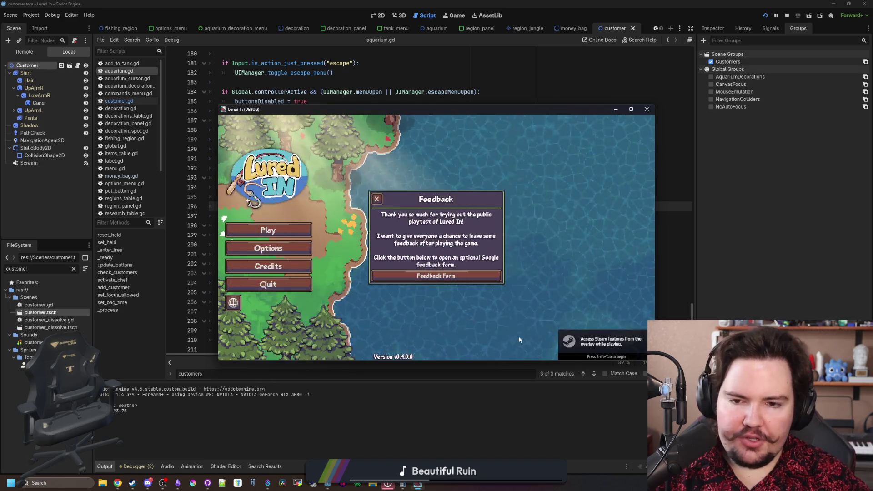
left_click(325, 216)
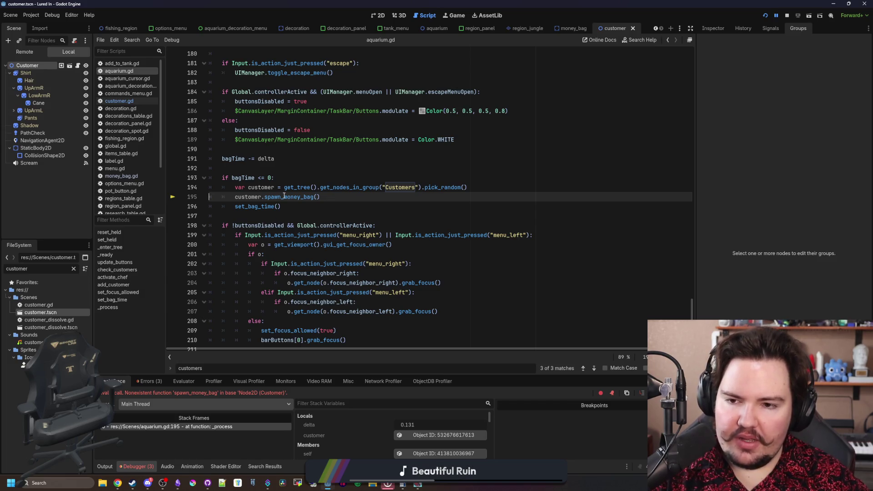
Check customer.gd, then add set_bag_time() on a new line under func _ready() in aquarium.gd
left_click(131, 101)
scroll(320, 253, "down", 6)
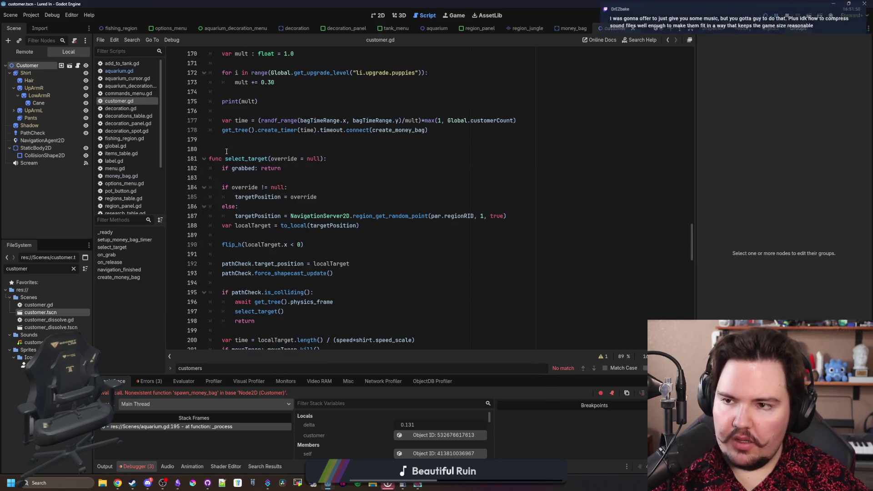
scroll(316, 247, "down", 15)
key("alt+Left")
key("ctrl+f")
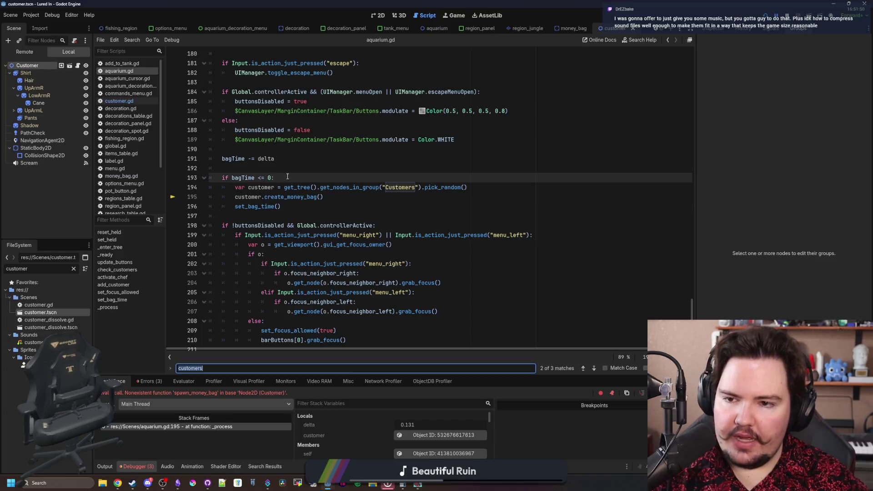
type("_ready")
left_click(323, 196)
key("Return")
type("set_bag_time()")
key("Return")
left_click(323, 196)
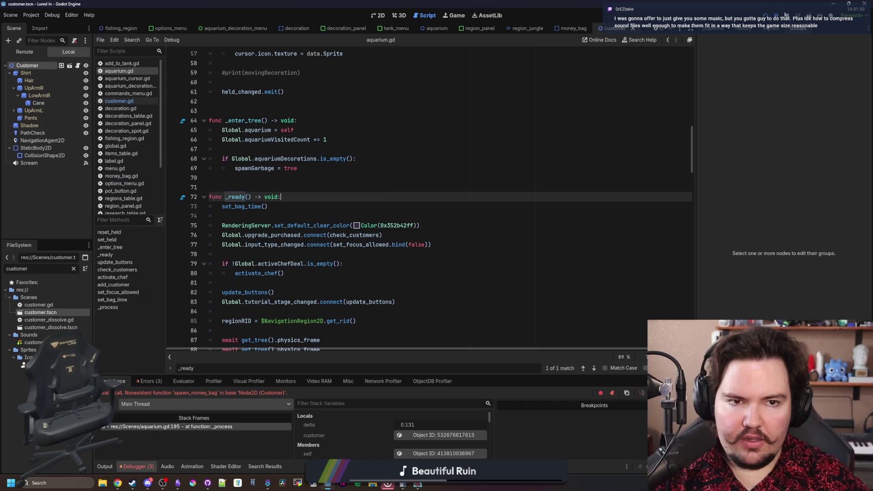
Stop the running game, relaunch it with F5, and dismiss the feedback popup
left_click(783, 13)
key("F5")
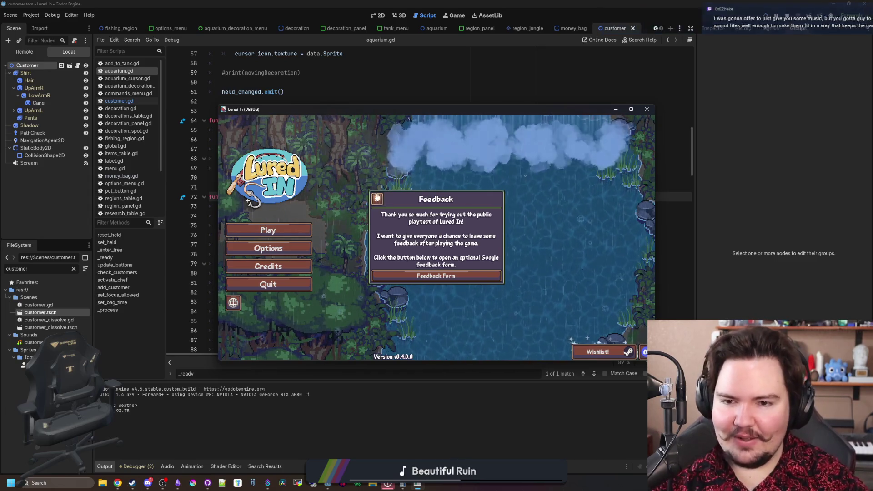
left_click(377, 198)
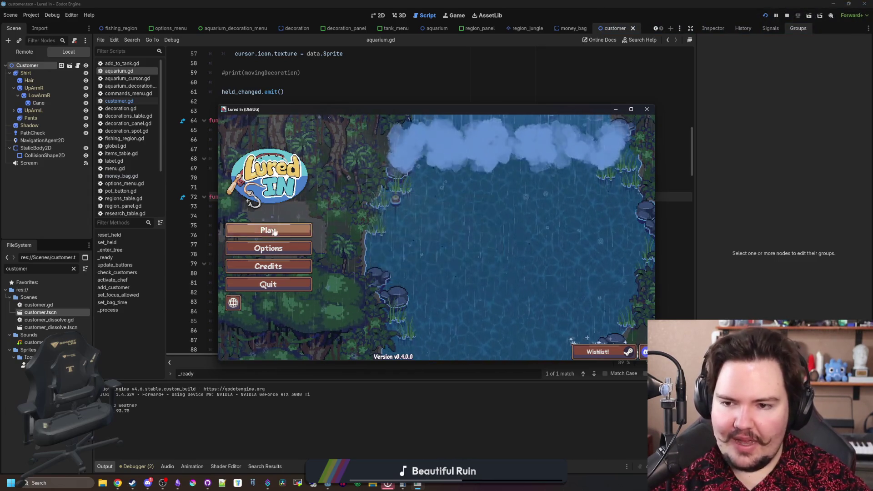
Start Lured In maximized, dismiss the welcome back message, zoom out, and open the Shop's upgrades
left_click(279, 230)
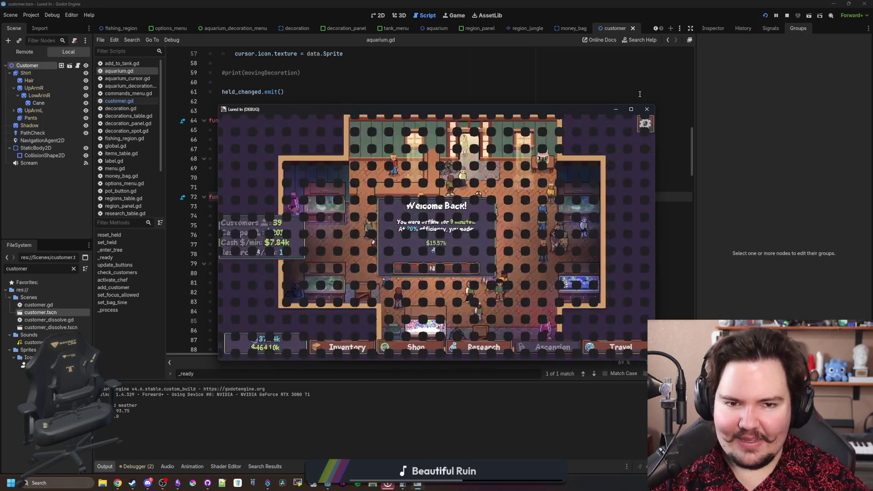
left_click(630, 110)
left_click(435, 300)
scroll(437, 325, "down", 2)
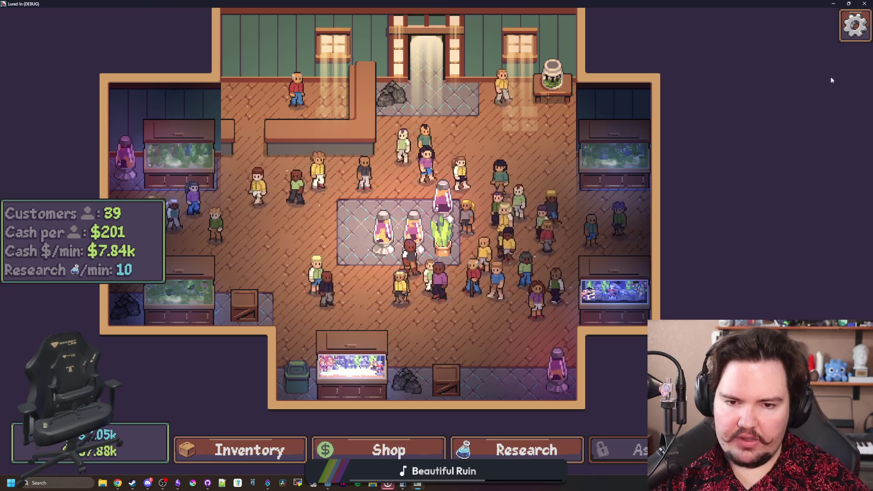
scroll(611, 294, "down", 2)
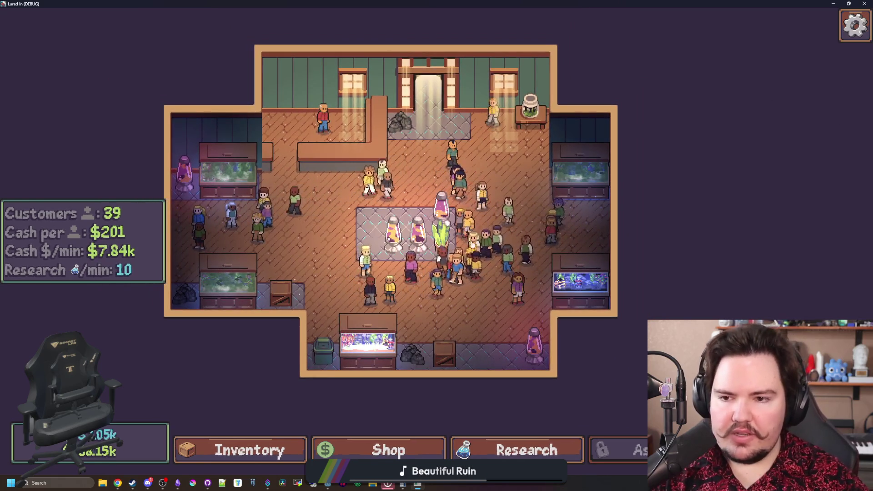
left_click(407, 450)
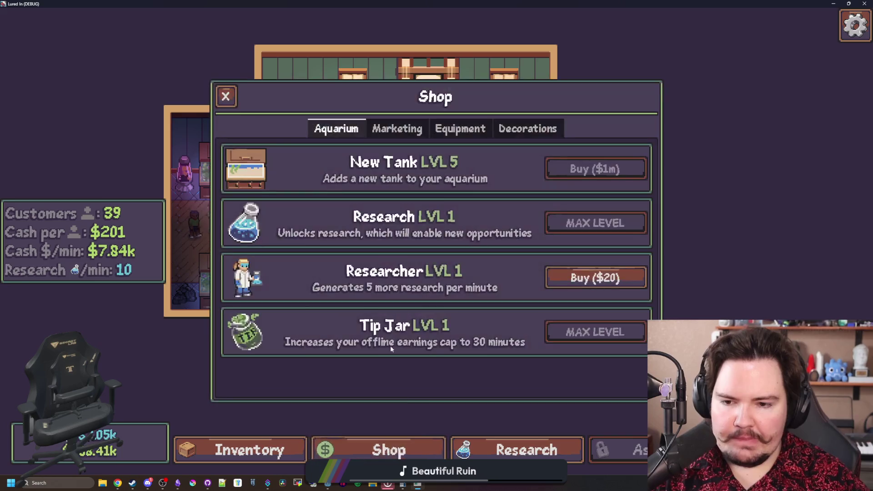
left_click(210, 88)
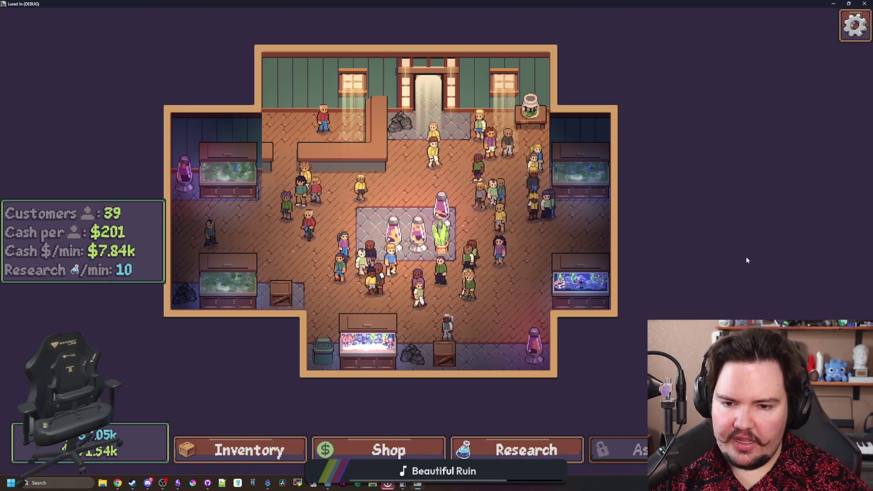
left_click_drag(747, 260, 740, 265)
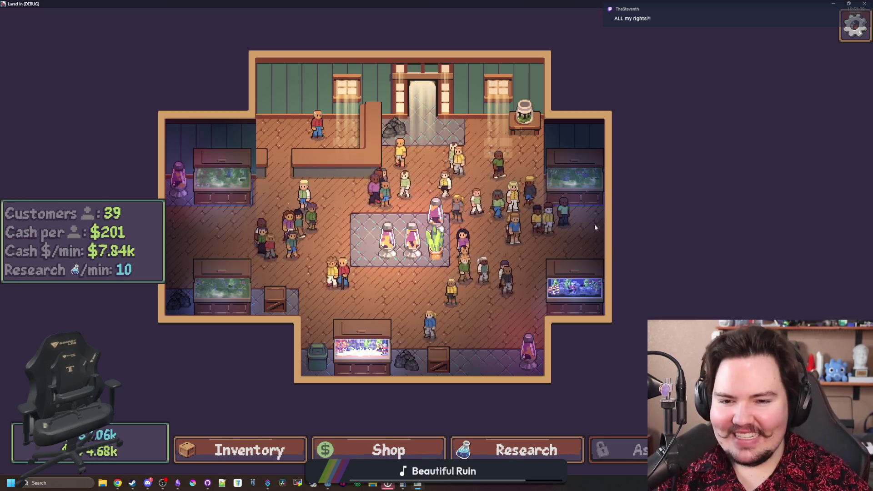
scroll(435, 282, "up", 2)
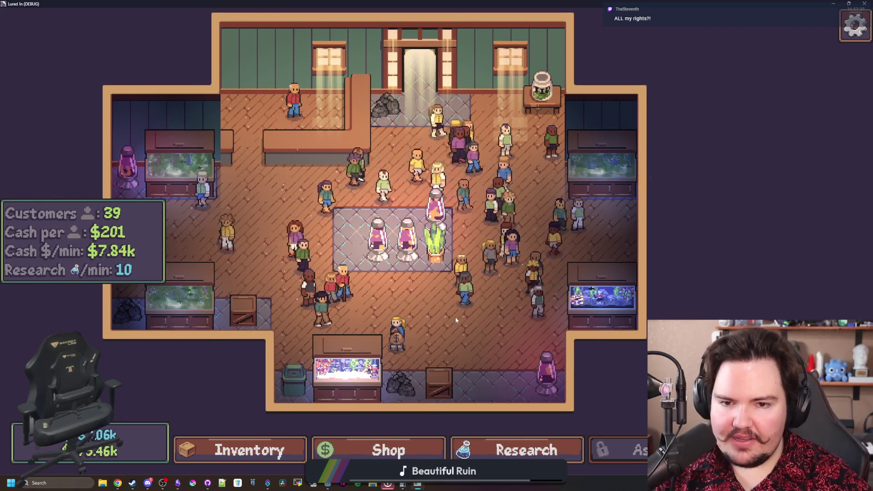
scroll(481, 310, "down", 1)
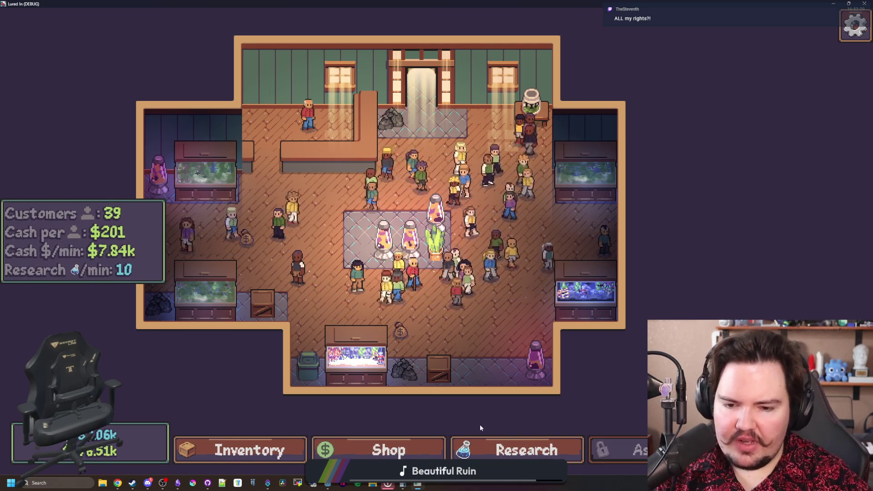
left_click(403, 450)
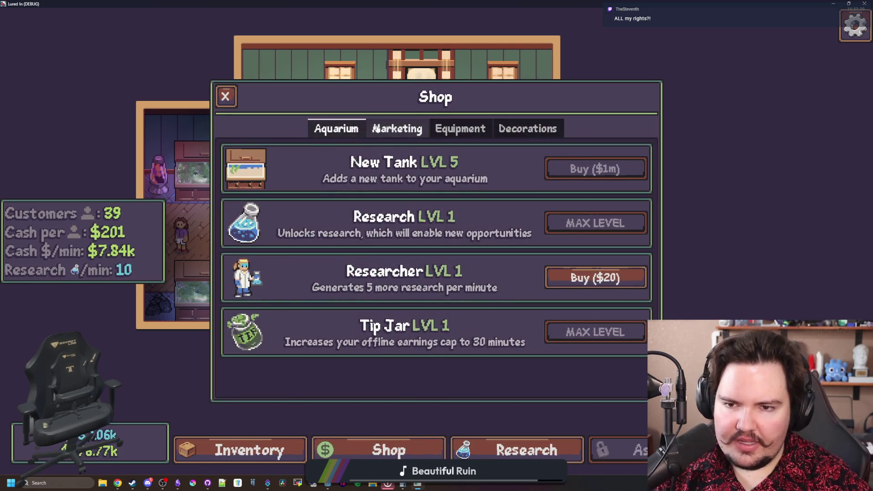
View the Shop's Marketing upgrades, then close the Shop
left_click(396, 129)
left_click(225, 97)
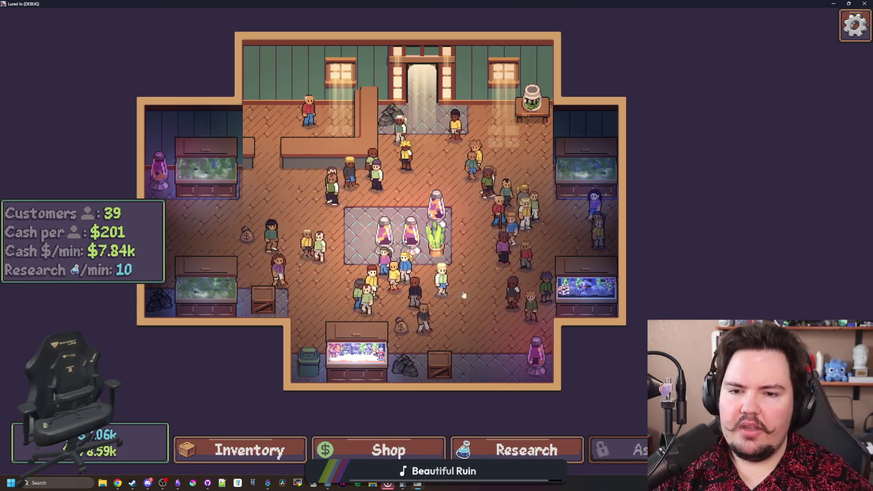
scroll(721, 179, "down", 1)
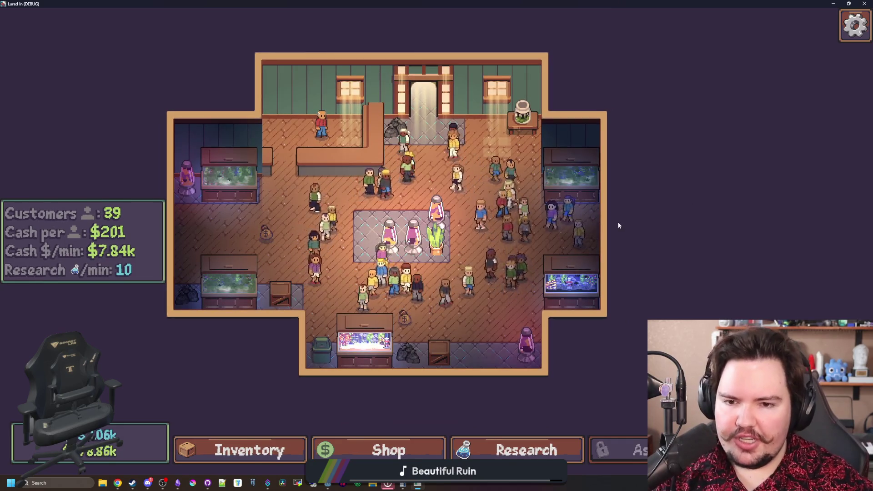
scroll(618, 225, "up", 1)
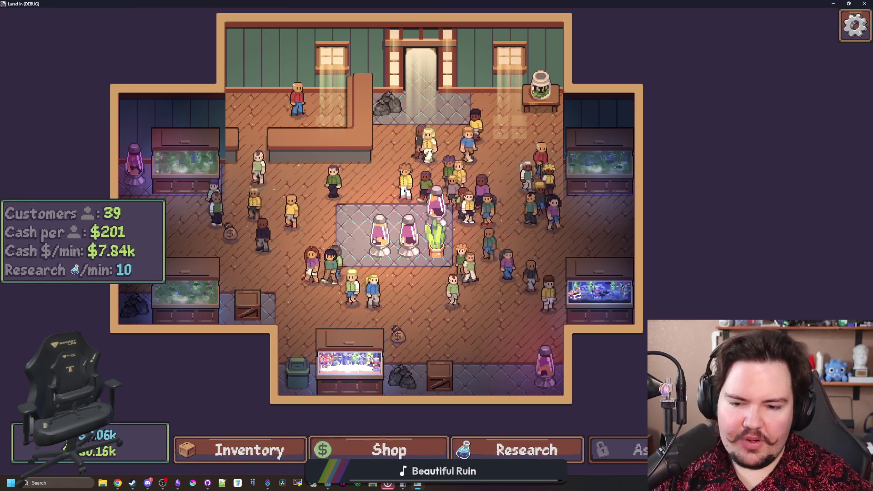
Pan around the aquarium, then shrink the game to a floating window lower over the editor
mouse_move(328, 485)
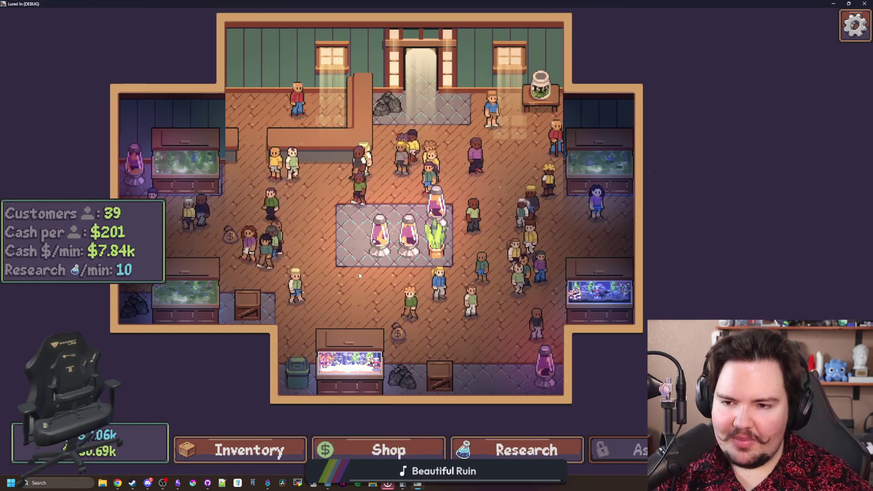
left_click_drag(353, 254, 377, 261)
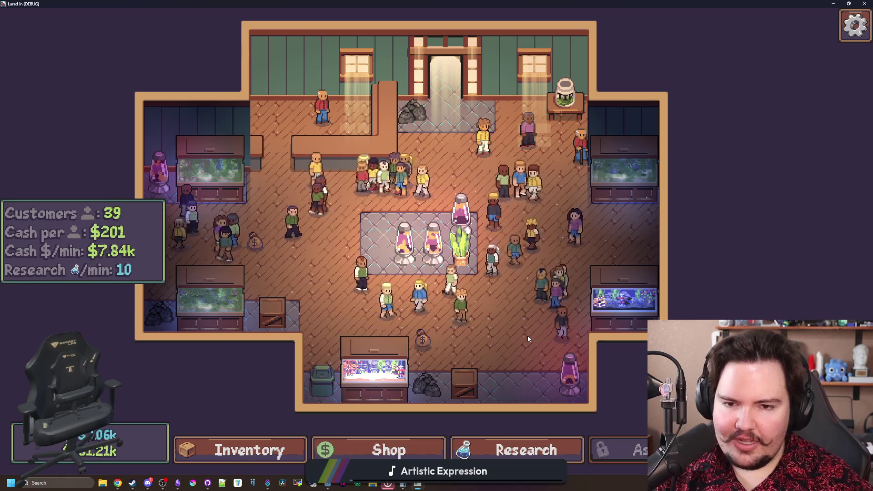
left_click_drag(517, 333, 508, 322)
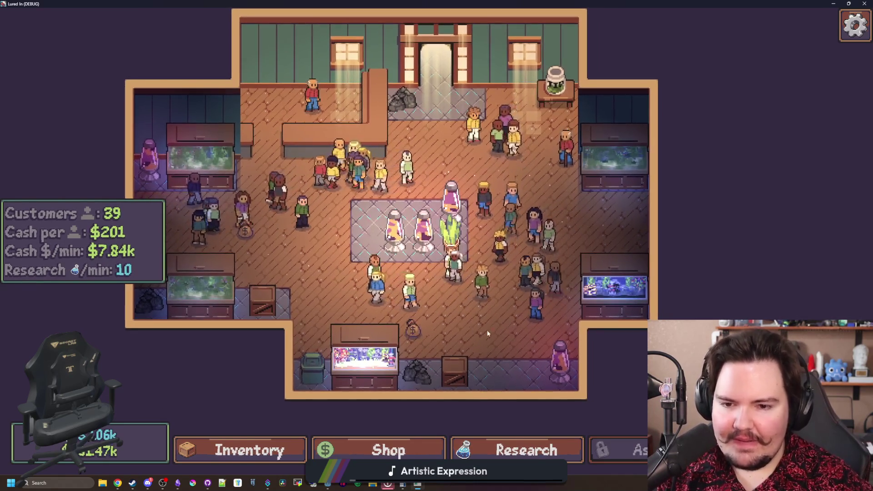
left_click_drag(735, 244, 718, 238)
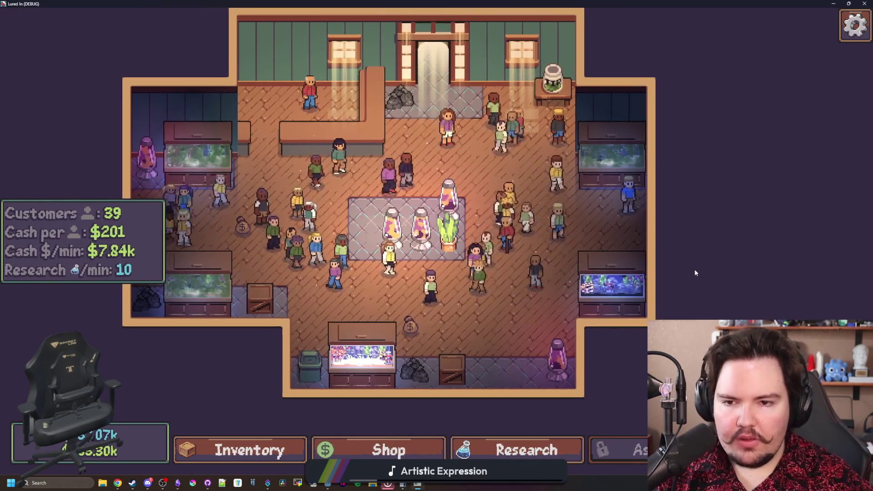
scroll(472, 229, "down", 2)
mouse_move(687, 193)
left_mouse_down()
mouse_move(703, 203)
mouse_move(693, 197)
left_mouse_up()
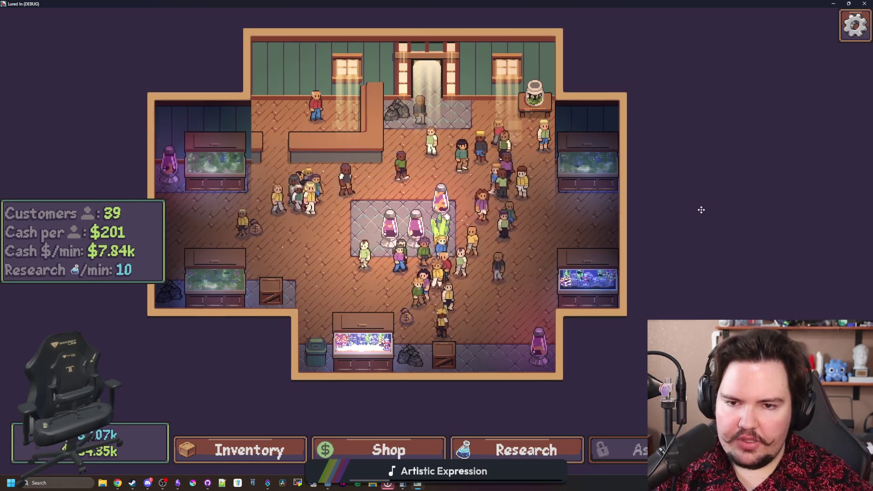
left_click_drag(700, 212, 705, 219)
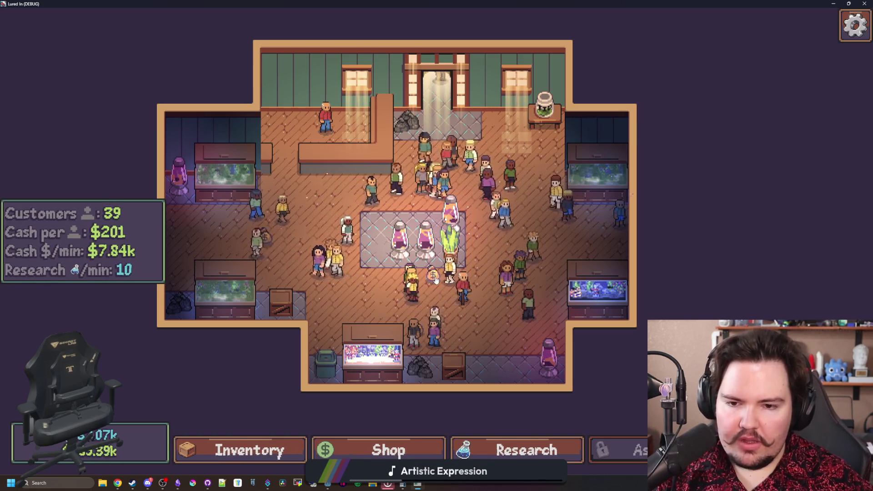
key("super+Down")
left_click_drag(444, 51, 452, 209)
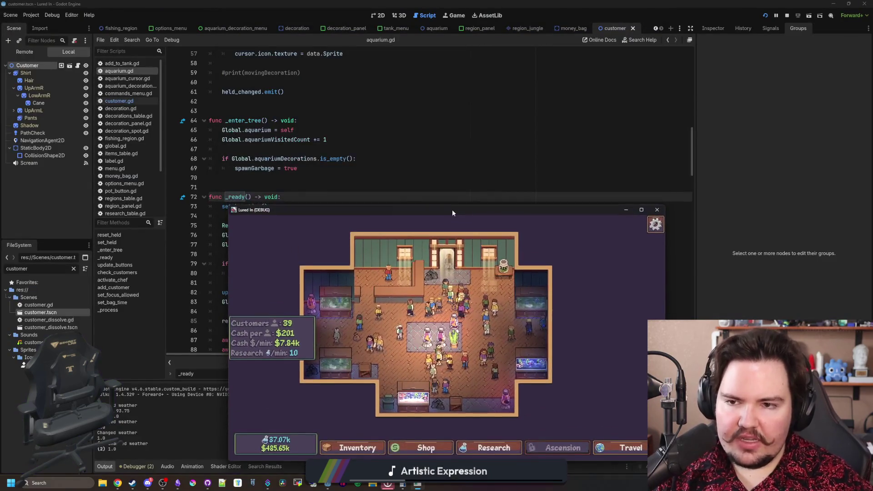
Maximize the game and buy Puppies upgrades up to LVL 11 in the Marketing shop
double_click(451, 209)
left_click(421, 446)
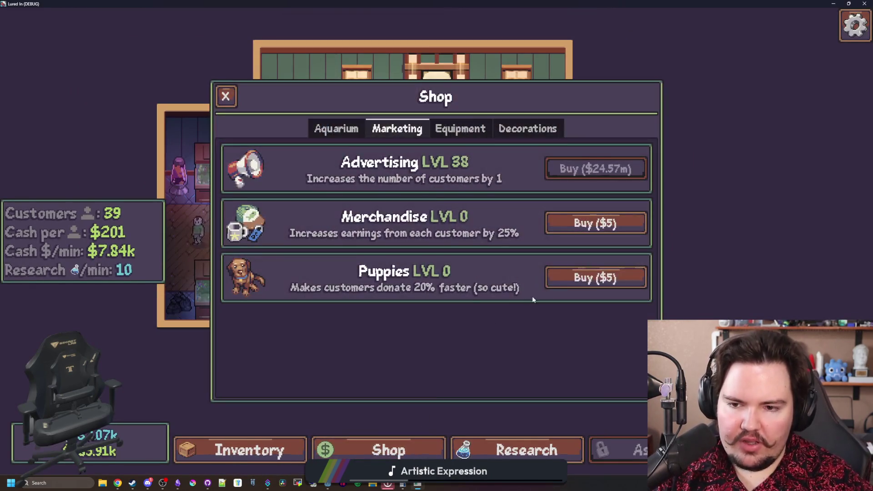
left_click(609, 272)
left_click(608, 271)
left_click(609, 271)
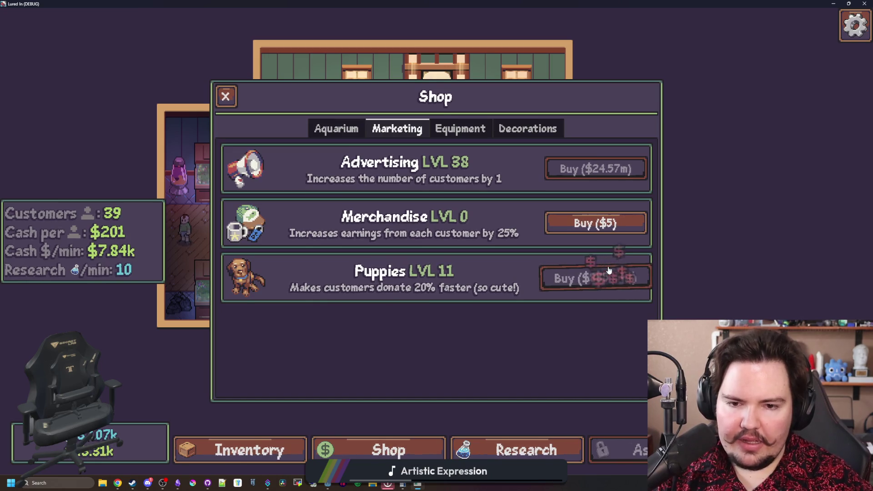
left_click_drag(505, 8, 485, 248)
double_click(486, 249)
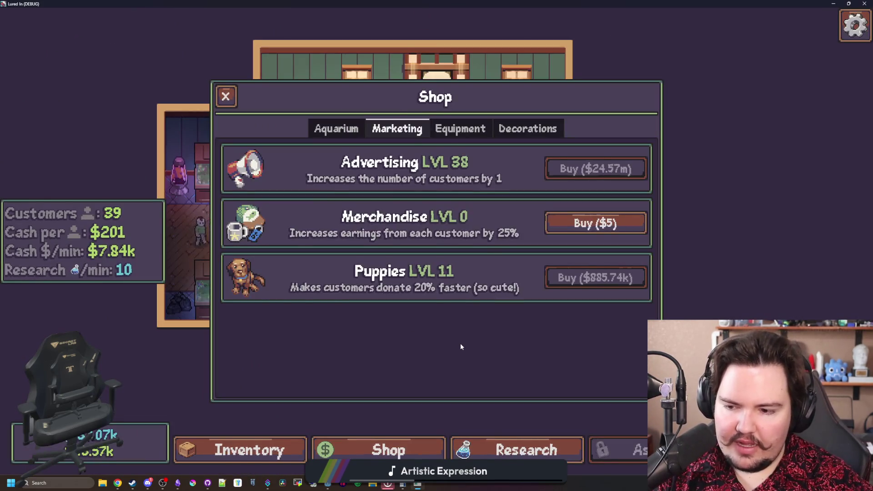
key("Escape")
Add cash with the 'money 100000000' cheat command, then check the shop
key("grave")
type("money 100")
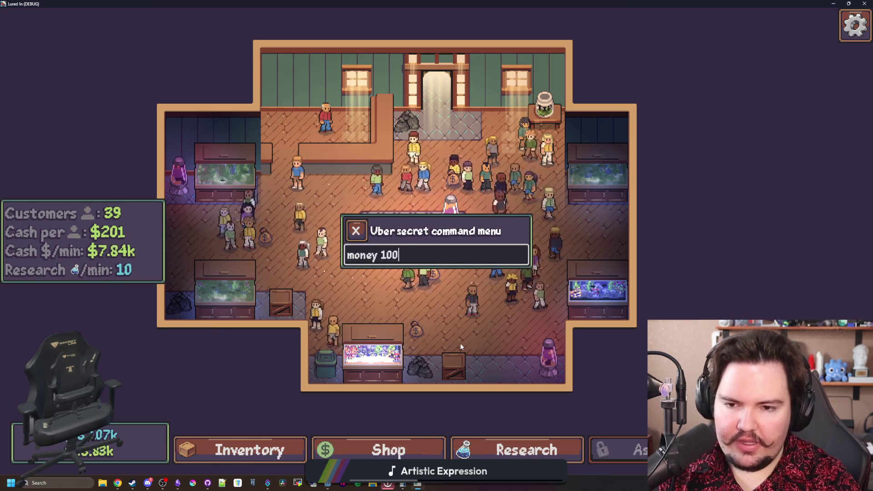
type("000000")
key("Return")
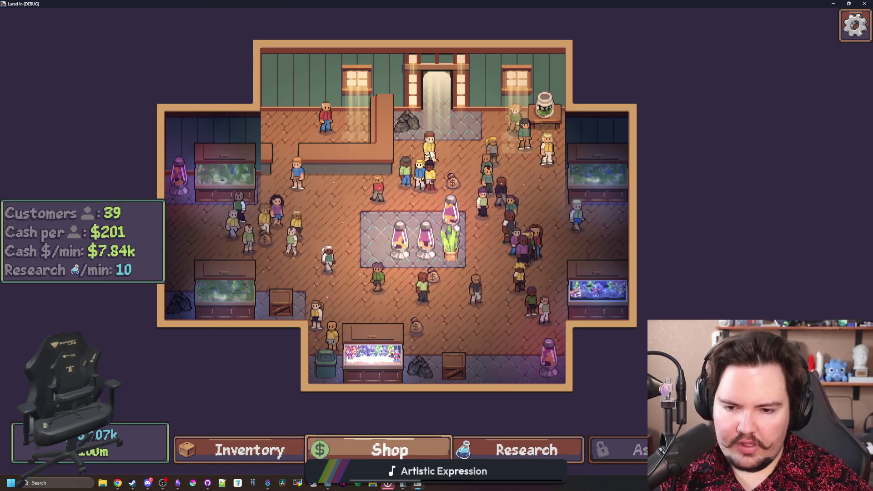
left_click(382, 450)
key("Escape")
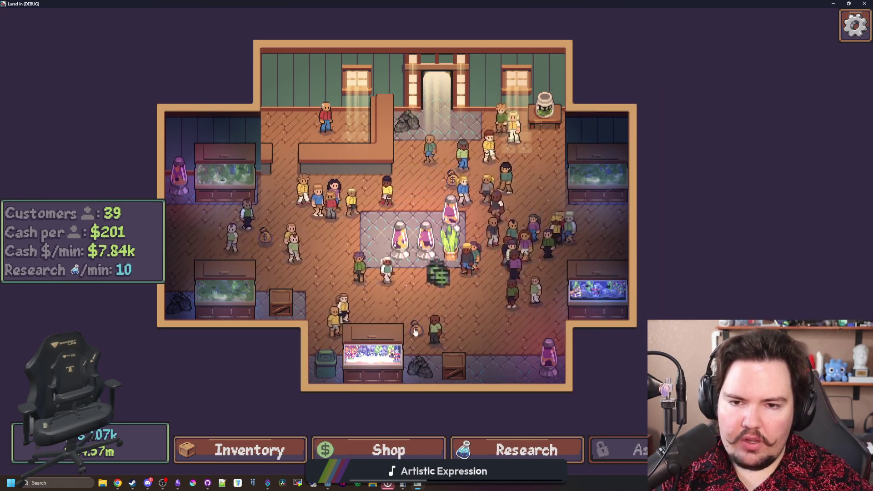
Reload the aquarium scene with F5 and adjust the view
key("F5")
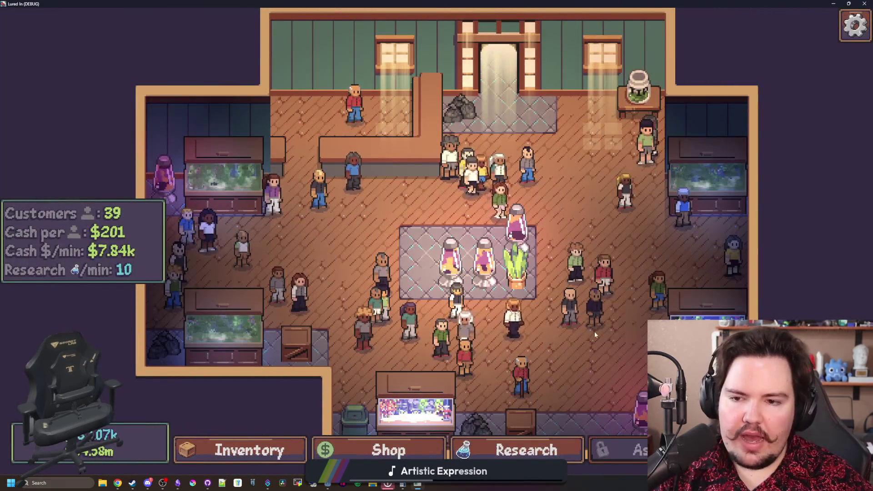
scroll(595, 335, "down", 3)
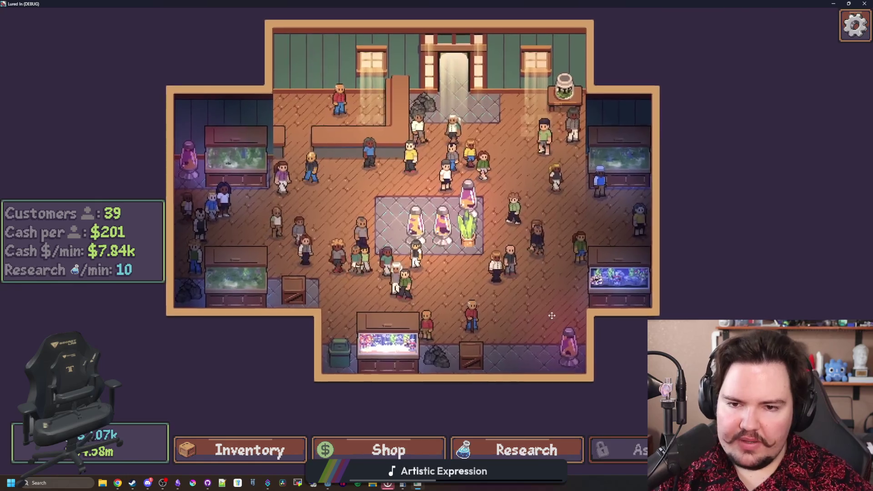
left_click_drag(551, 315, 559, 318)
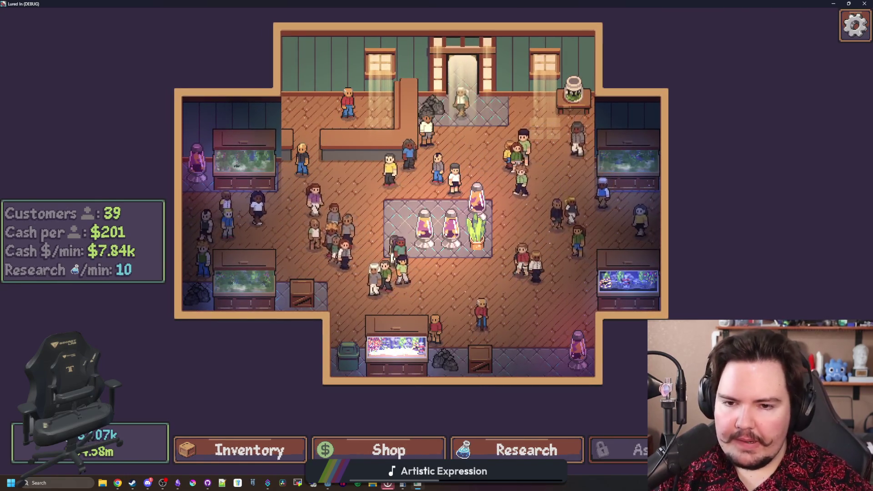
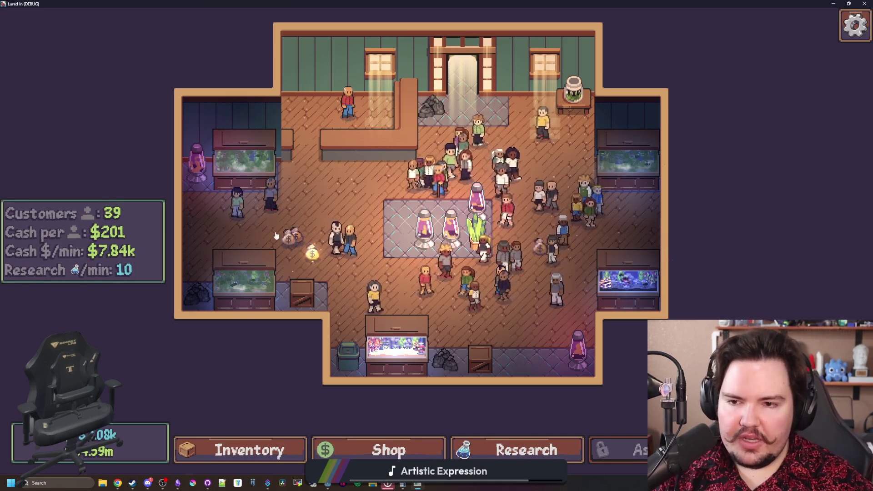
Check the Shop's Marketing upgrades tab, then close the Shop
left_click(390, 449)
left_click(382, 132)
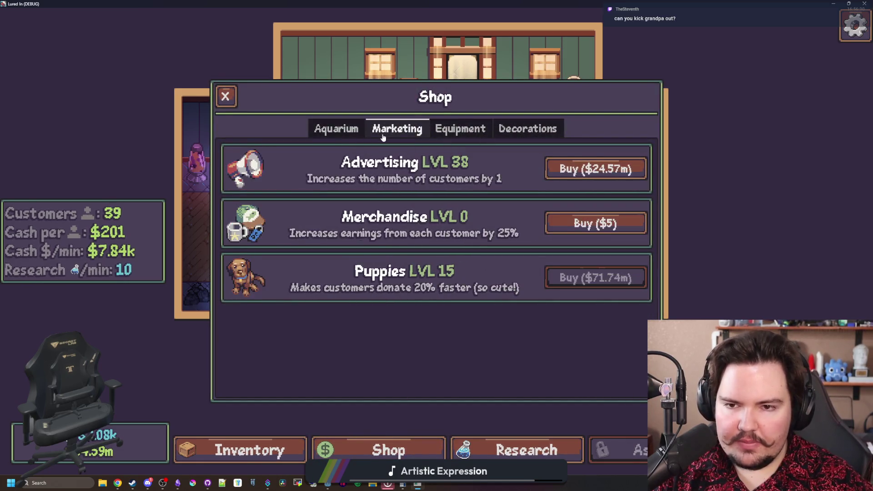
left_click(226, 96)
Collect the three money bags on the shop floor, raising cash to 1.60m
scroll(506, 323, "up", 2)
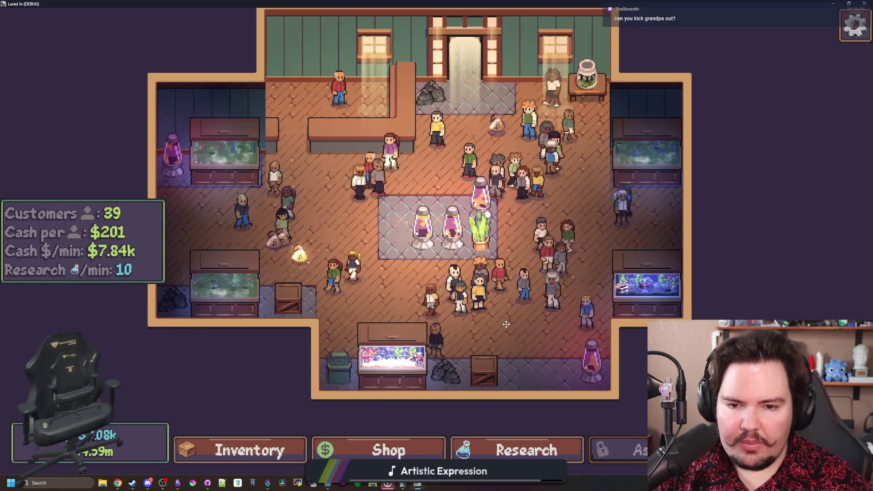
left_click_drag(506, 324, 493, 342)
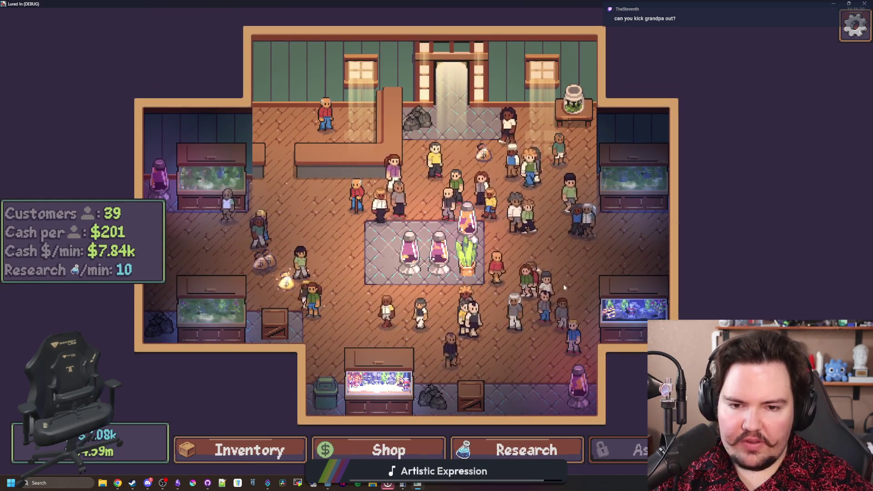
left_click(285, 278)
left_click(262, 264)
left_click(536, 271)
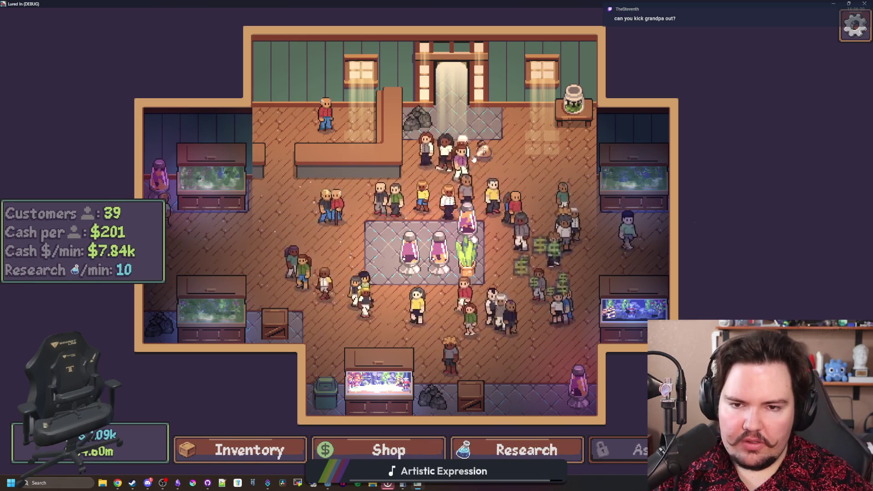
Peek at the right fish tank's details, then the Shop and fish Inventory, closing each
scroll(394, 245, "up", 1)
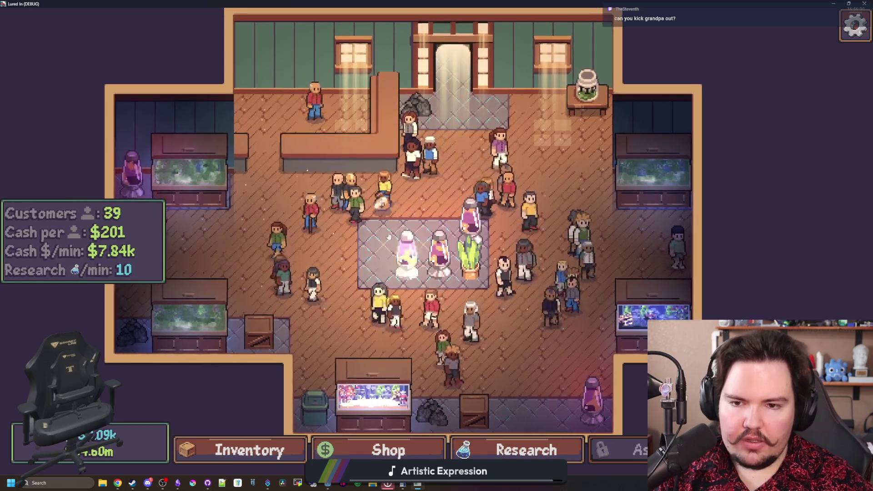
key("d")
left_click(587, 300)
left_click(224, 92)
left_click(388, 450)
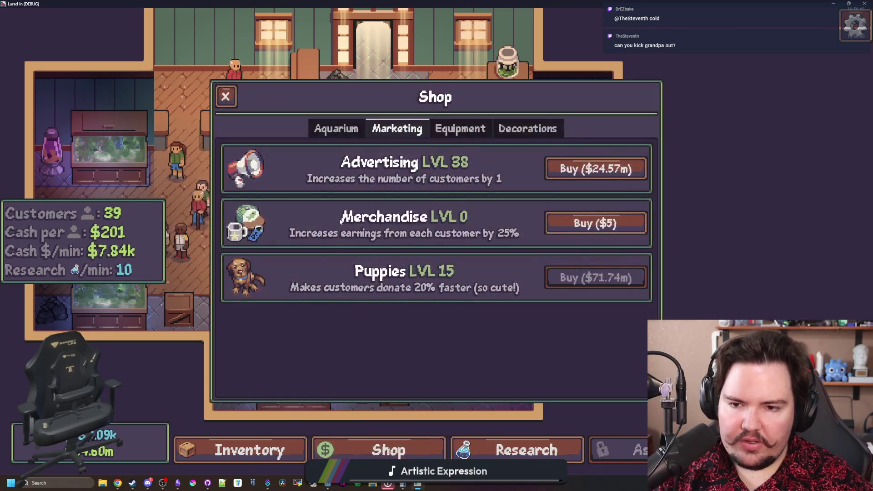
left_click(255, 441)
scroll(359, 213, "down", 10)
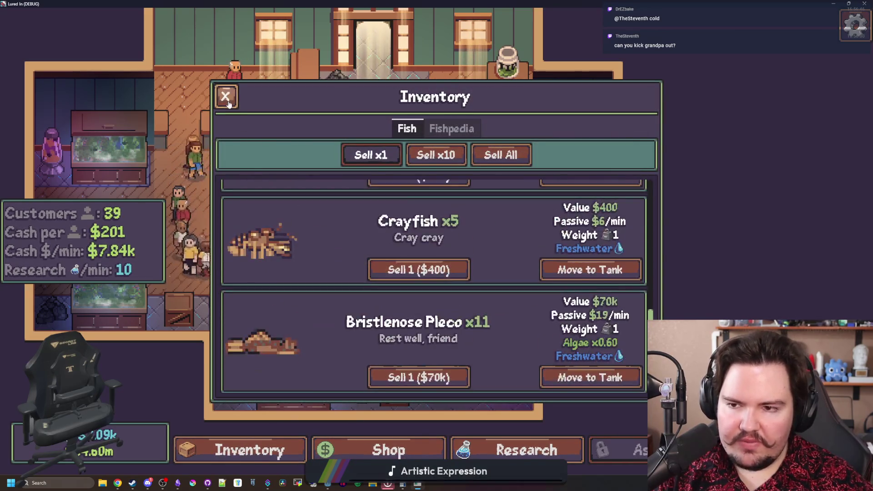
left_click(228, 103)
scroll(440, 296, "down", 3)
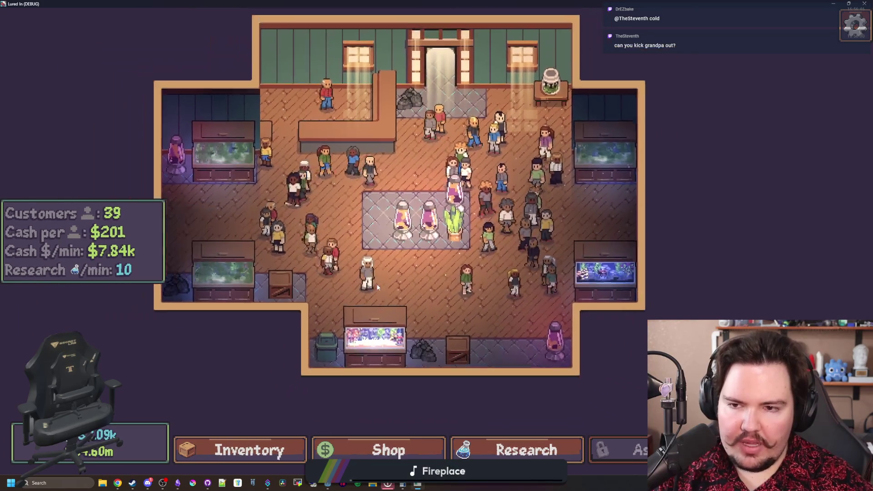
scroll(439, 295, "up", 2)
key("w")
key("a")
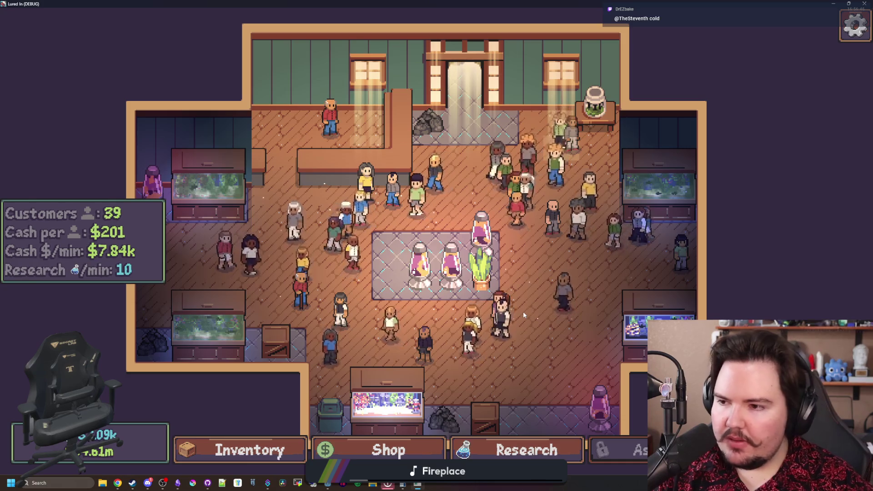
scroll(481, 258, "down", 1)
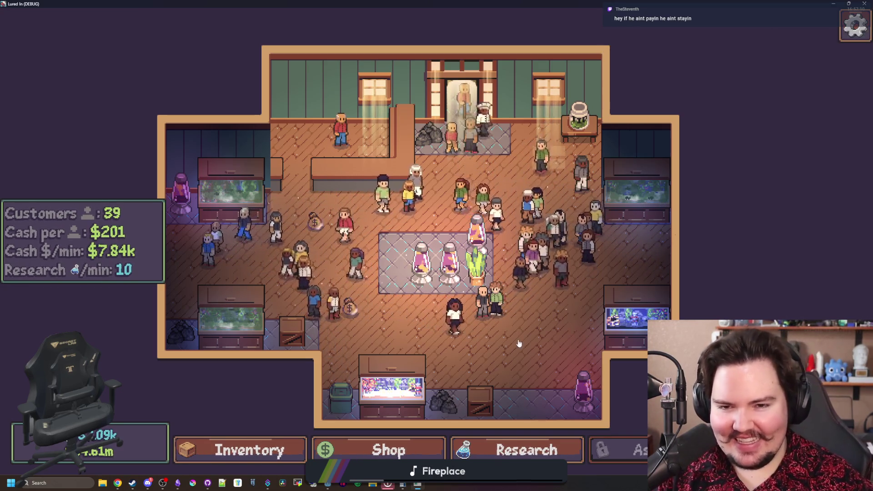
key("w")
key("d")
left_click(459, 169)
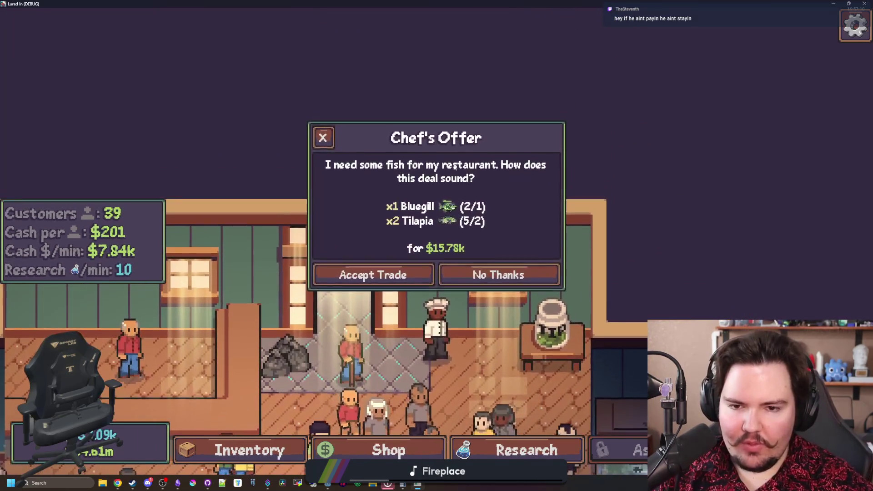
Accept the chef's $15.78k fish trade, then open and close the trash can's Edit panel
left_click(403, 274)
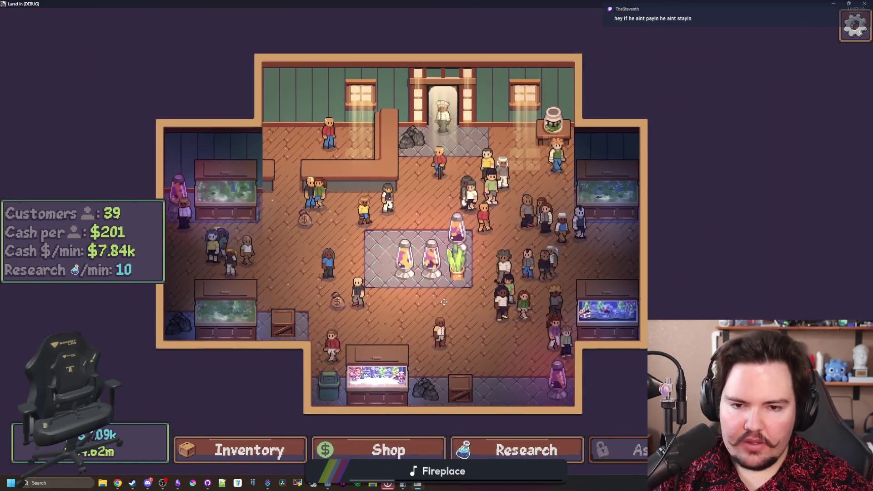
left_click(333, 391)
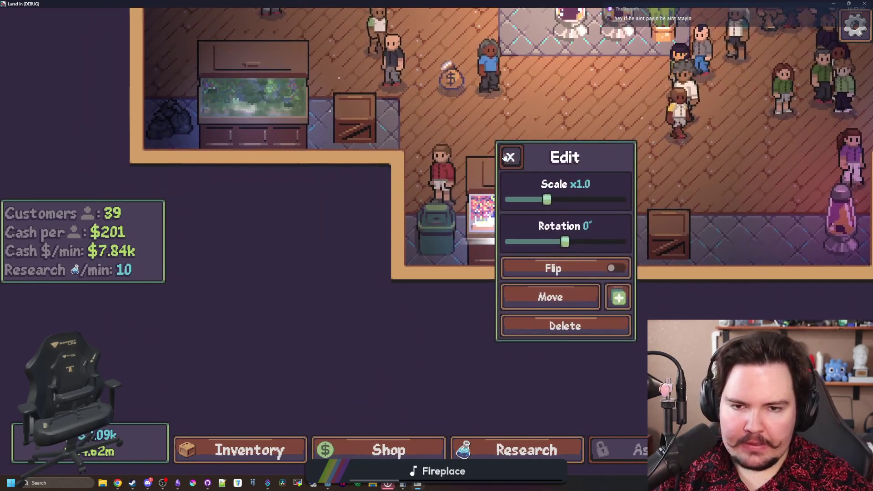
left_click(505, 157)
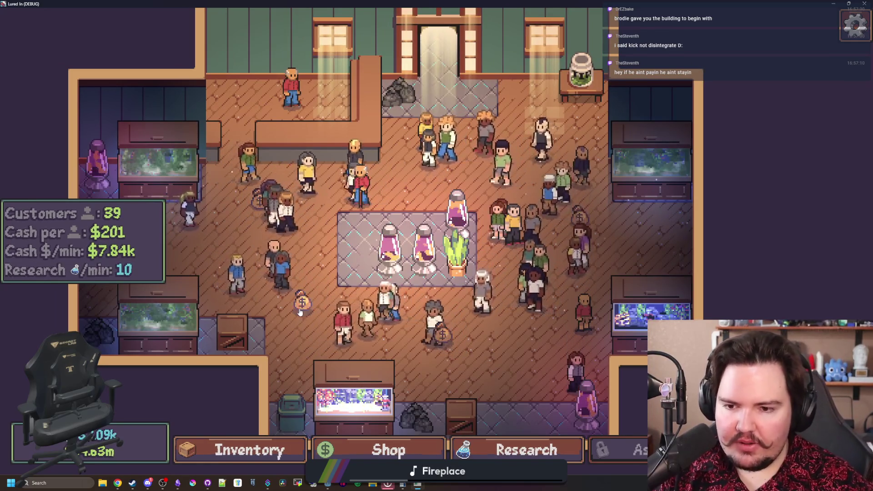
Collect the four money bags scattered across the shop floor
key("a")
key("s")
scroll(346, 272, "up", 5)
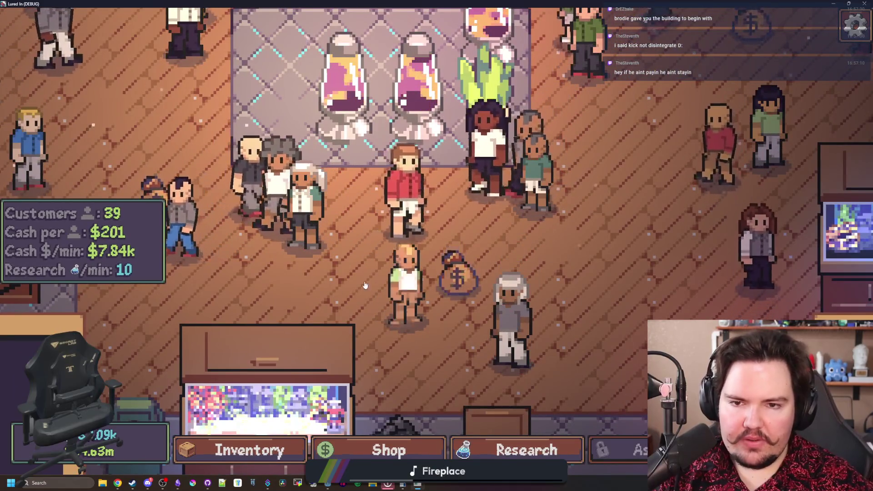
scroll(513, 287, "down", 5)
scroll(512, 284, "down", 3)
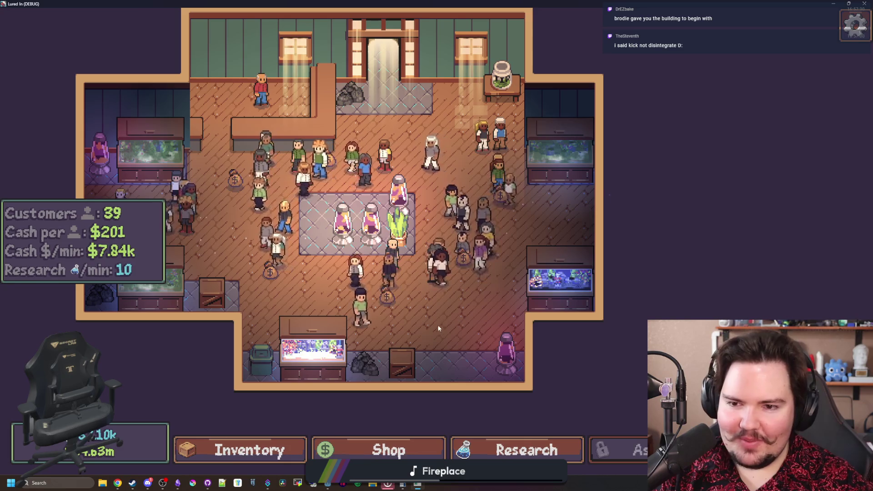
key("a")
key("w")
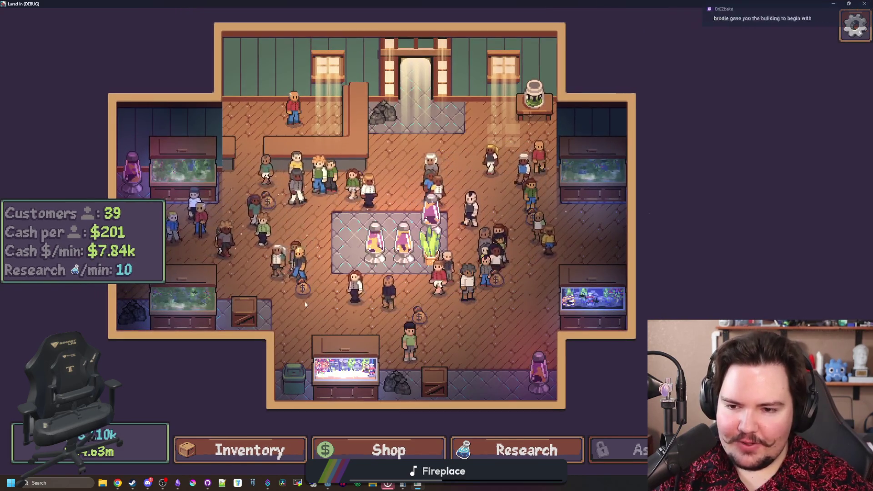
left_click(303, 296)
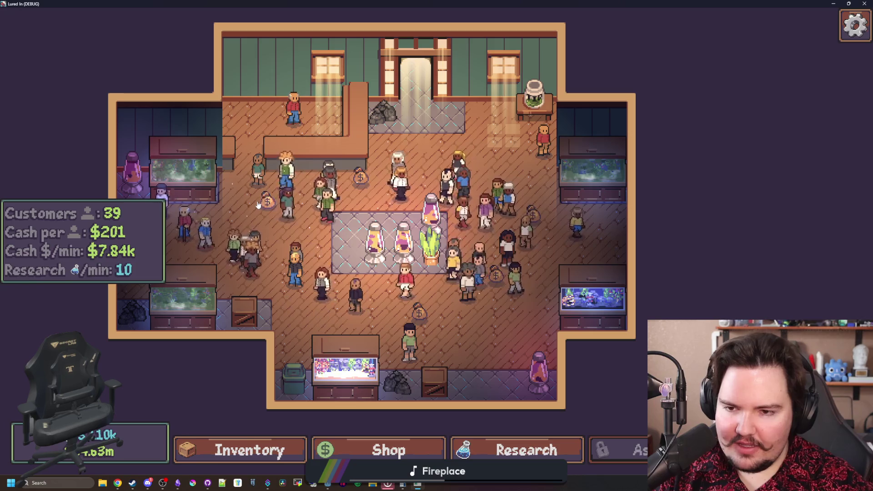
left_click(417, 314)
left_click(496, 278)
left_click(533, 218)
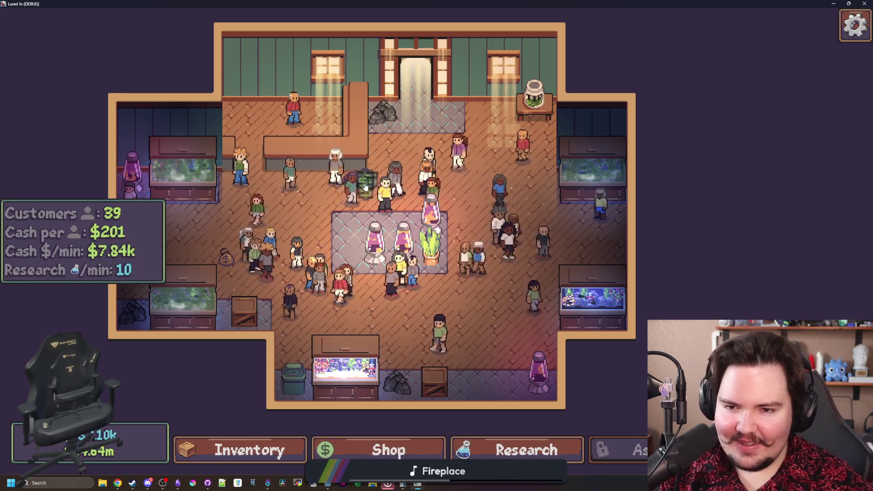
Exit fullscreen and close the game window to stop the debug session
key("F11")
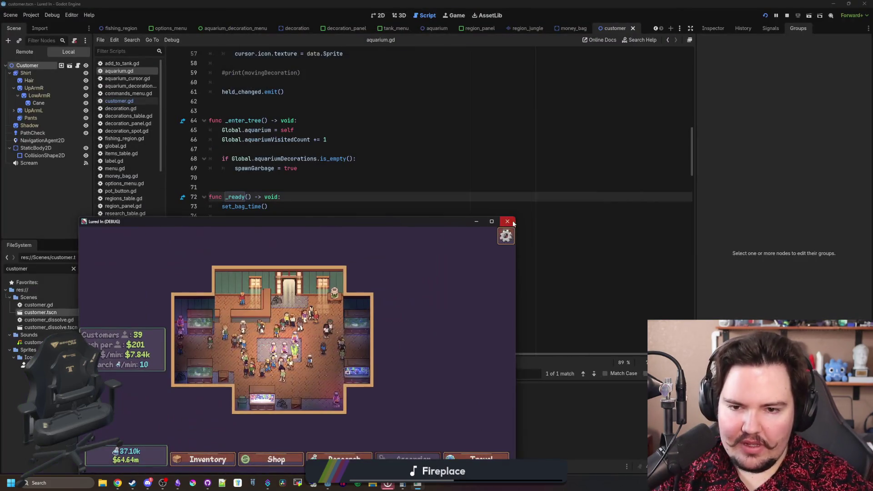
left_click(507, 221)
left_click(344, 187)
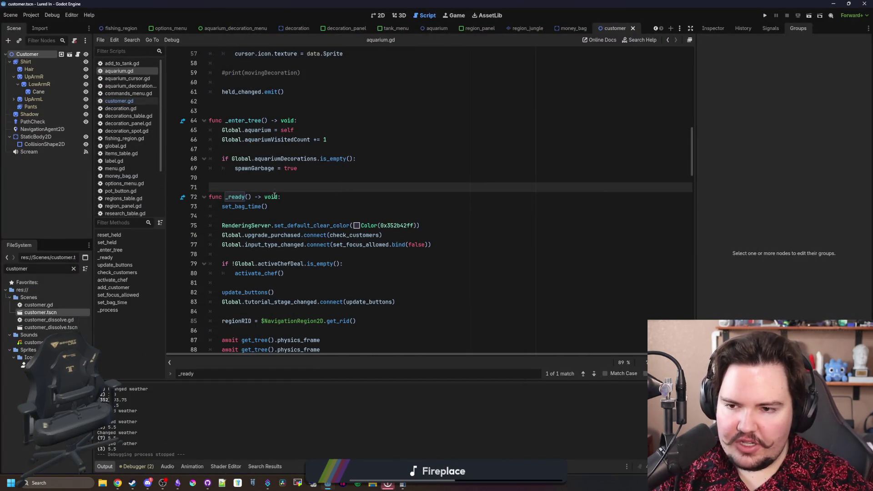
Look over create_money_bag in customer.gd and line 71 of aquarium.gd
left_click(137, 100)
left_click(275, 233)
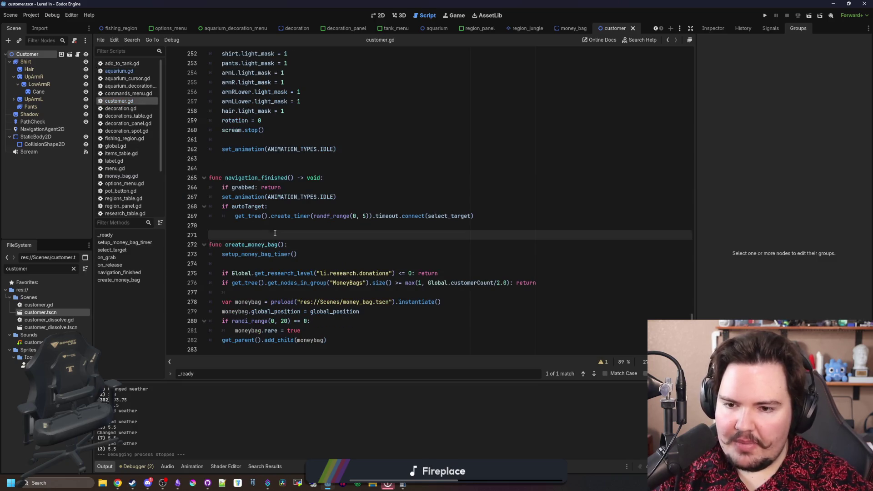
left_click(119, 71)
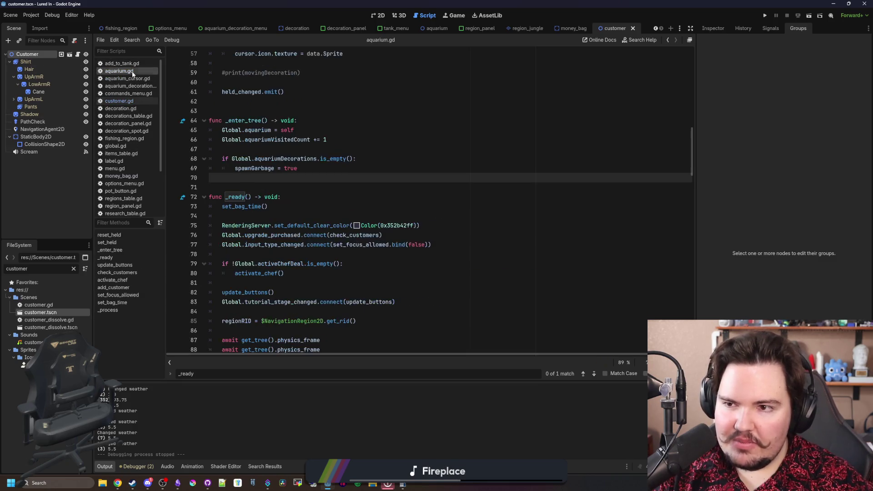
left_click(294, 182)
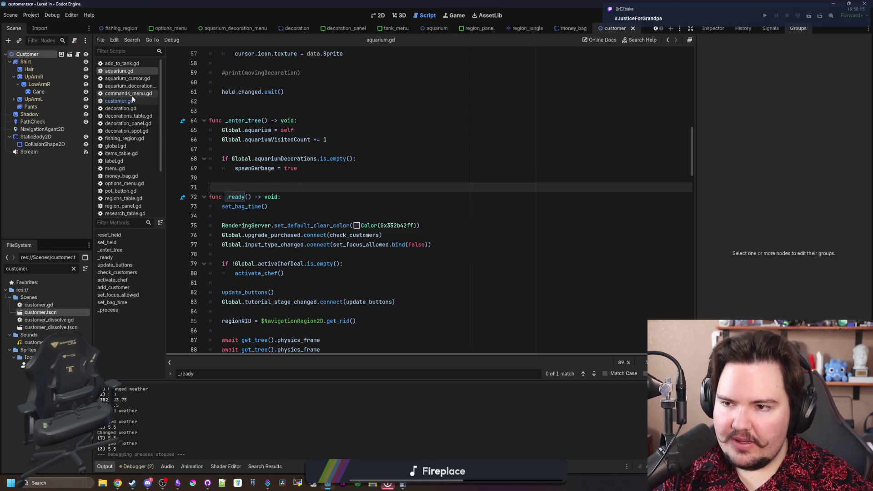
left_click(119, 101)
left_click(350, 241)
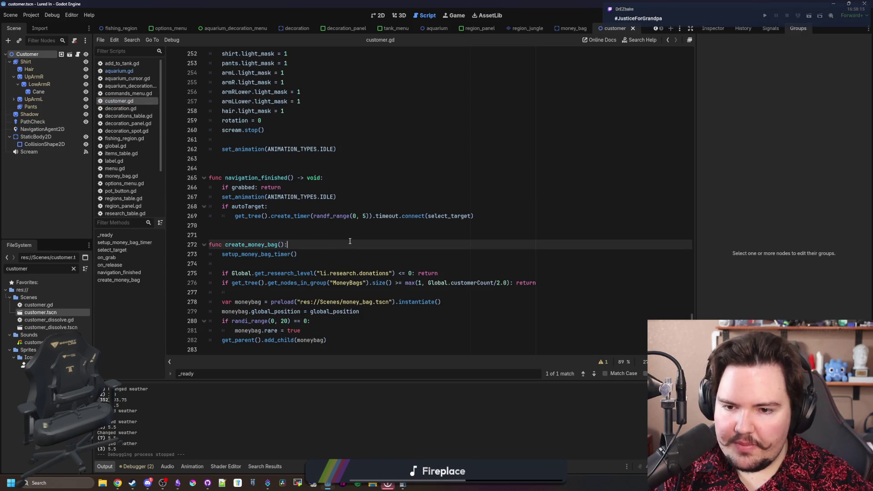
left_click(374, 253)
left_click(268, 227)
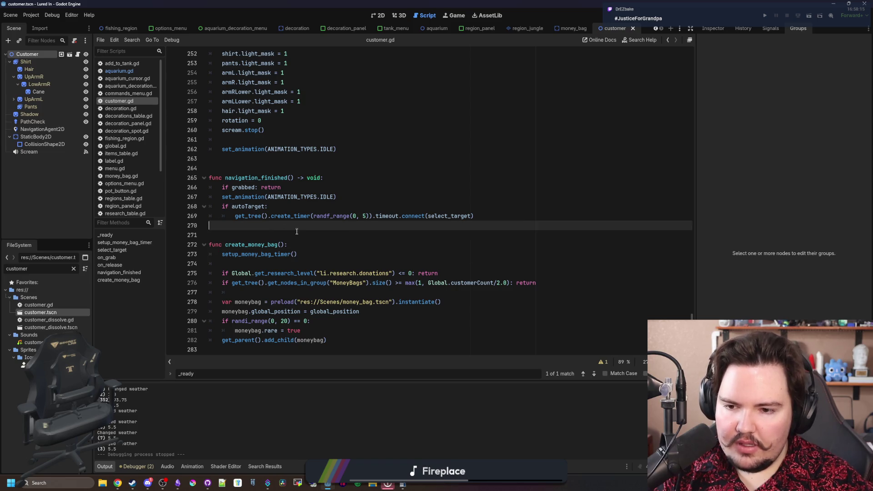
left_click(312, 232)
Briefly open Find in Files, check set_bag_time in aquarium.gd, and return to customer.gd
key("ctrl+shift+f")
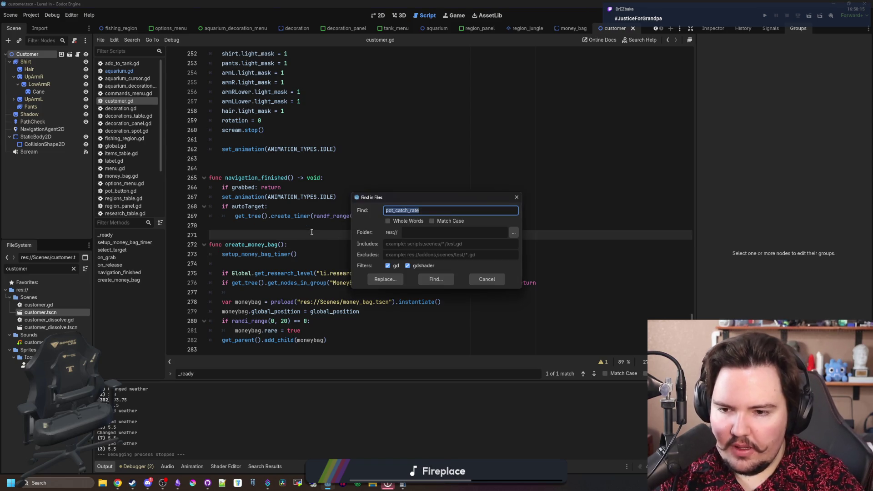
left_click(516, 197)
left_click(145, 71)
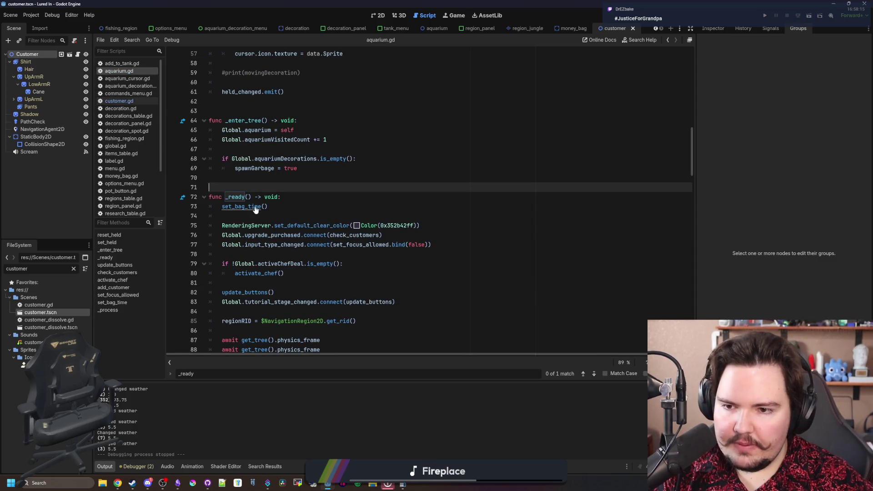
left_click(254, 208, "ctrl")
left_click(128, 102)
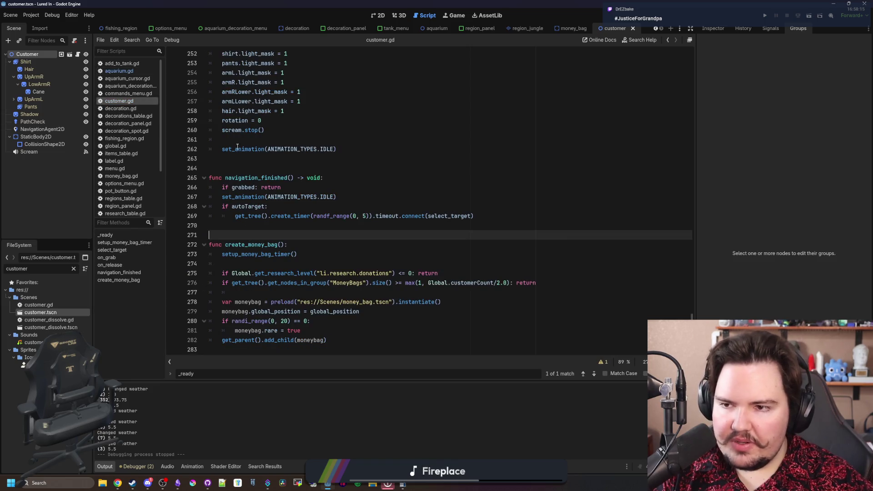
left_click(275, 149)
left_click(310, 132)
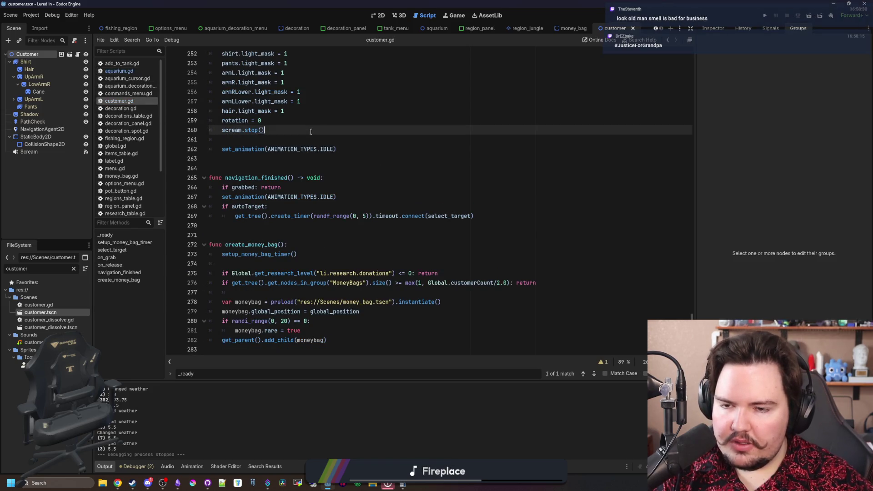
Search all project files for fill_description (5 matches) and open the weather.gd result
key("ctrl+shift+f")
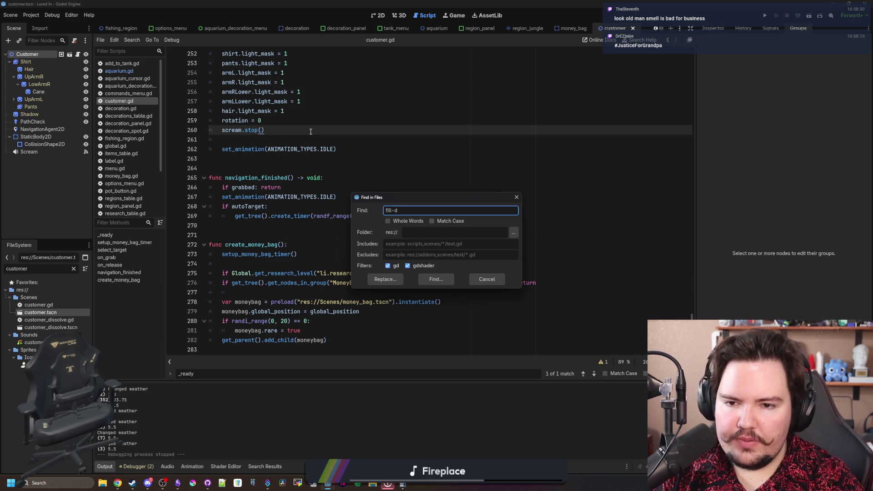
type("fill_description")
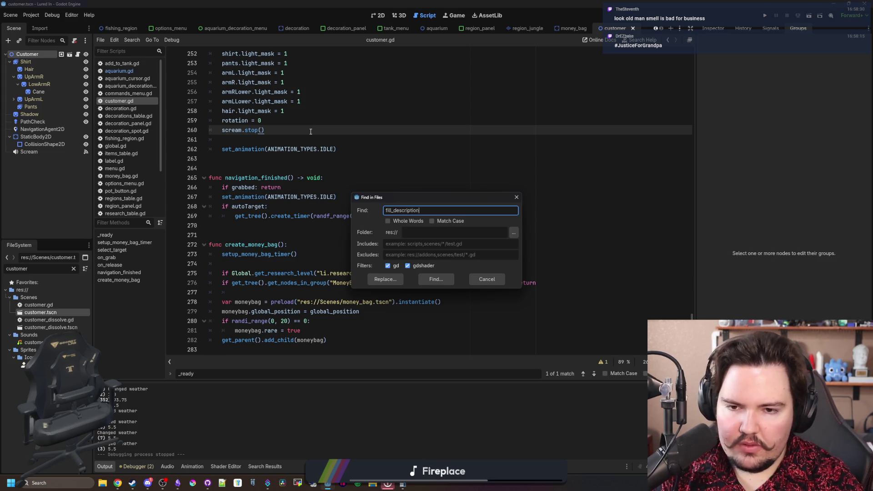
key("Return")
left_click(295, 363)
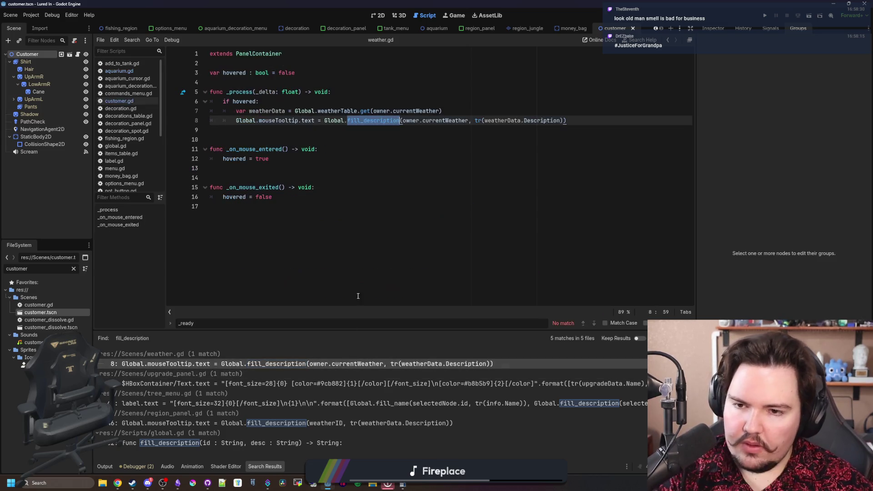
Jump to fill_description in global.gd and change the puppies upgrade percent from 20% to 30%
left_click(397, 191)
left_click(378, 121, "ctrl")
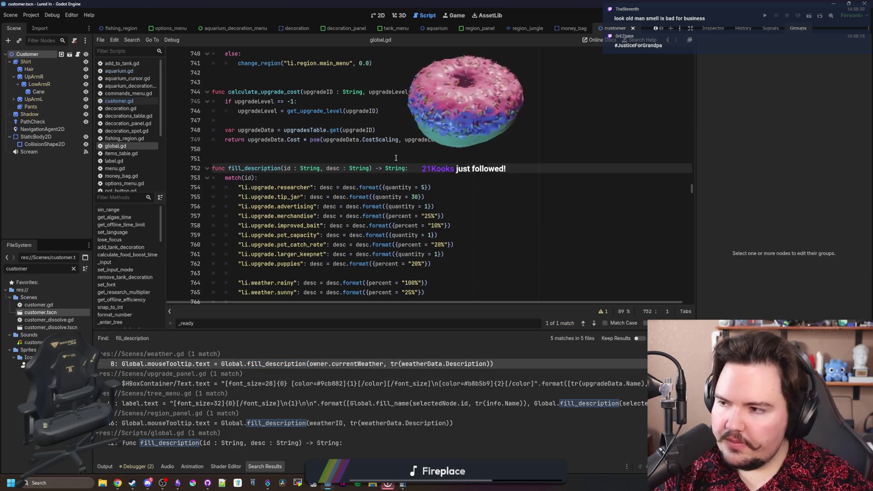
scroll(395, 158, "down", 3)
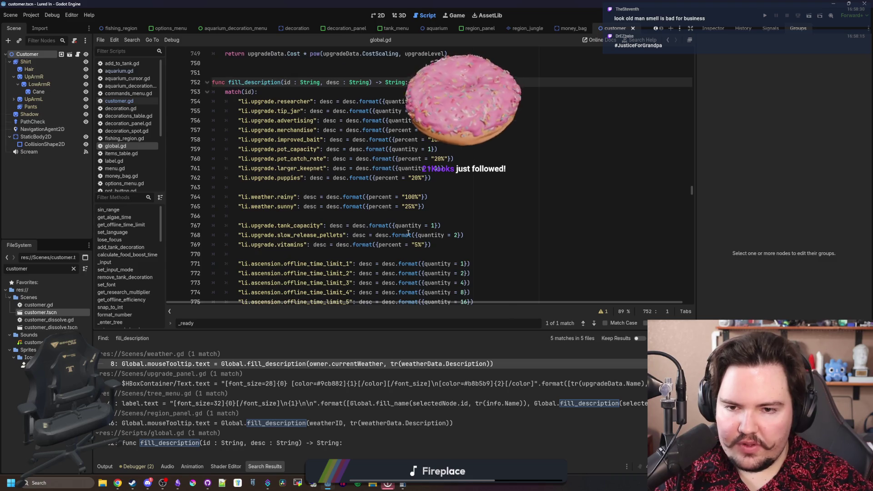
left_click(418, 178)
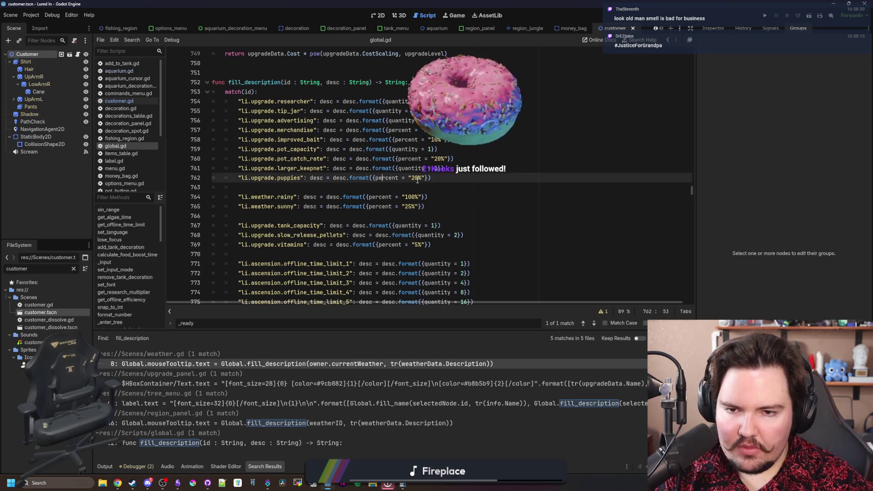
type("3")
key("BackSpace")
key("BackSpace")
type("30")
left_click(450, 177)
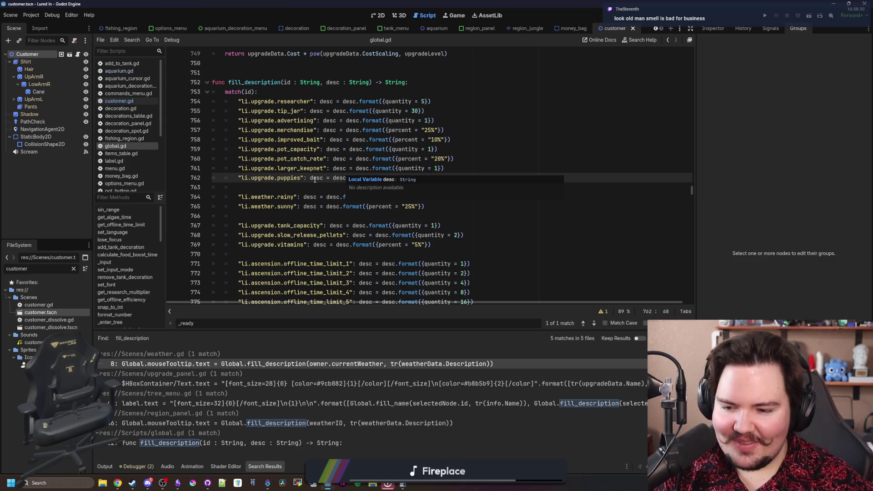
left_click(300, 178)
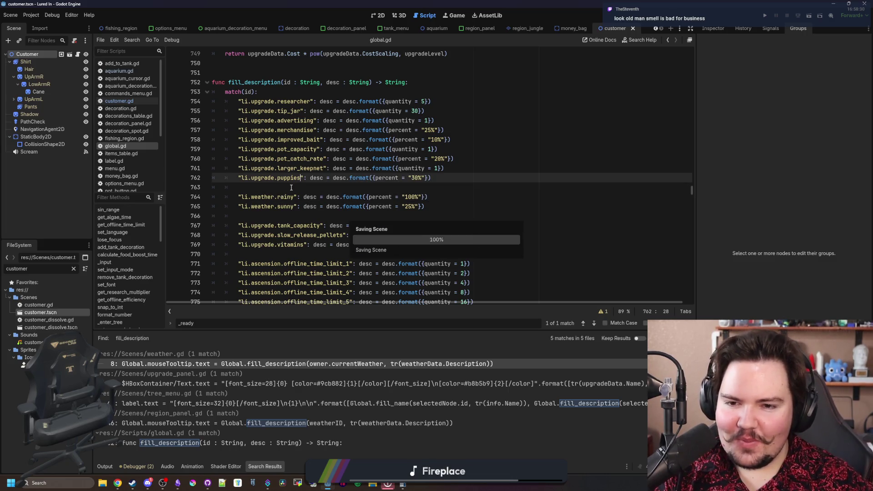
left_click(291, 188)
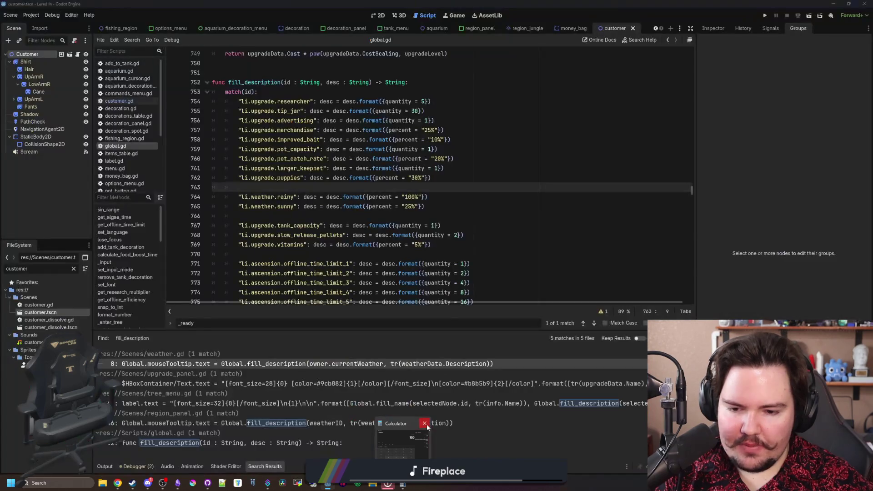
left_click(458, 246)
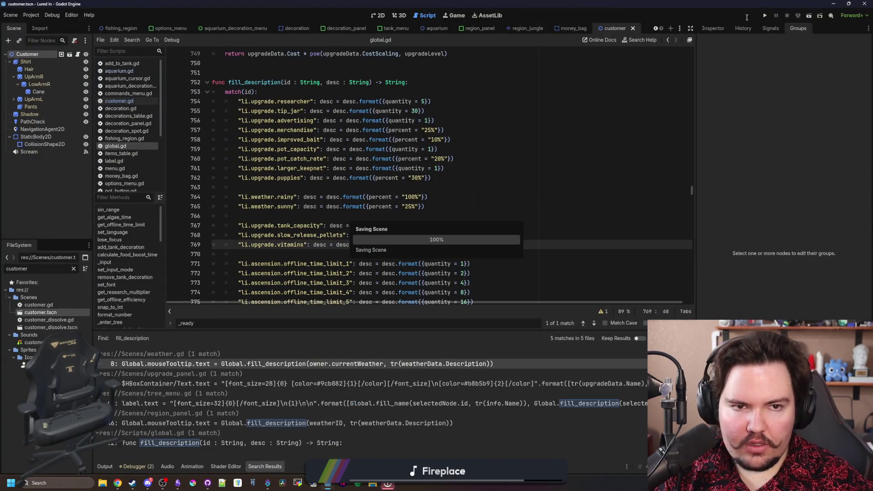
left_click(766, 16)
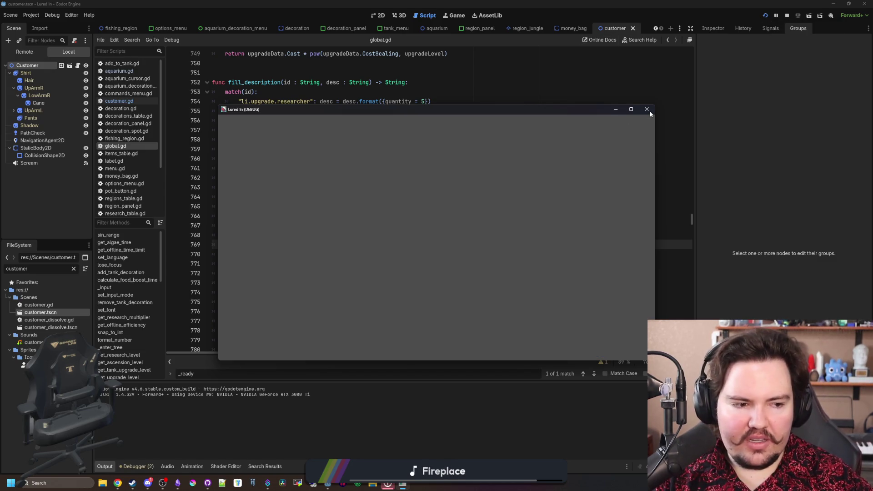
left_click(375, 199)
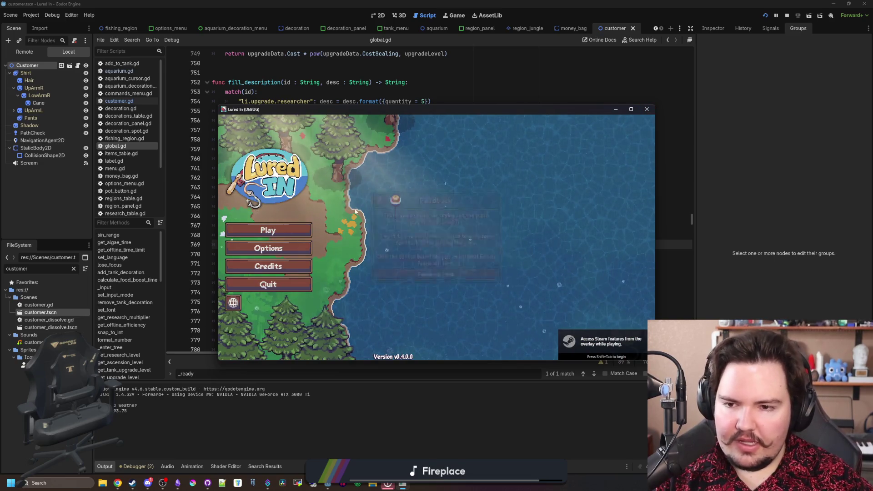
left_click(268, 230)
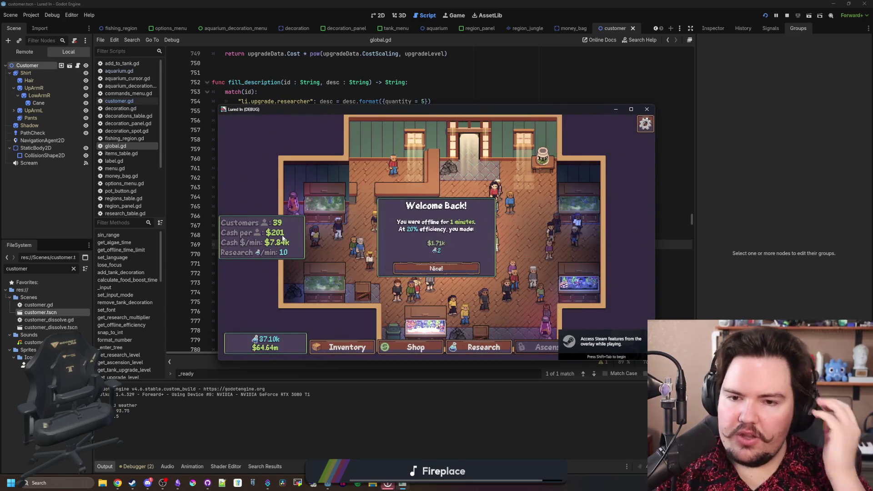
left_click(436, 268)
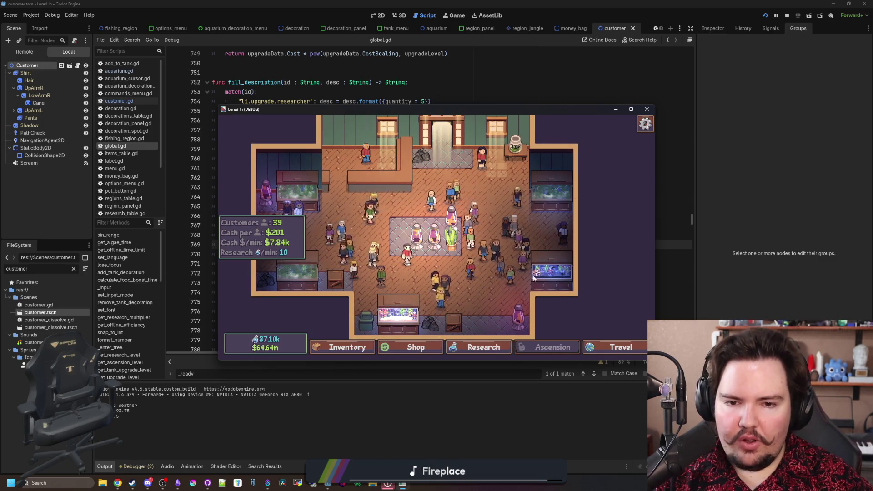
key("Escape")
left_click(444, 293)
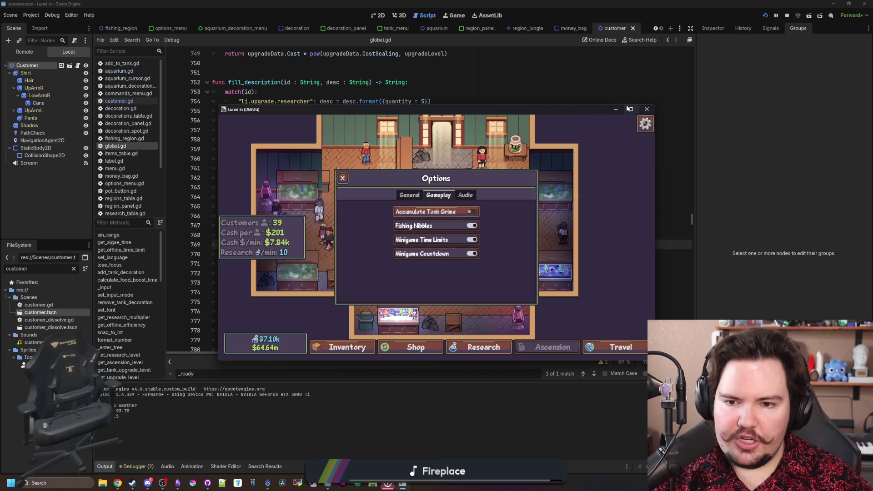
left_click(631, 109)
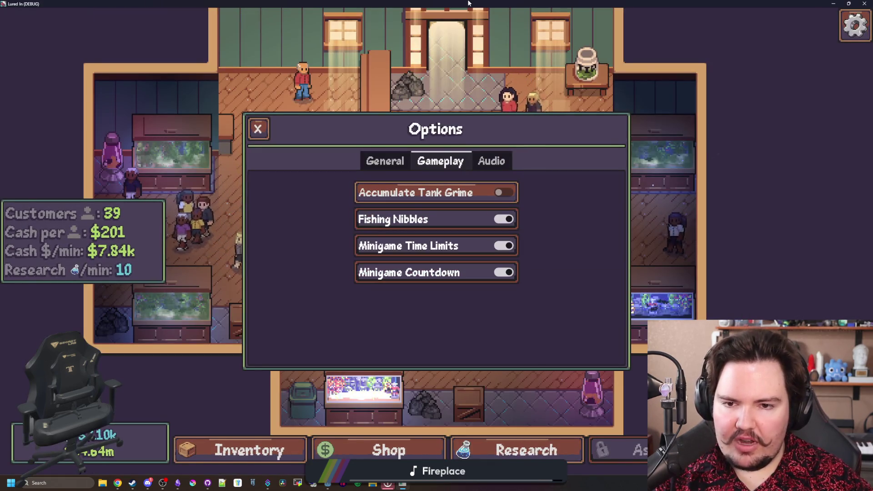
key("super+Down")
left_click(502, 251)
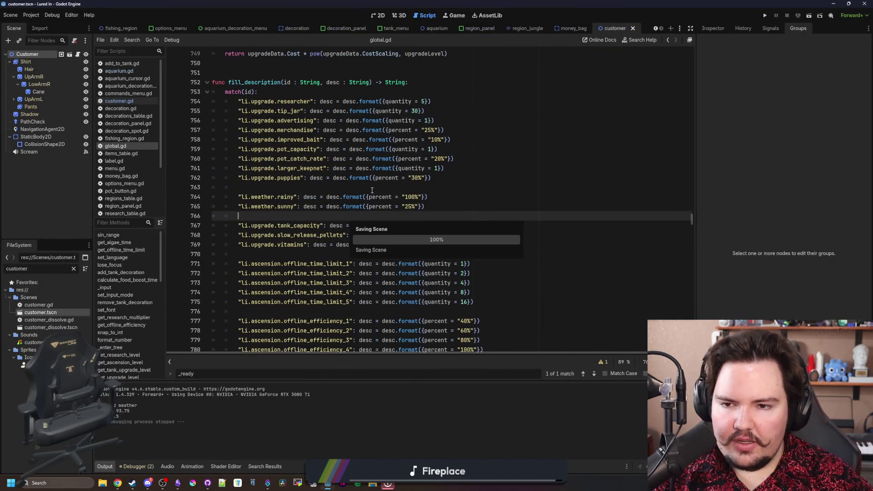
Filter FileSystem for 'tions', open options_menu.tscn, and enlarge the Scene tree dock
left_click(351, 185)
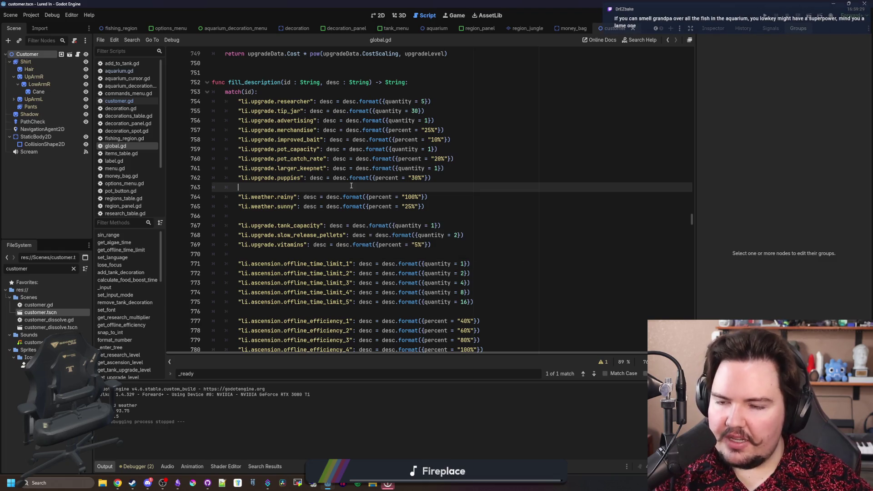
left_click(73, 269)
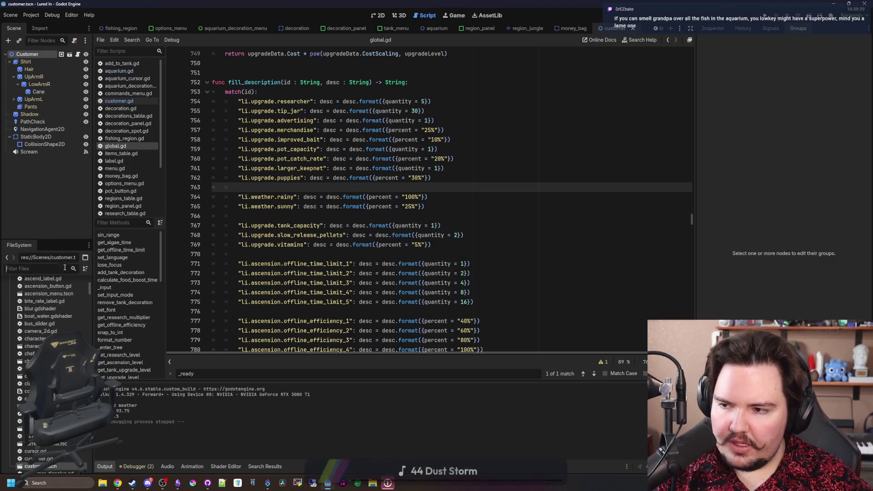
type("oiptions")
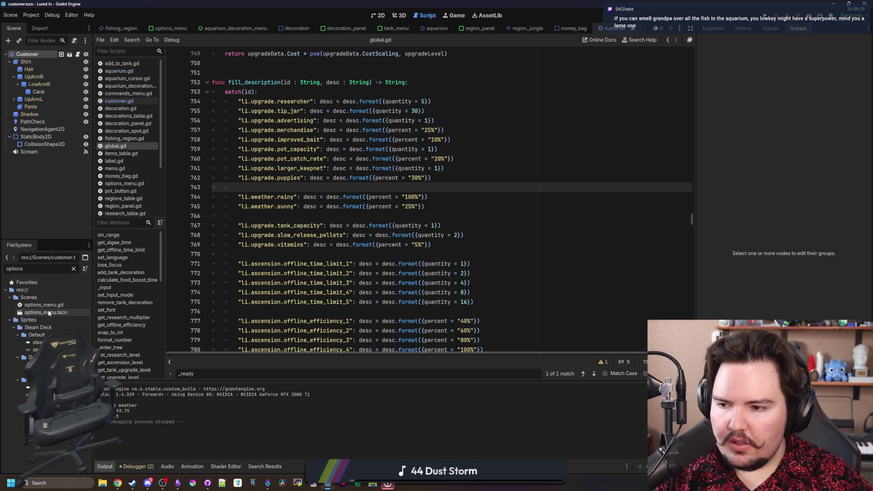
double_click(48, 312)
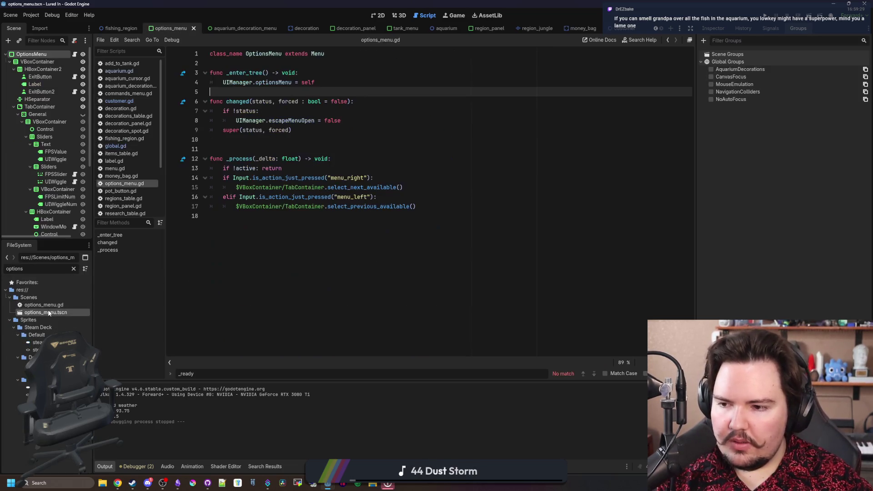
left_click_drag(52, 239, 52, 353)
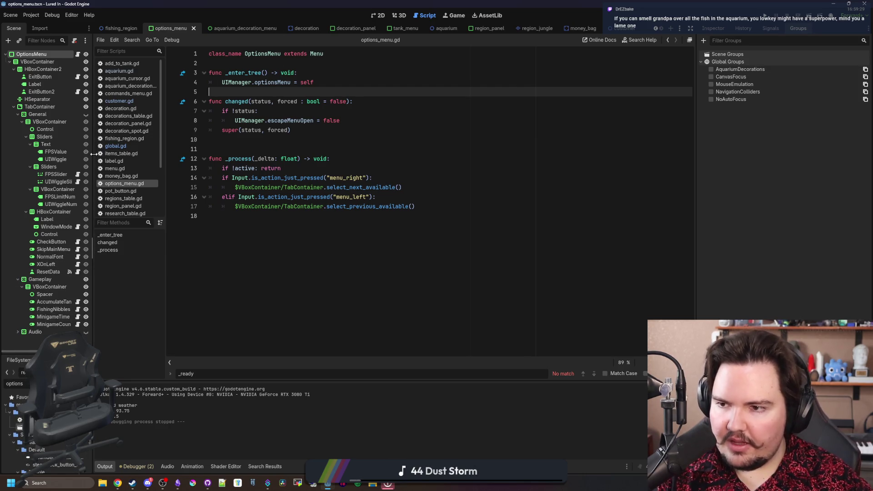
left_click_drag(93, 154, 152, 164)
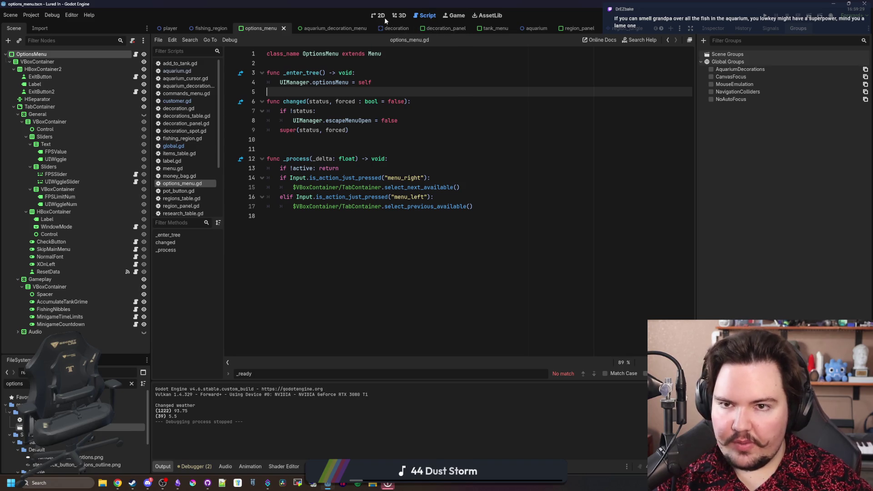
In the 2D view, duplicate the MinigameCountdown node in the Options menu's Scene tree
left_click(380, 16)
left_click(56, 325)
right_click(56, 325)
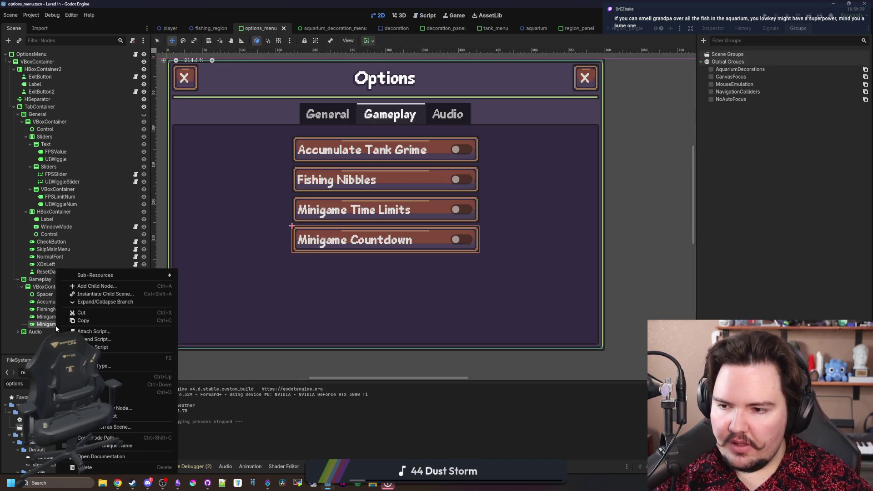
left_click(127, 400)
type("NoDonation")
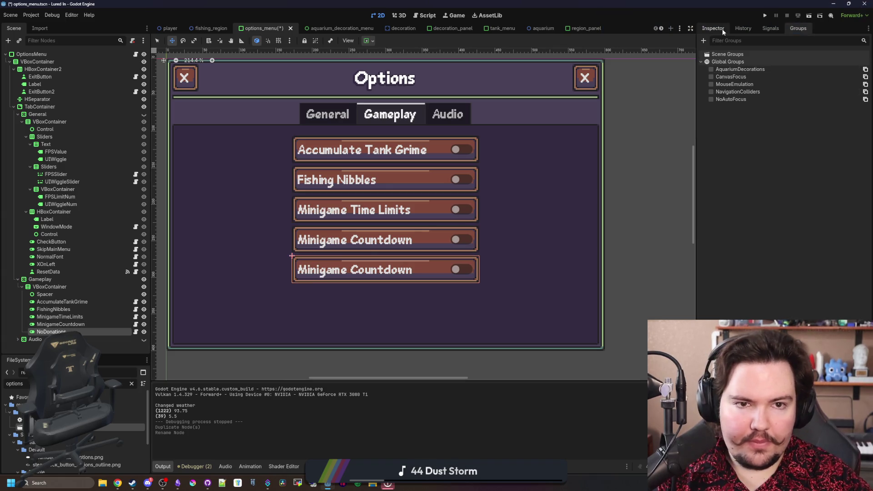
Rename the duplicated node to StopDonations and set its Text to 'Stop Donations'
left_click(717, 29)
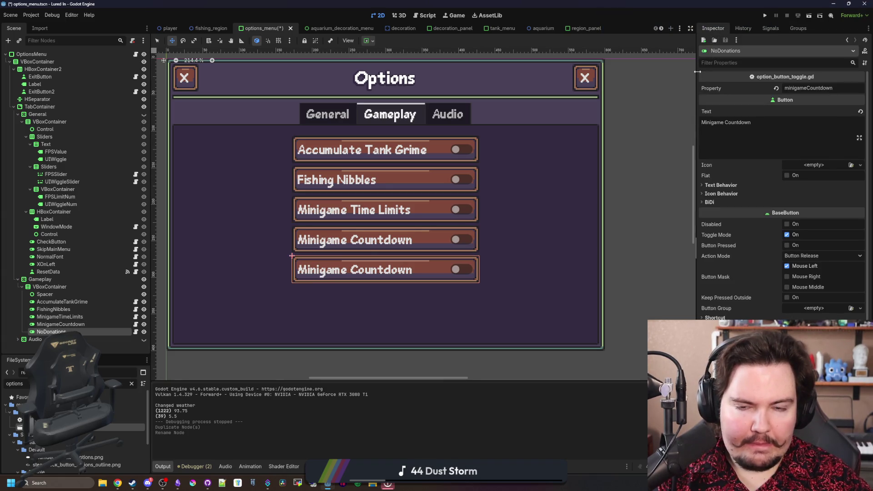
left_click_drag(697, 71, 649, 76)
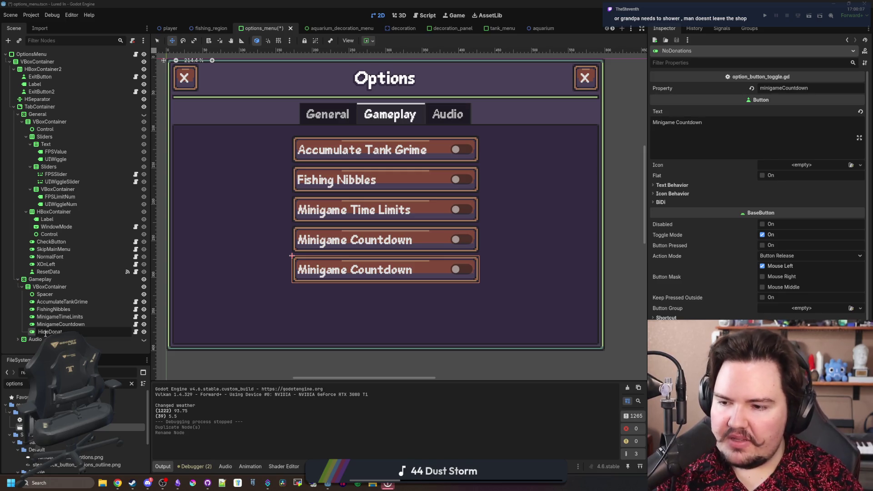
type("D")
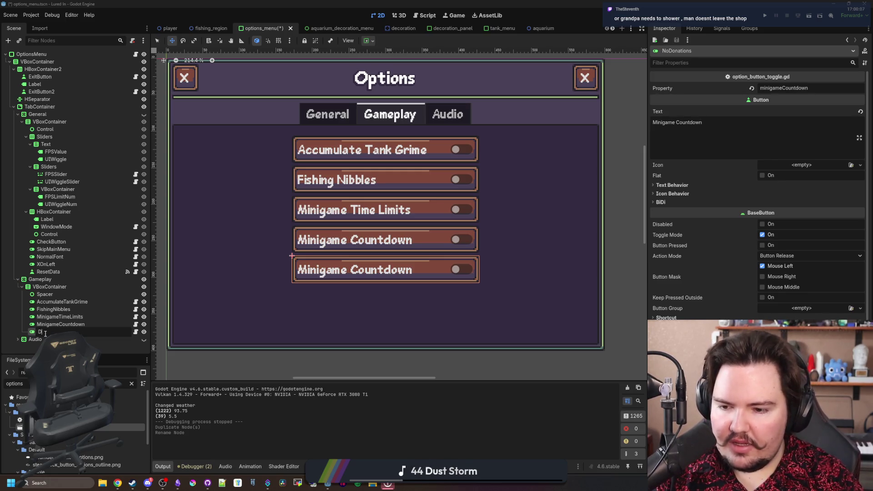
type("opDo")
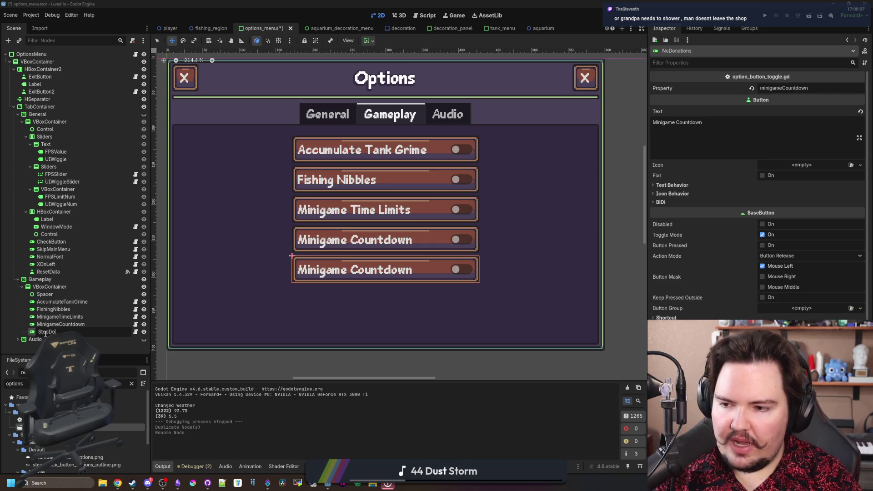
type("nations")
key("Return")
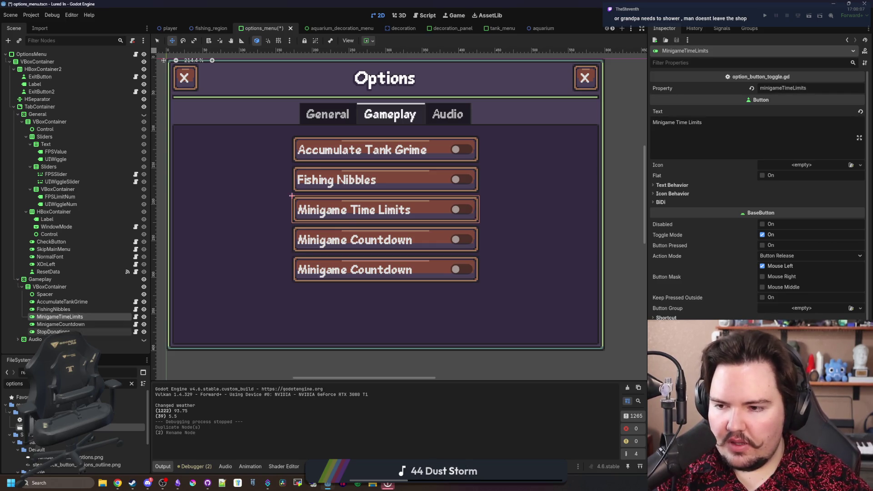
triple_click(677, 123)
type("Stop ")
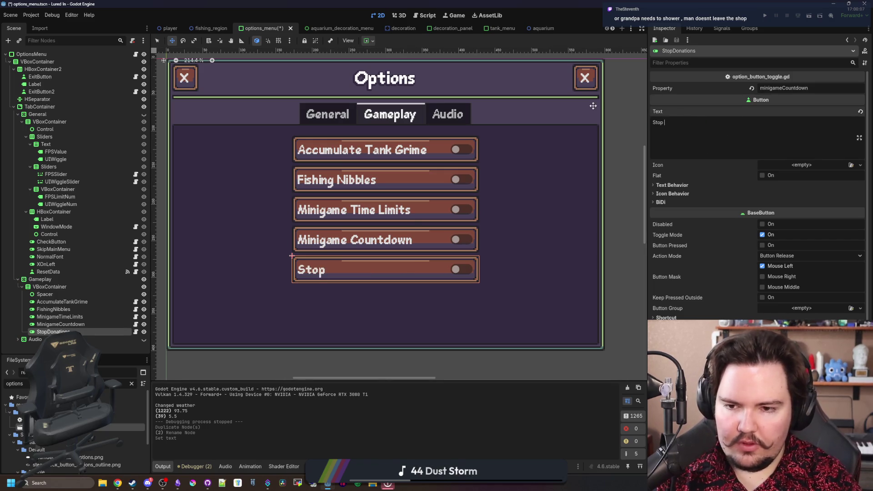
type("Donations")
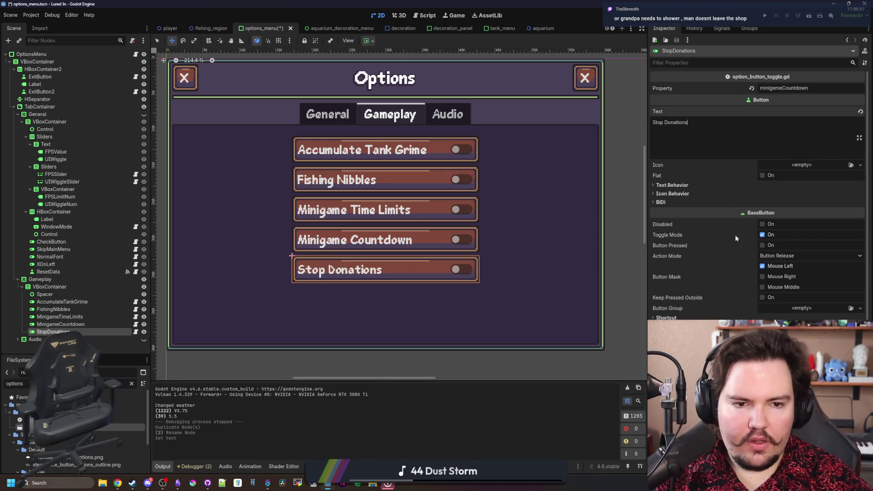
Set the tooltip text to 'Disables donations from dropping, even if you have it researched' and copy it
scroll(684, 295, "down", 2)
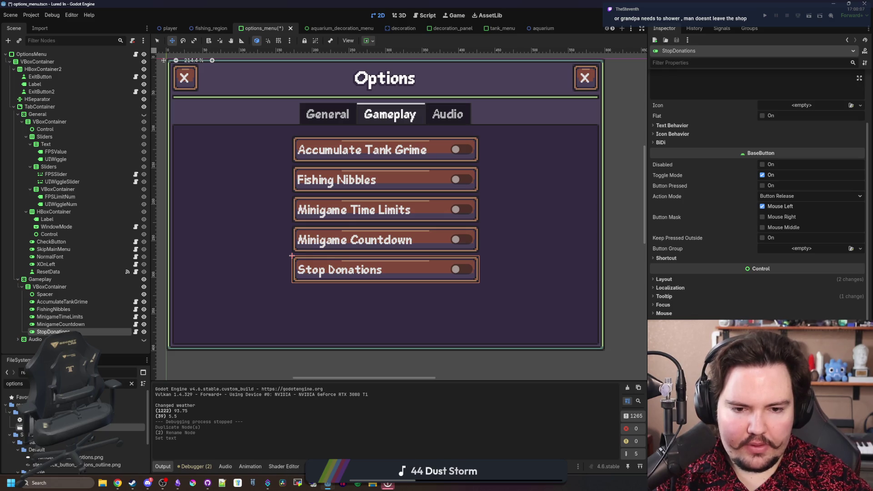
left_click(666, 297)
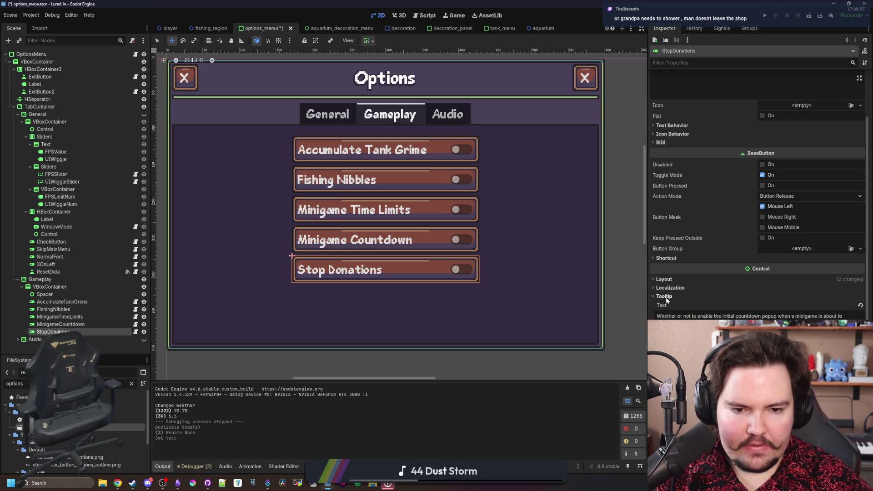
left_click(749, 315)
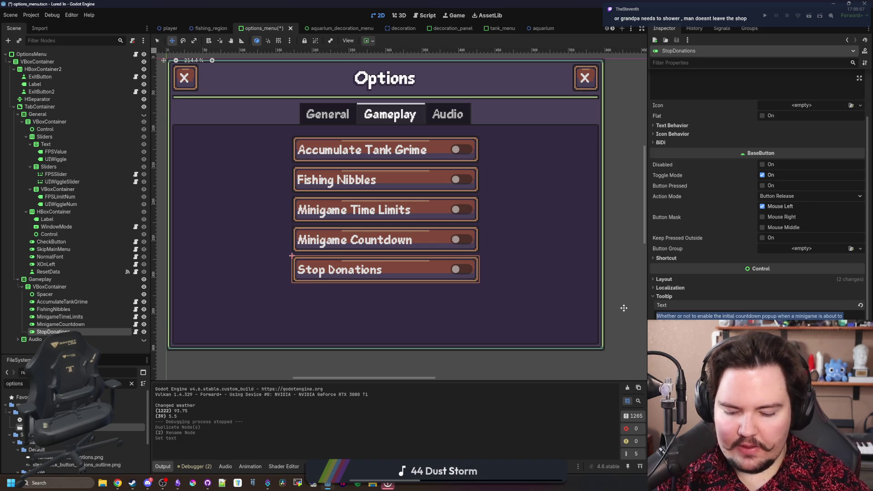
key("ctrl+a")
type("Disables donations from droppin")
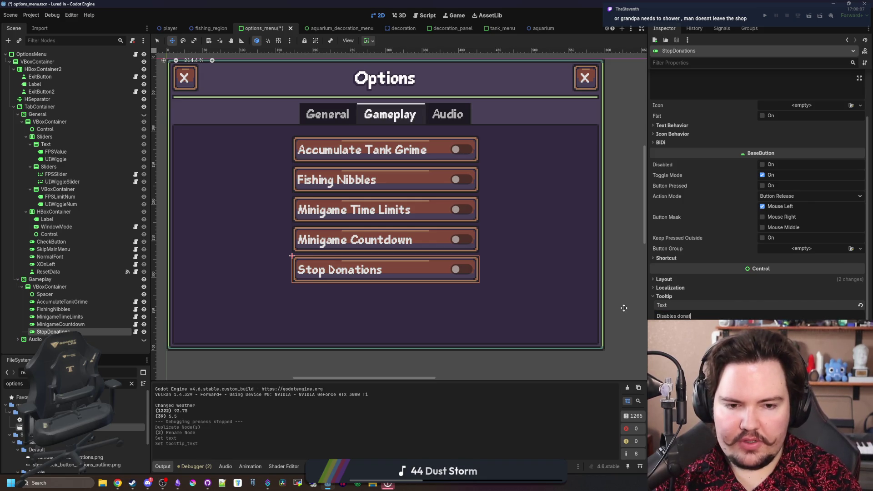
type("g, ev")
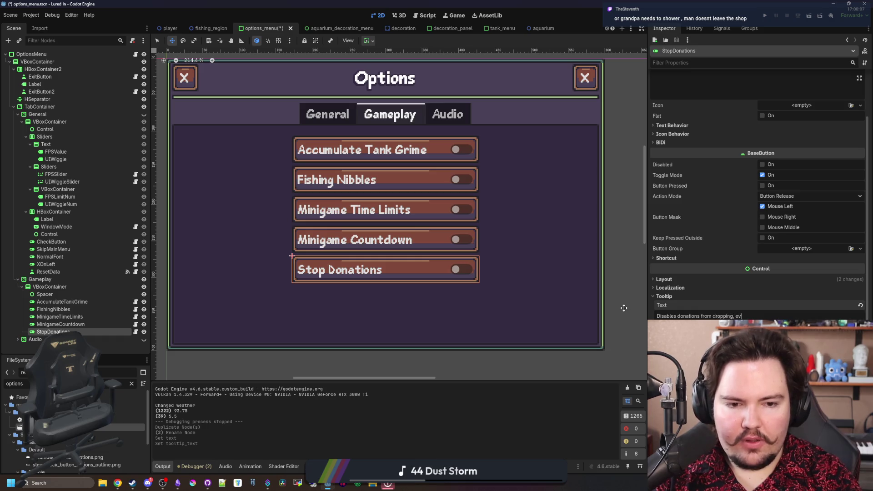
type("en if you have it researched")
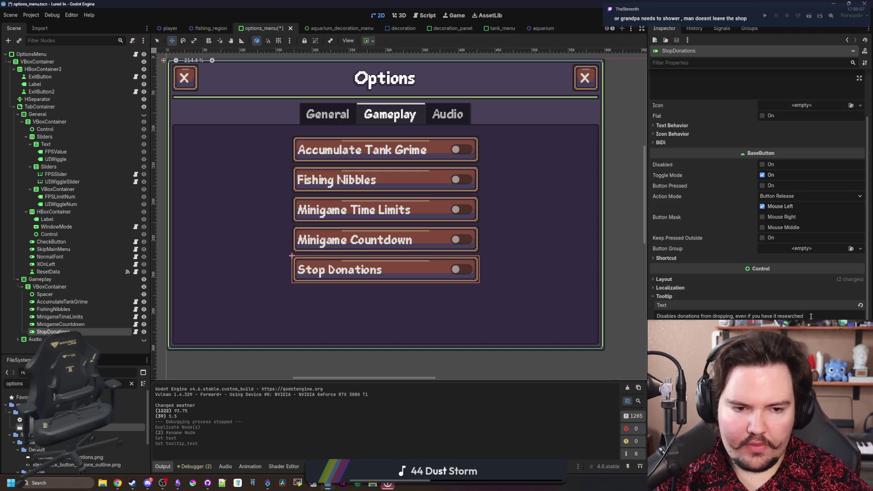
key("ctrl+a")
key("ctrl+c")
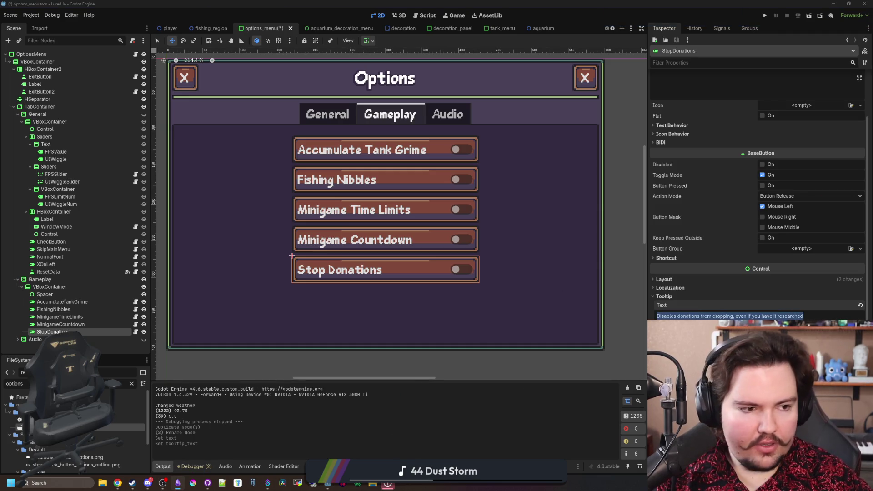
key("alt+Tab")
left_click_drag(436, 7, 393, 10)
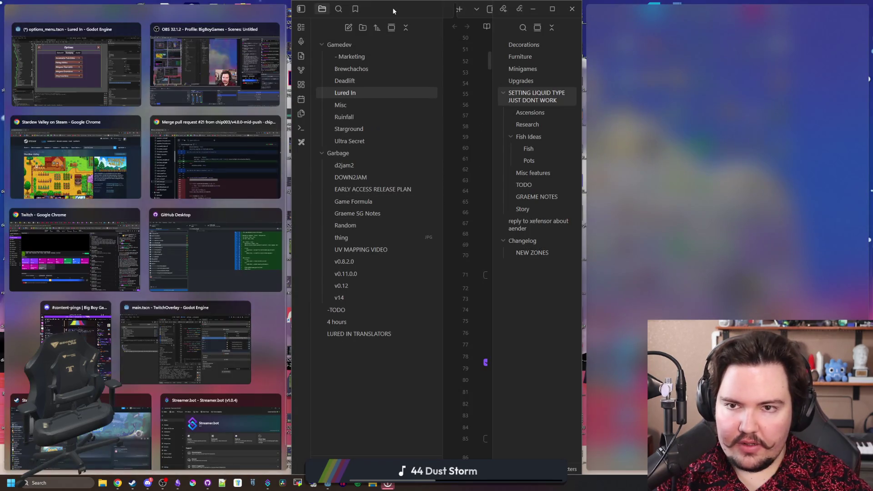
Under New Keys in the Lured In note, paste the tooltip description and add a 'Stop Donations' bullet
key("super+Up")
scroll(485, 230, "down", 20)
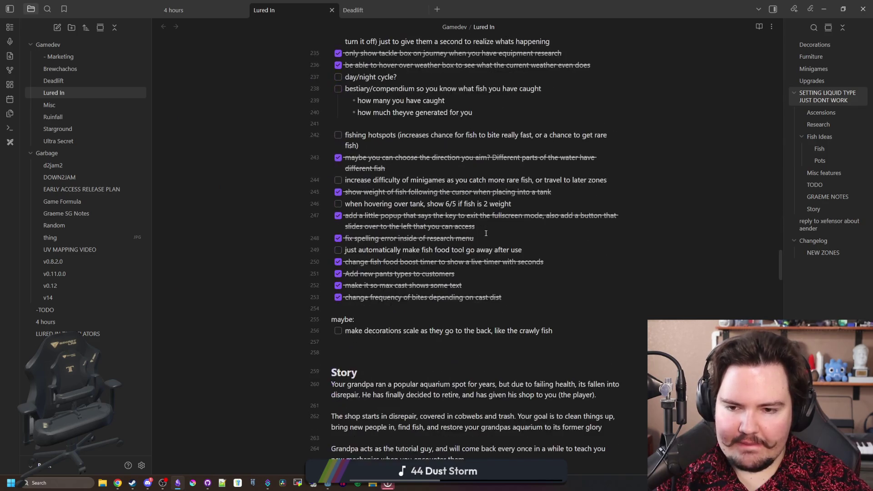
scroll(485, 233, "down", 20)
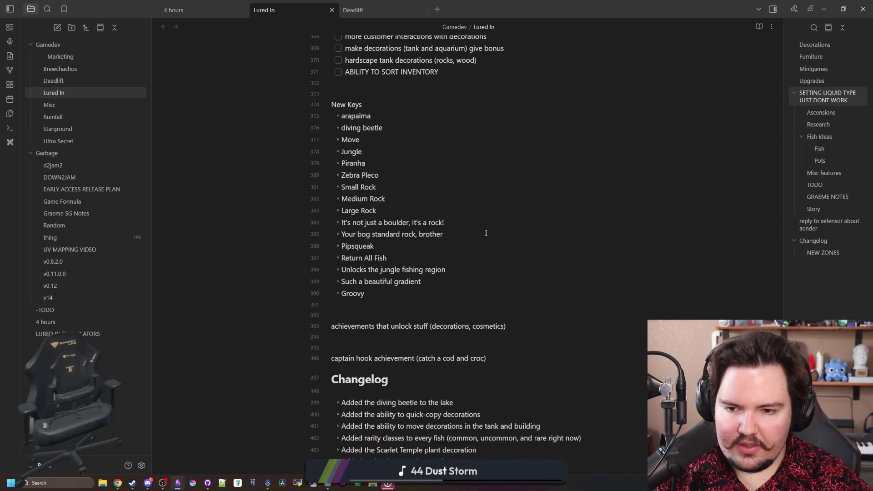
left_click(382, 301)
key("Return")
key("ctrl+v")
key("Return")
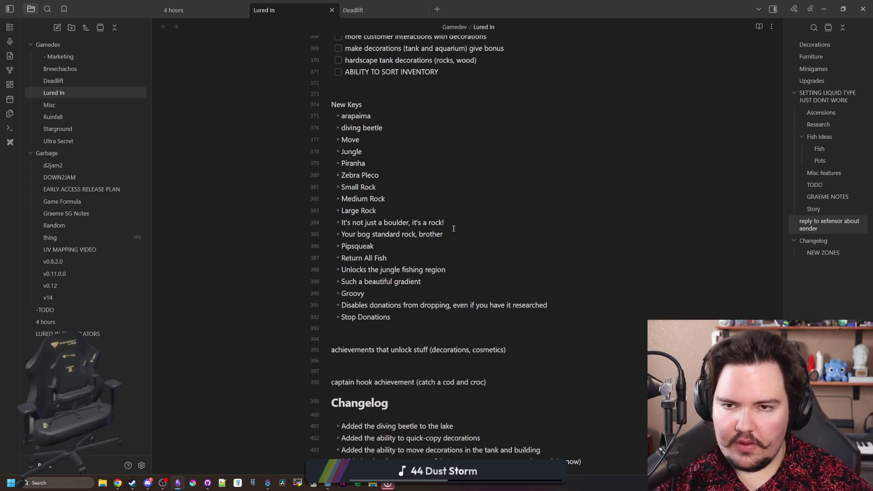
key("alt+Tab")
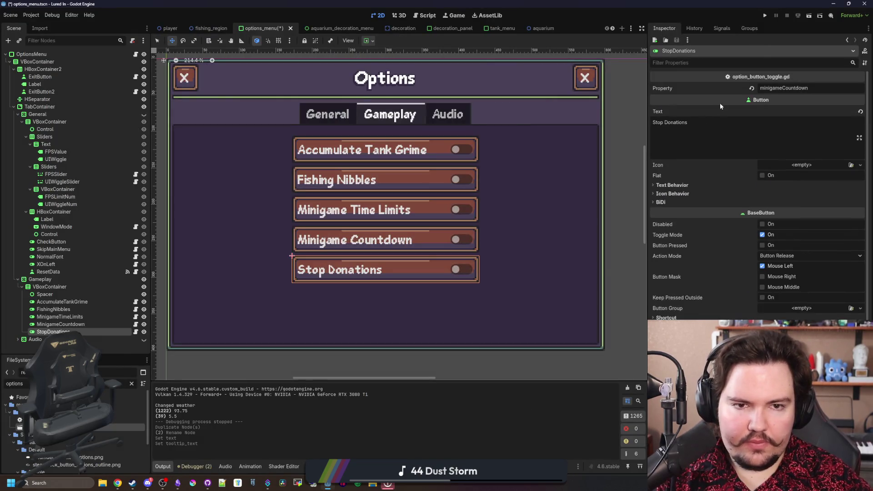
Set the Stop Donations toggle's Property to stopDonations and save the options menu scene
double_click(813, 88)
type("stopDonations")
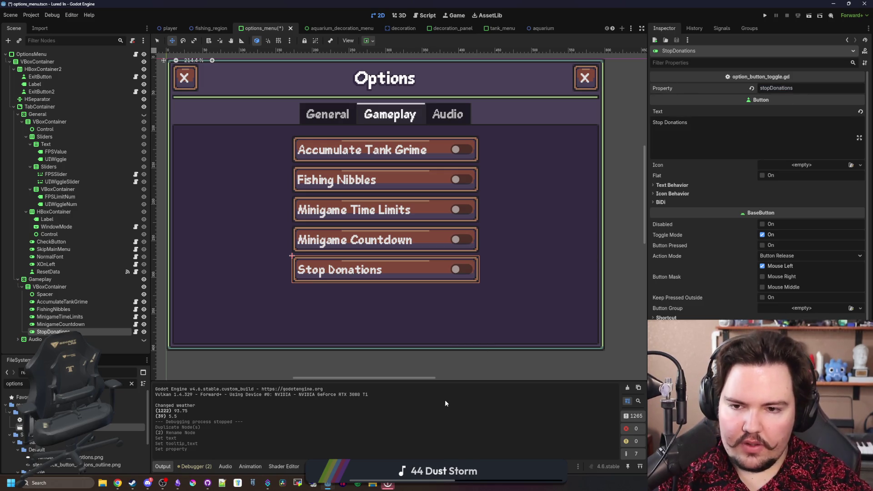
key("ctrl+s")
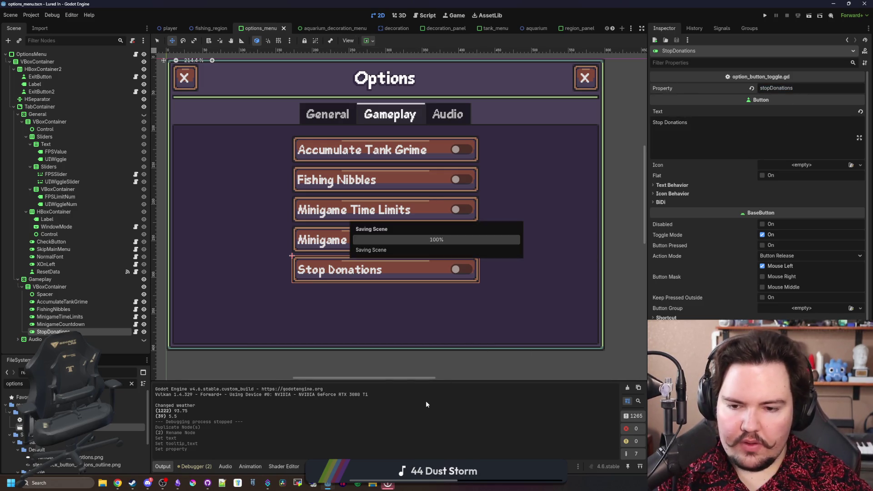
Filter the FileSystem for 'glob' and open global.gd
left_click(131, 383)
type("glob")
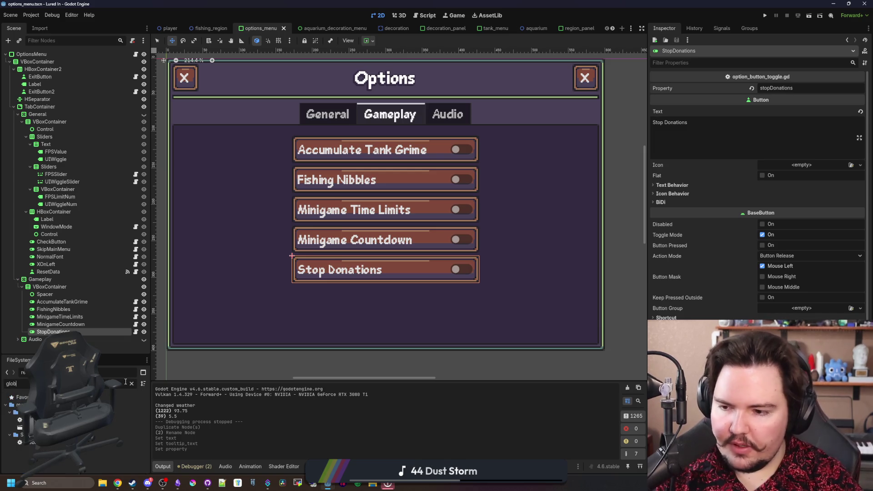
double_click(48, 442)
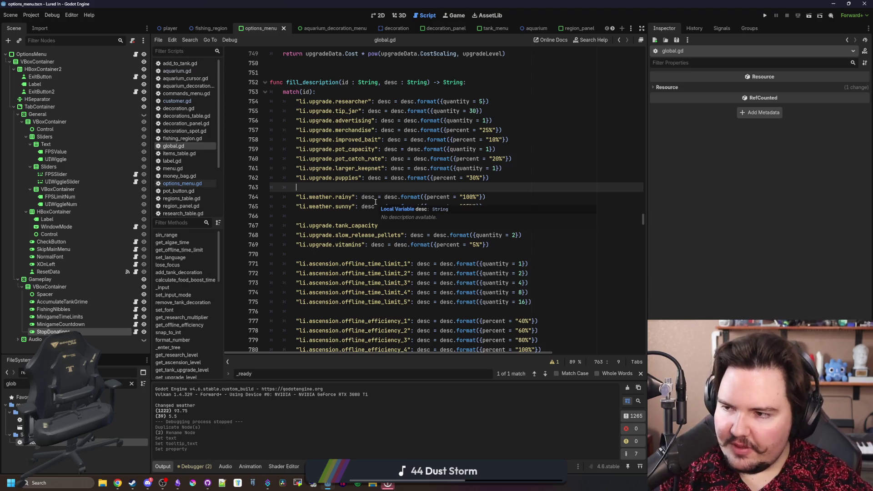
Add 'var stopDonations : bool = false' on a new line below fishingNibbles in global.gd
mouse_move(443, 141)
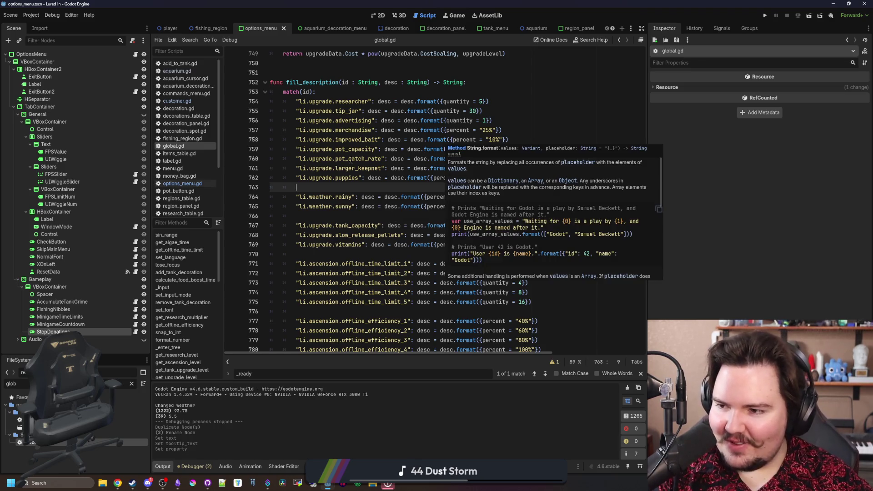
scroll(387, 189, "up", 9)
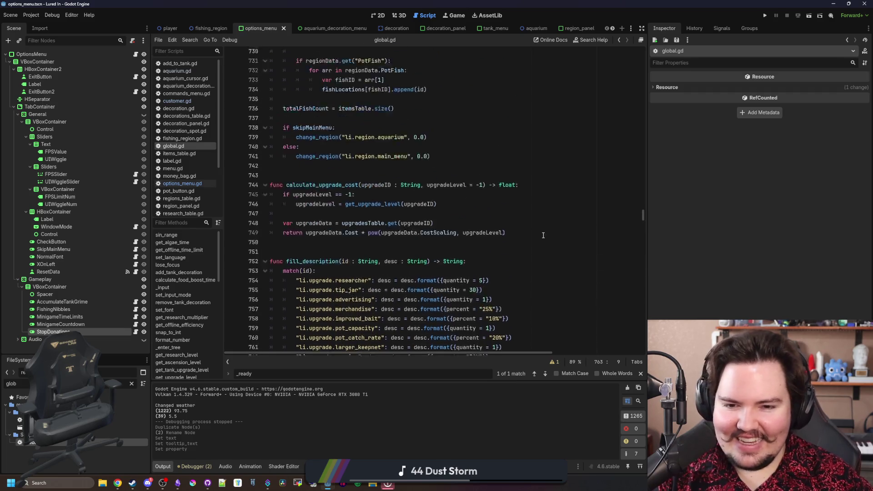
left_click_drag(643, 217, 656, 41)
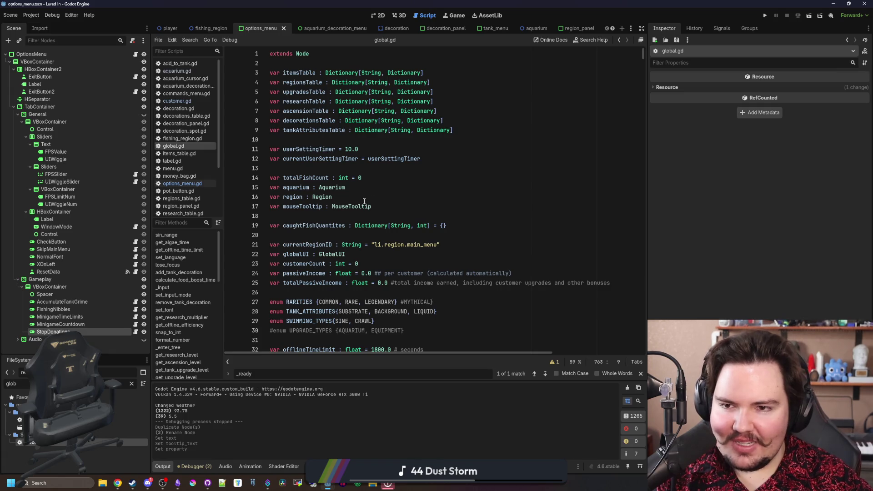
scroll(364, 201, "down", 18)
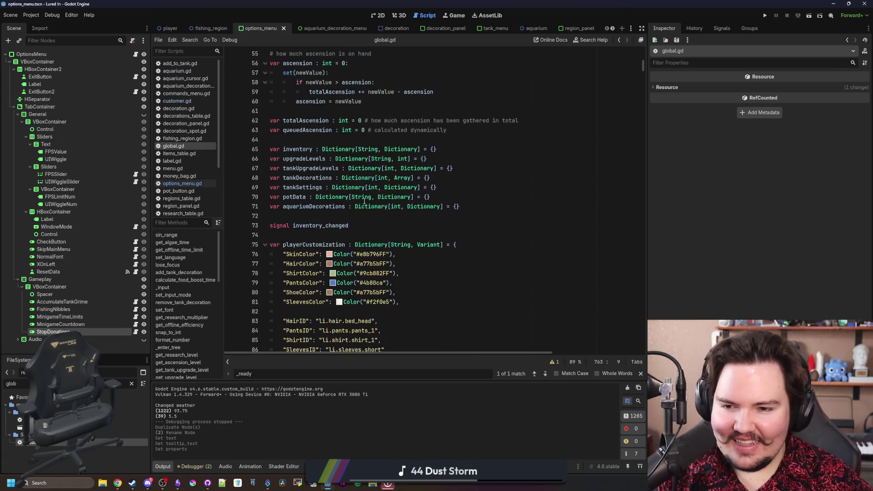
scroll(423, 210, "down", 20)
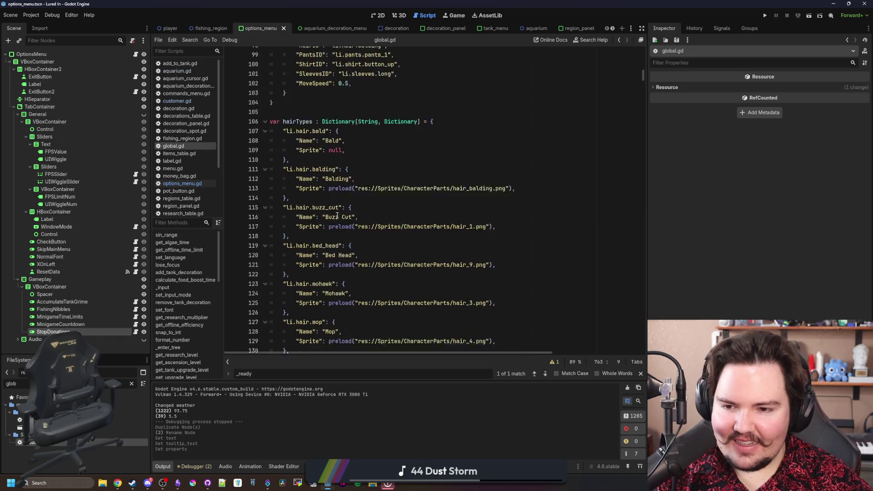
scroll(337, 214, "down", 20)
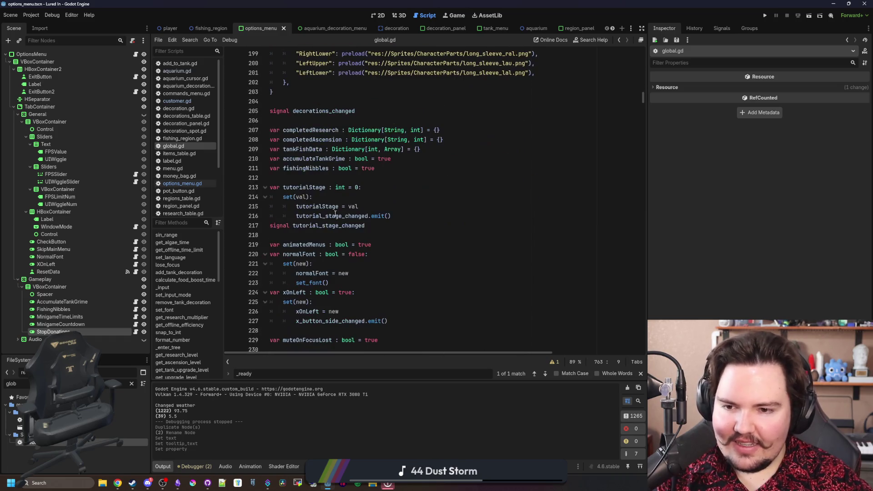
left_click(388, 168)
key("Return")
type("stopDonations")
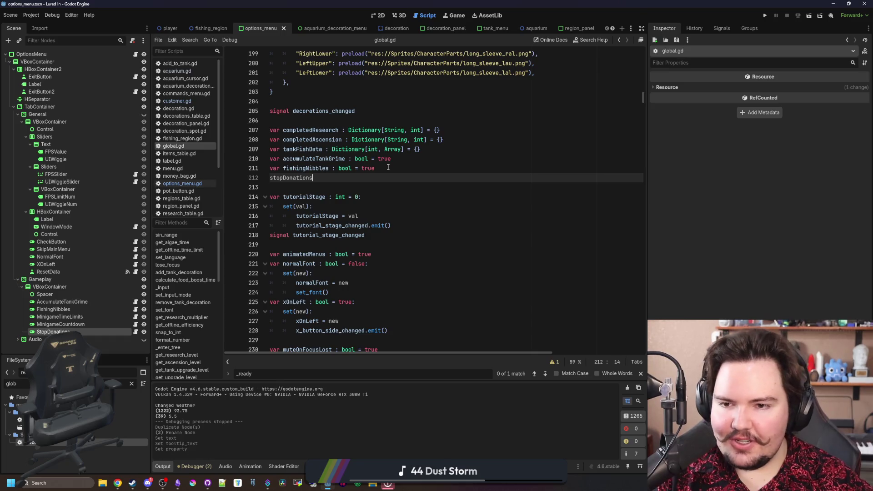
left_click(273, 178)
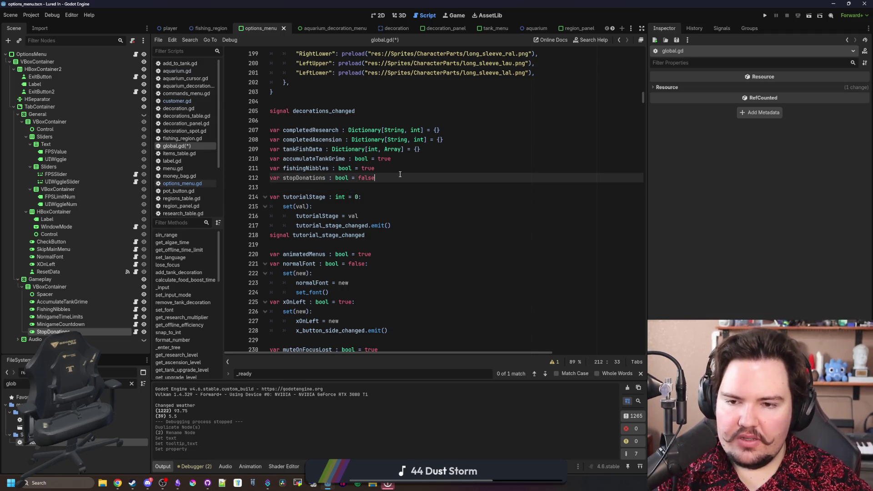
double_click(304, 177)
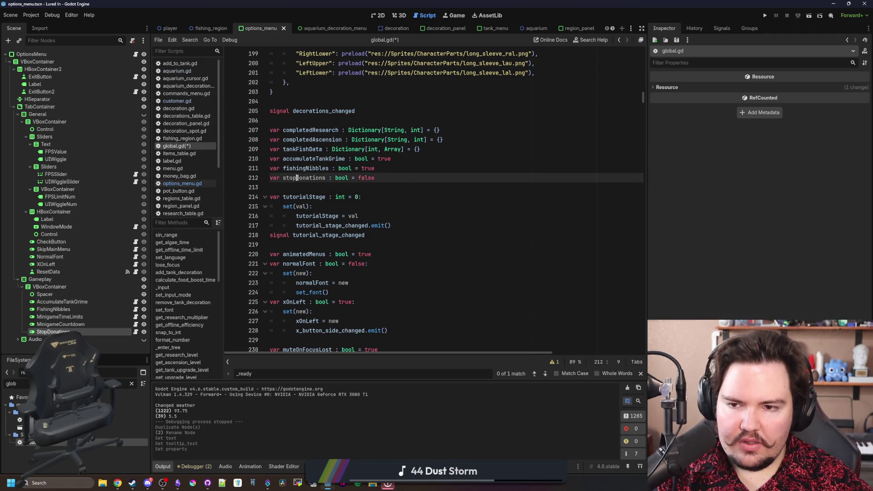
Save global.gd with the new stopDonations declaration in place
left_click(317, 191)
key("ctrl+s")
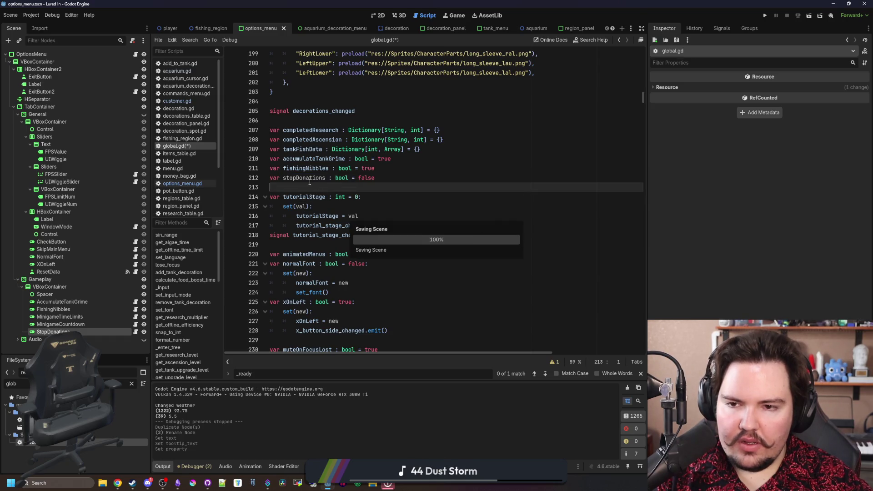
double_click(310, 180)
left_click(310, 185)
In load_user_data, add a stopDonations line below the WindowMode setting
key("ctrl+f")
type("load_game_")
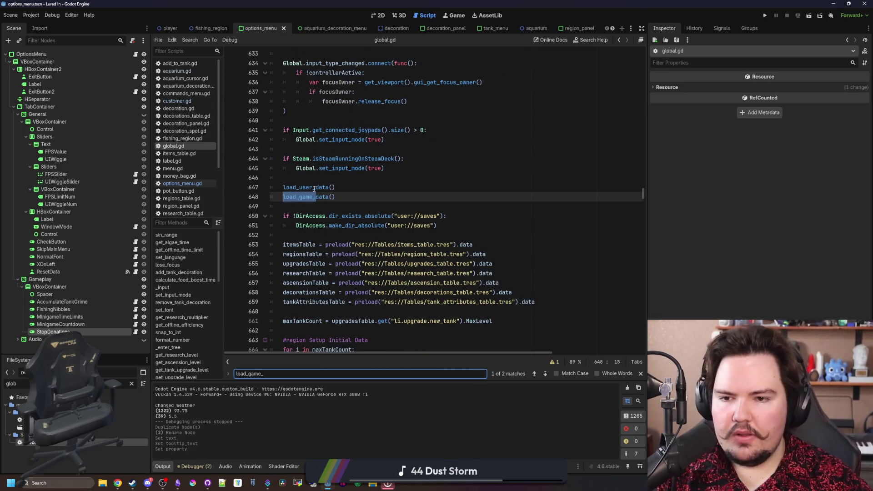
left_click(305, 187)
left_click(305, 187, "ctrl")
scroll(518, 239, "down", 8)
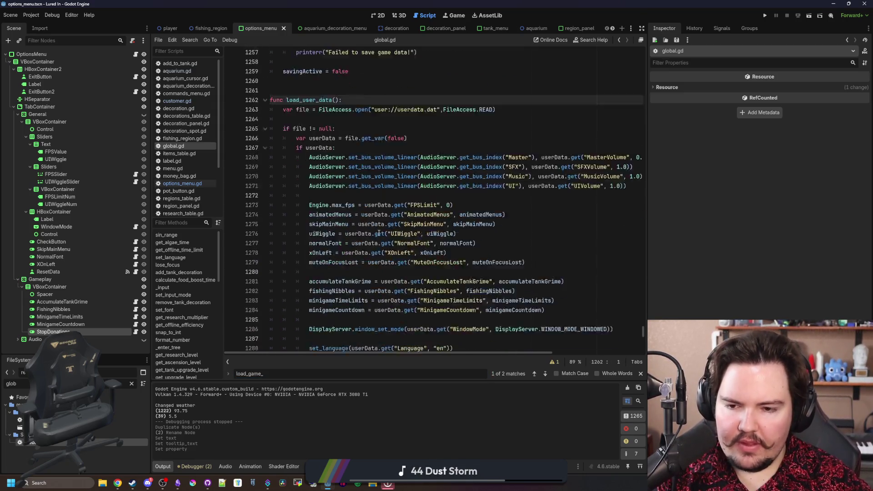
left_click(356, 254)
key("Return")
key("Return")
type("stopD")
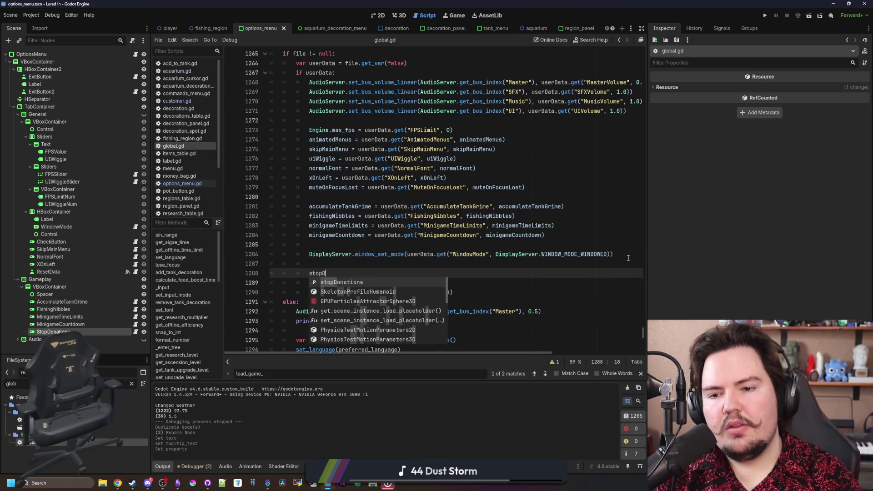
key("Return")
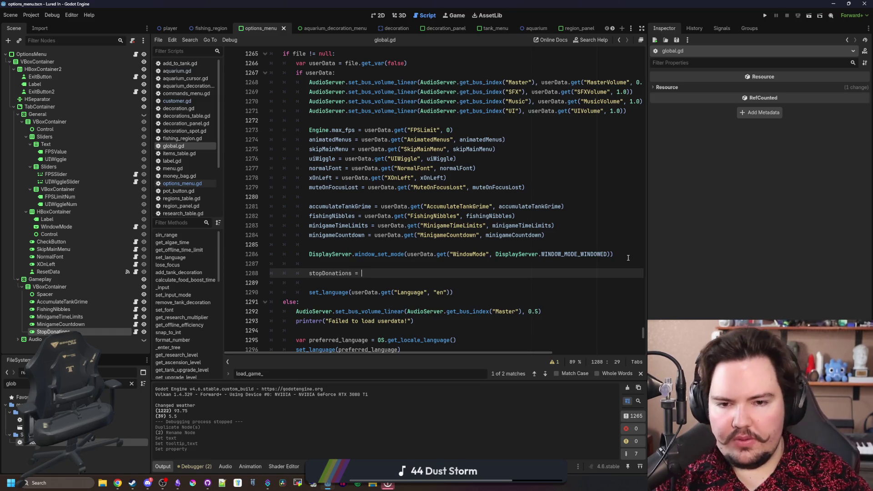
Complete it as stopDonations = userData.get("StopDonations", stopDonations)
left_click(373, 272)
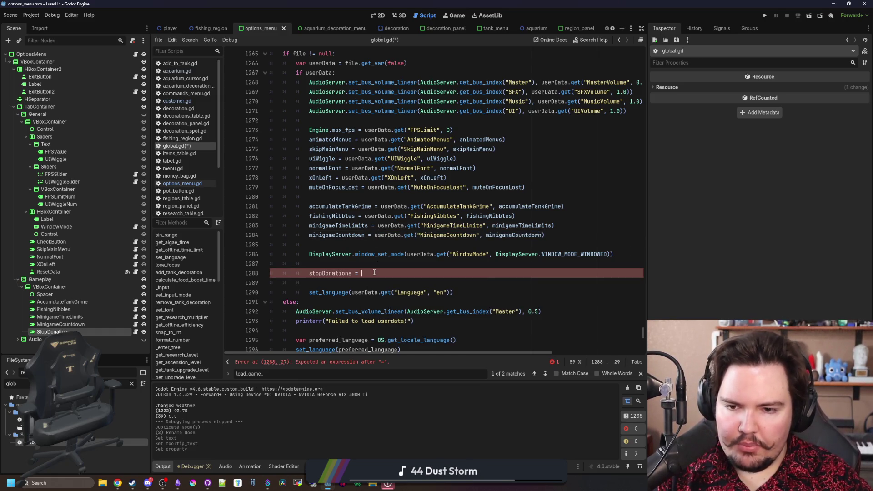
type("userData.get(\"MinigameCountdown\", minigameCountdown)")
double_click(509, 272)
type("stopD")
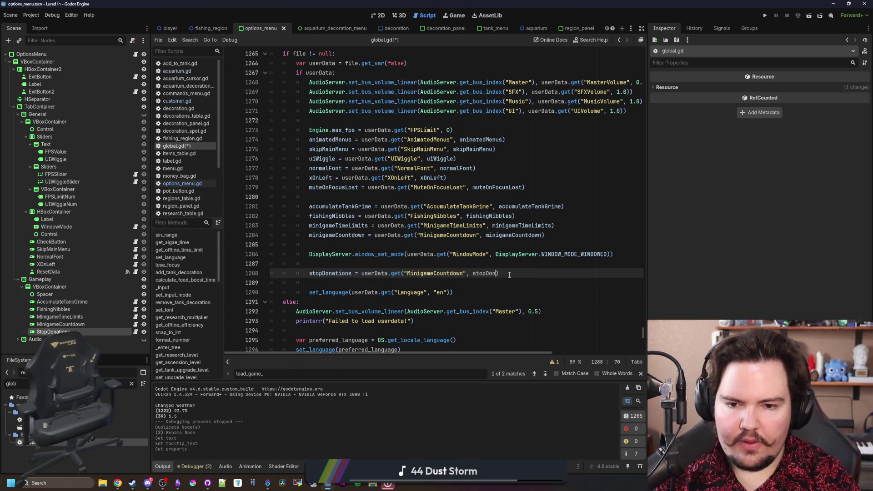
key("Return")
double_click(440, 273)
type("StopDonation")
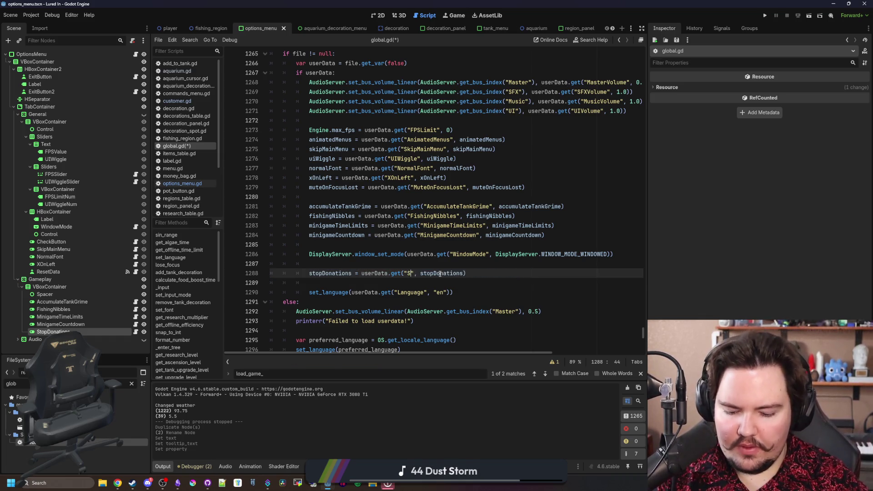
double_click(425, 272)
left_click(412, 263)
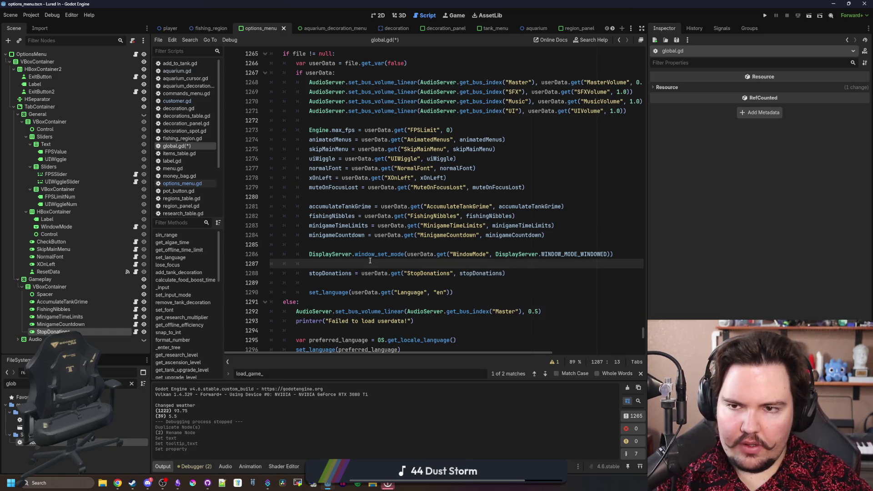
key("ctrl+f")
type("save_user_")
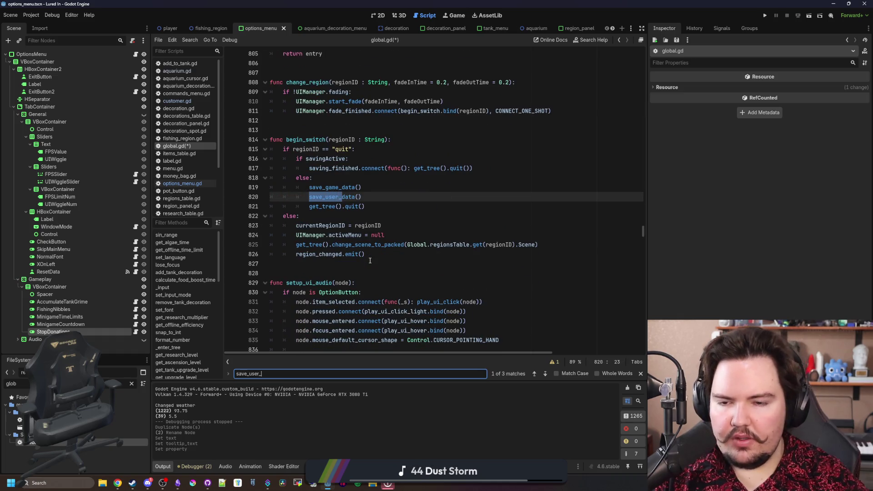
In save_user_data, clear the extra blank lines after the WindowMode entry of userData
left_click(337, 197, "ctrl")
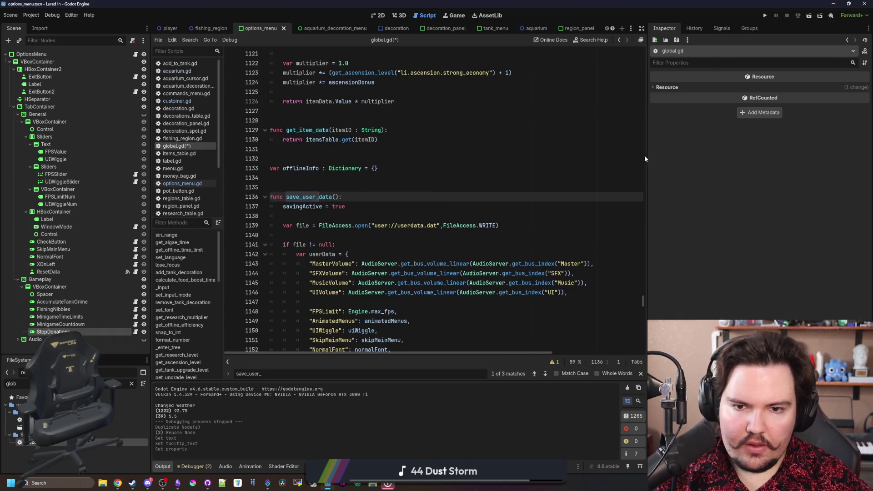
scroll(455, 227, "down", 7)
left_click(472, 254)
key("Return")
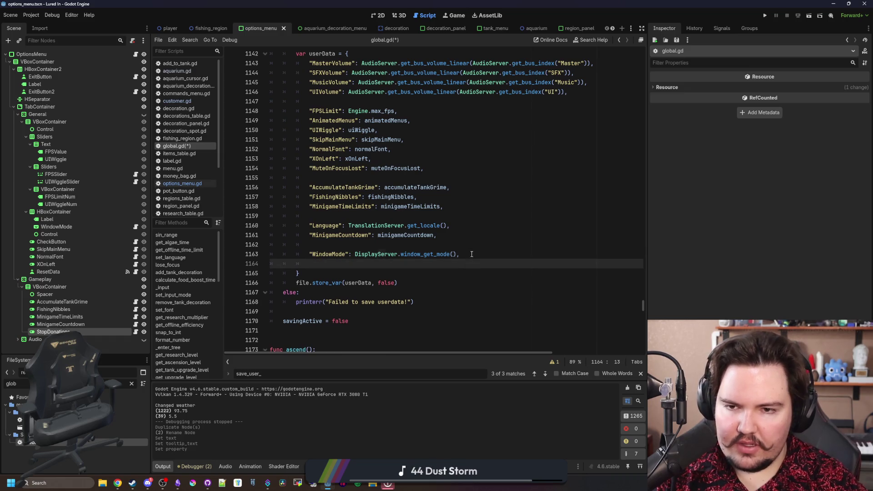
key("Return")
key("Return")
left_click(339, 272)
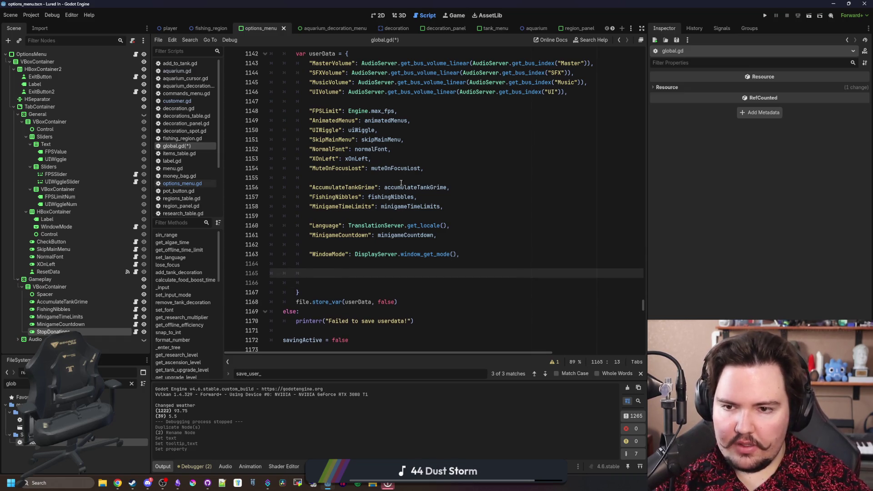
left_click(325, 280)
left_click_drag(326, 279, 228, 266)
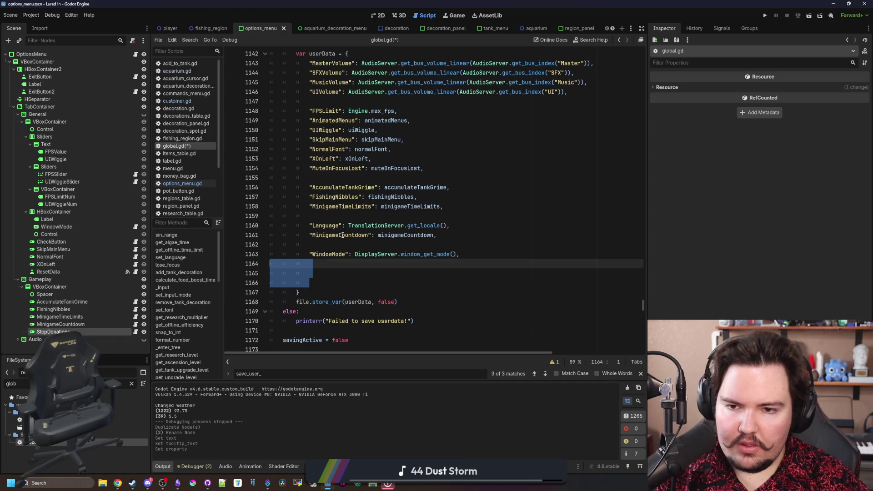
key("BackSpace")
key("BackSpace")
Add "StopDonations": stopDonations after the MinigameTimeLimits entry and save global.gd
left_click(457, 211)
key("Return")
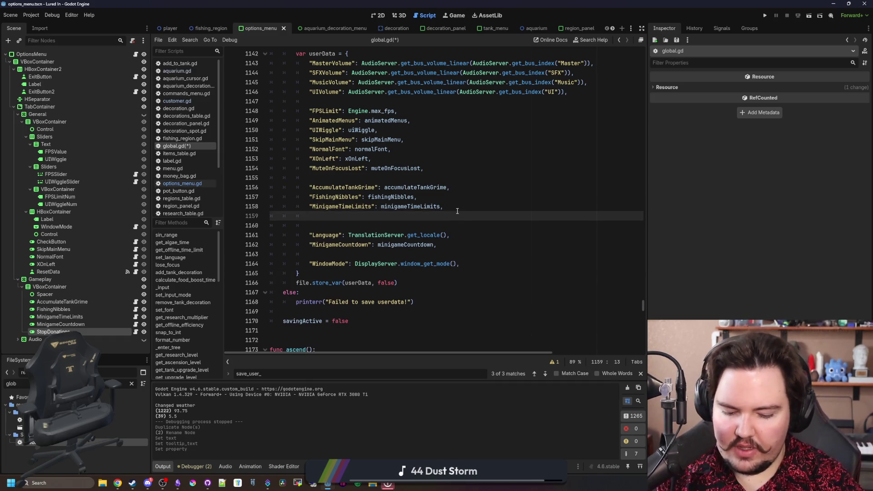
type("\"StopD")
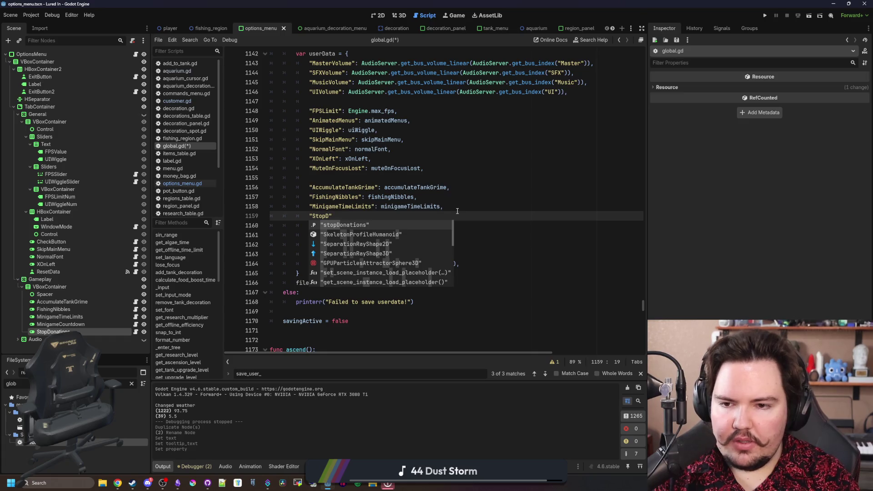
key("Return")
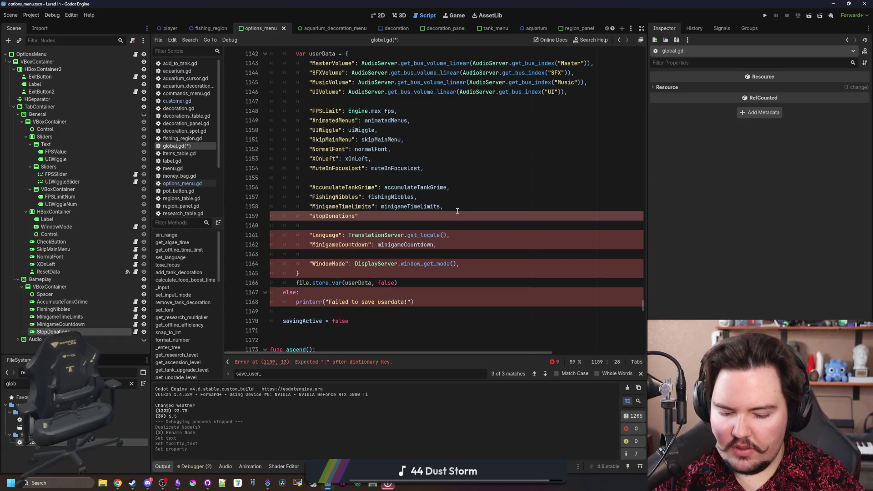
type(": stopDonations,")
key("Return")
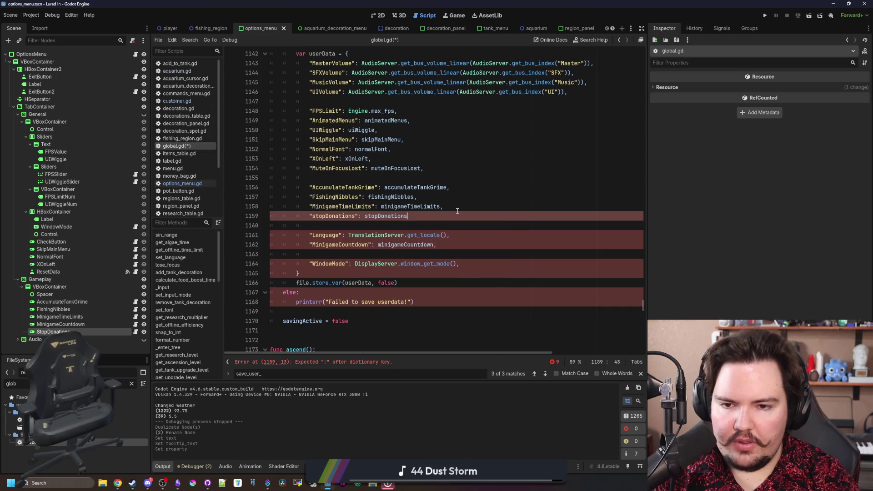
key("Escape")
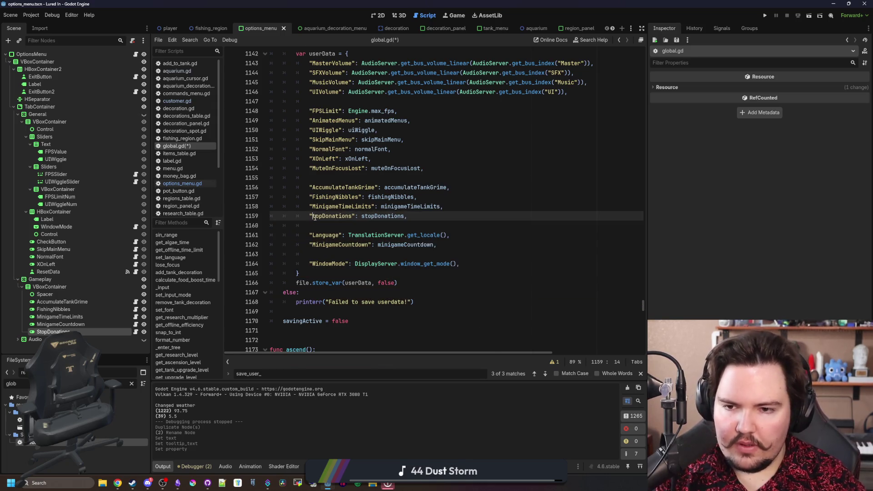
type("S")
left_click(365, 228)
key("ctrl+s")
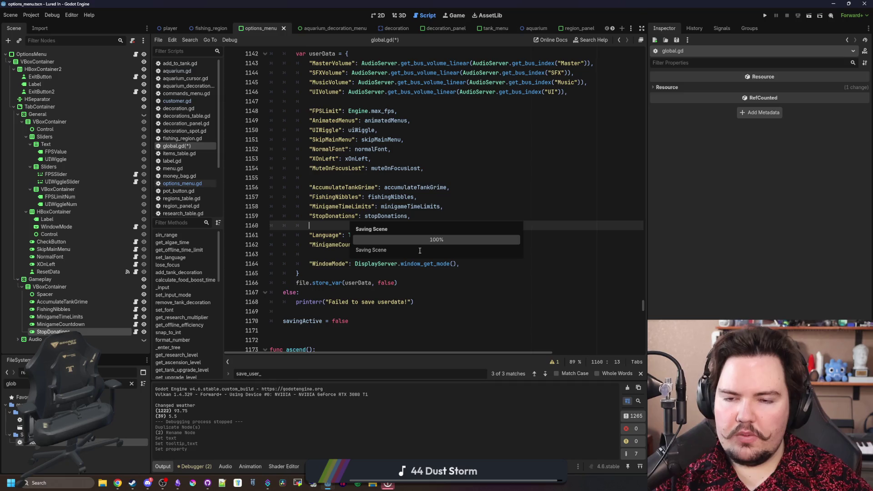
Re-save global.gd, checking the save_user_data definition
left_click(340, 178)
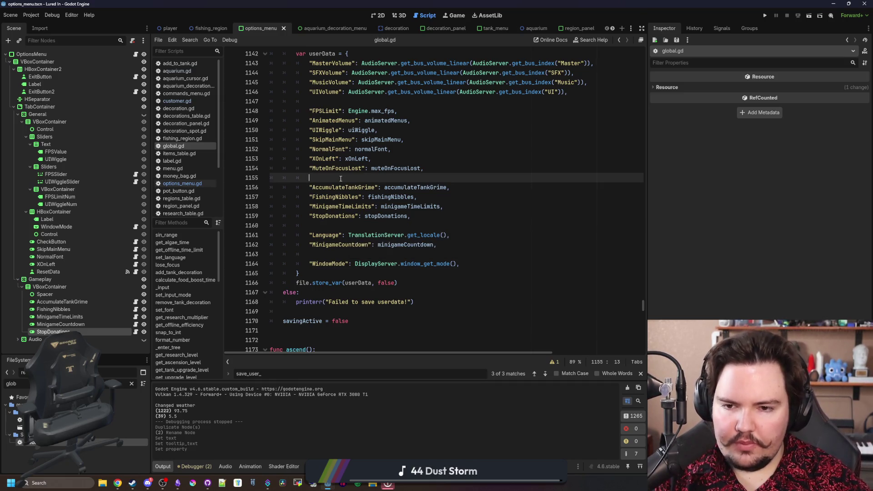
key("ctrl+s")
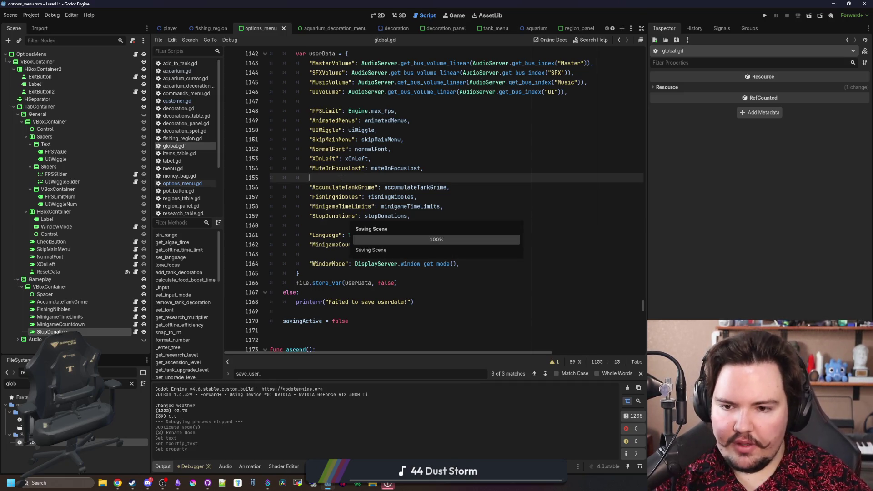
key("ctrl+s")
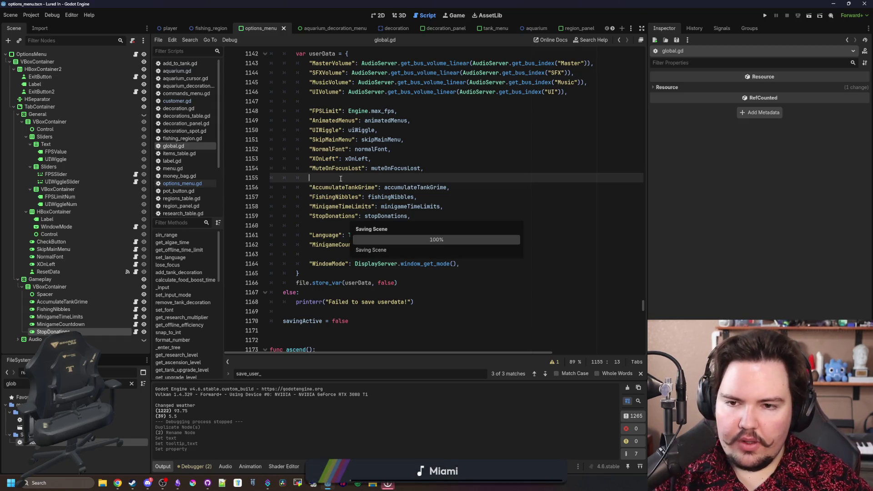
scroll(386, 178, "up", 6)
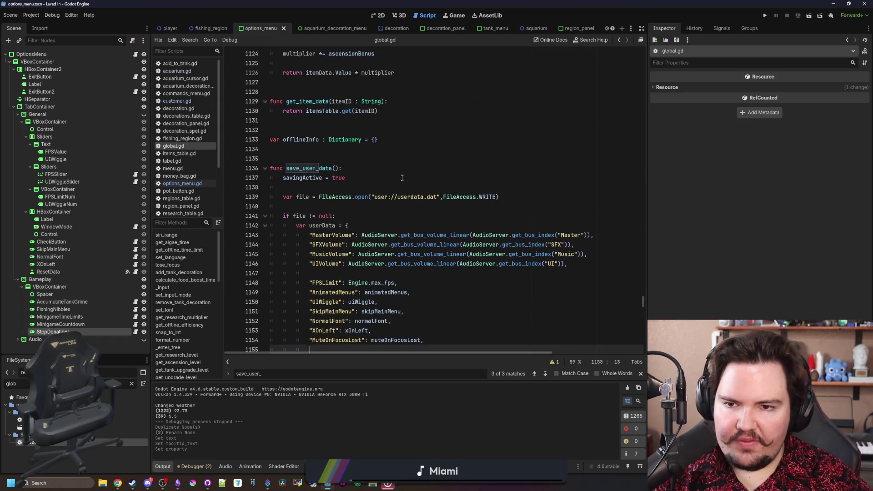
left_click(355, 166)
key("ctrl+s")
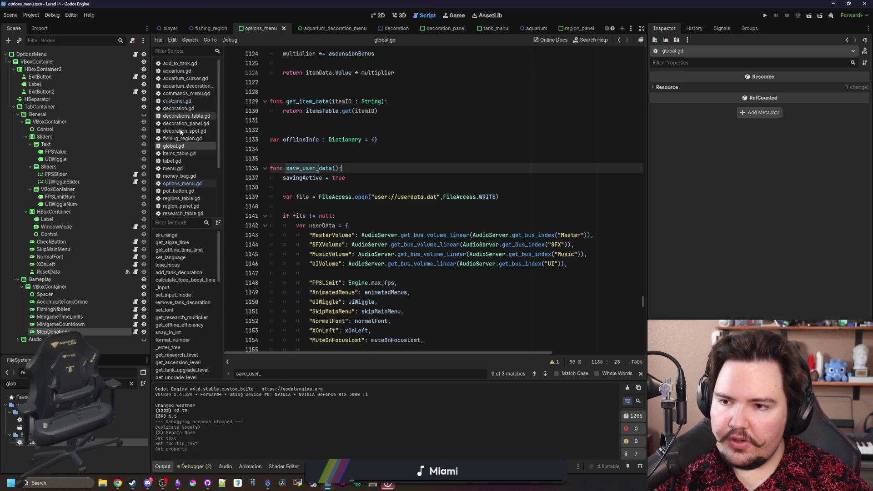
left_click(182, 64)
In aquarium.gd, add a stopDonations check inside the bagTime check
left_click(185, 71)
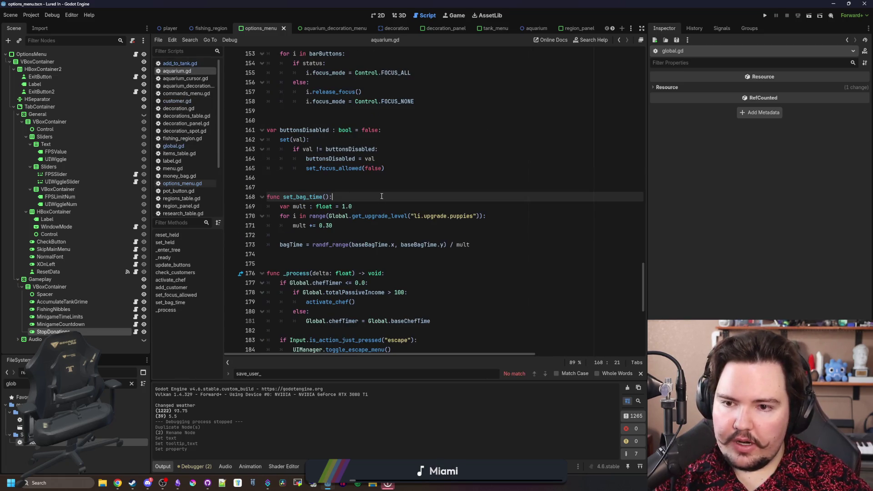
scroll(346, 195, "down", 10)
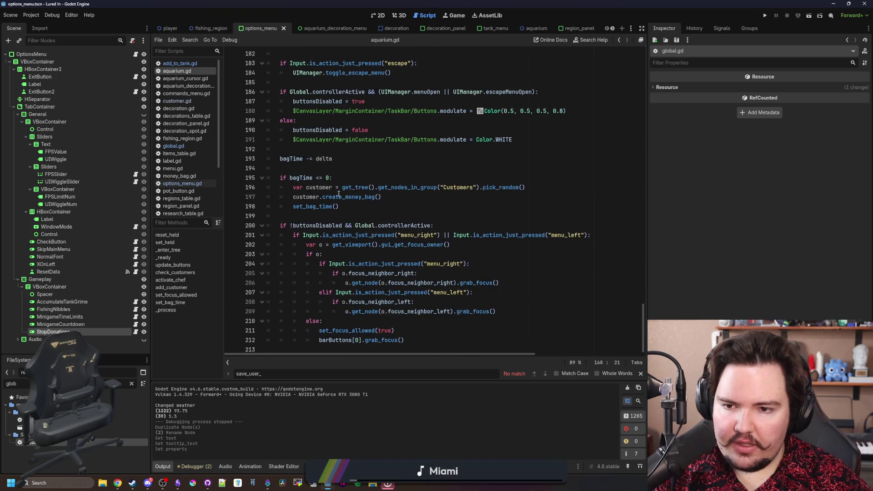
left_click(341, 179)
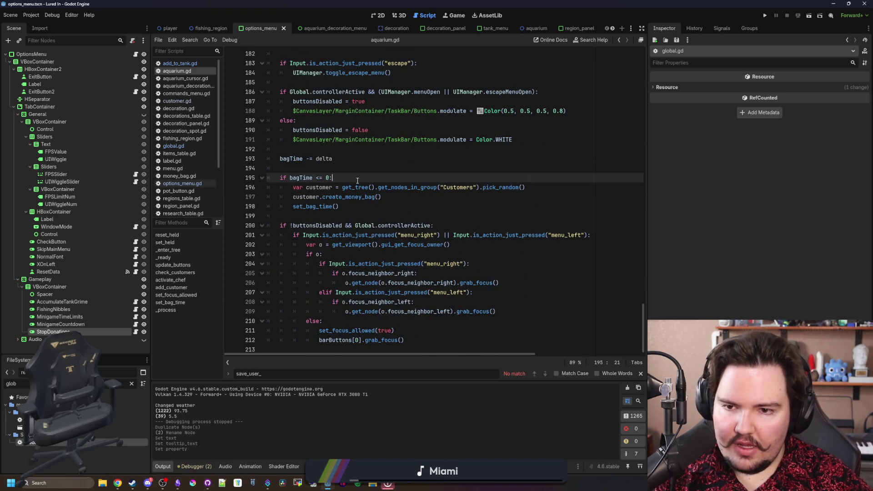
key("Return")
type("if Global.")
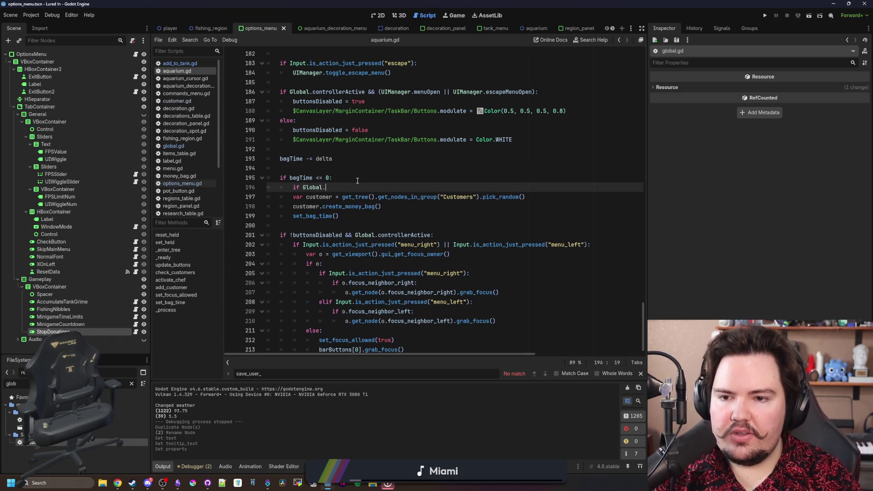
type("stop")
key("Return")
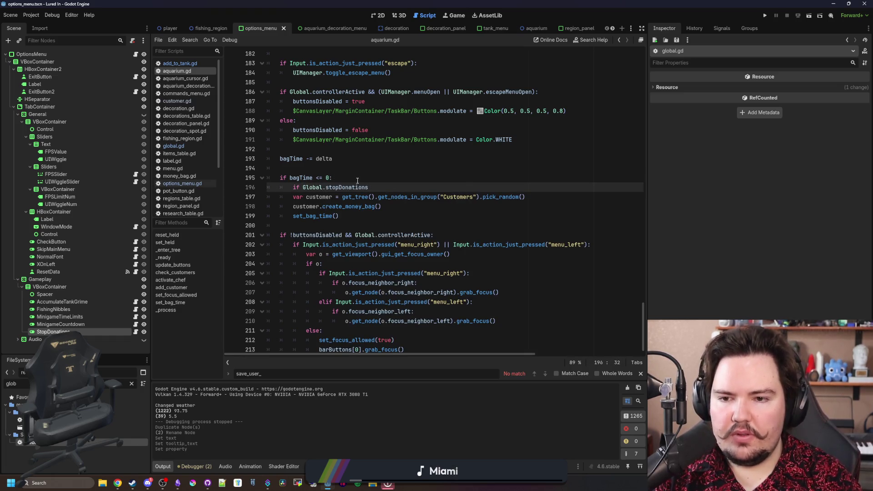
Make it if !Global.stopDonations, indent the customer and money bag lines, then run the project
left_click(300, 187)
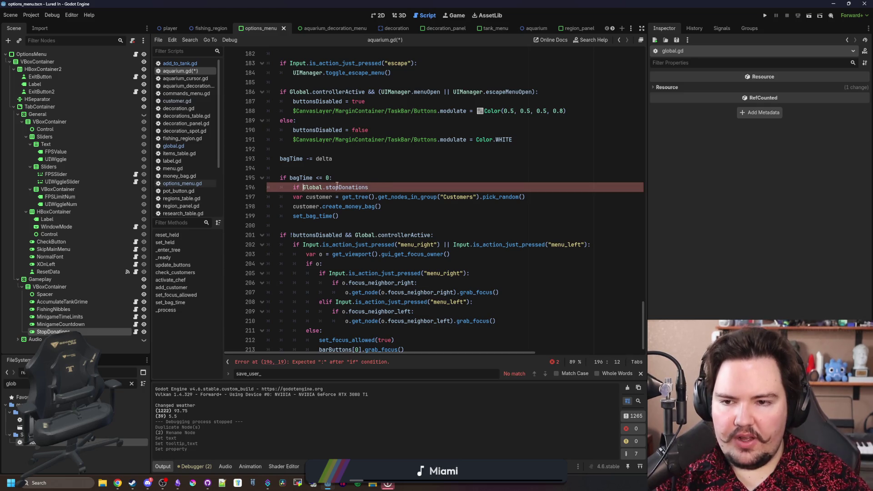
left_click_drag(392, 196, 396, 207)
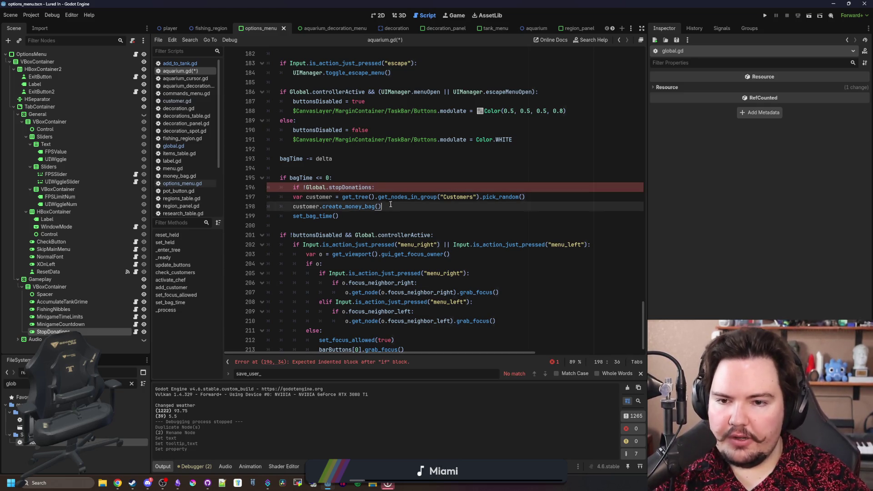
key("Tab")
left_click(381, 167)
left_click(765, 16)
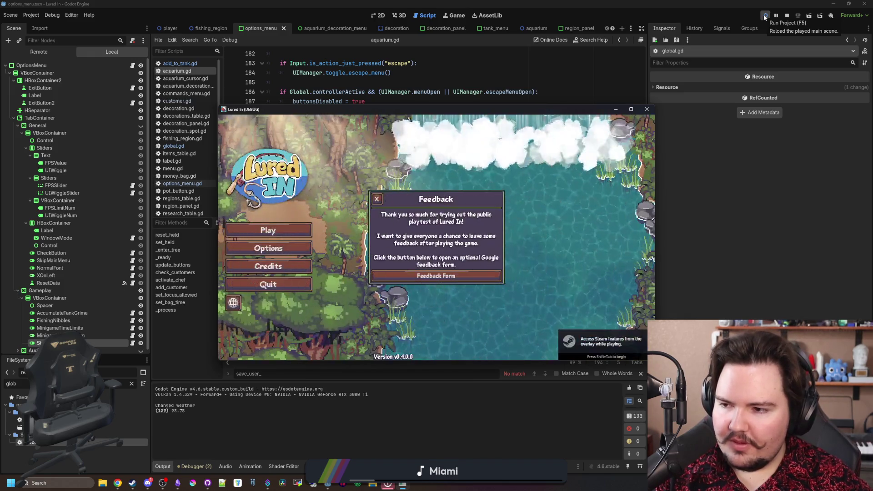
Dismiss the Feedback popup and Welcome Back summary to enter the maximized aquarium
left_click(377, 199)
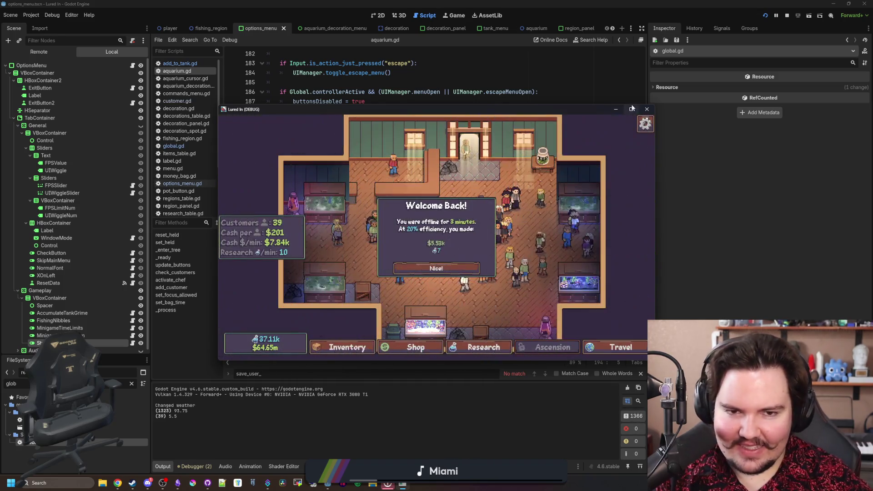
left_click(632, 109)
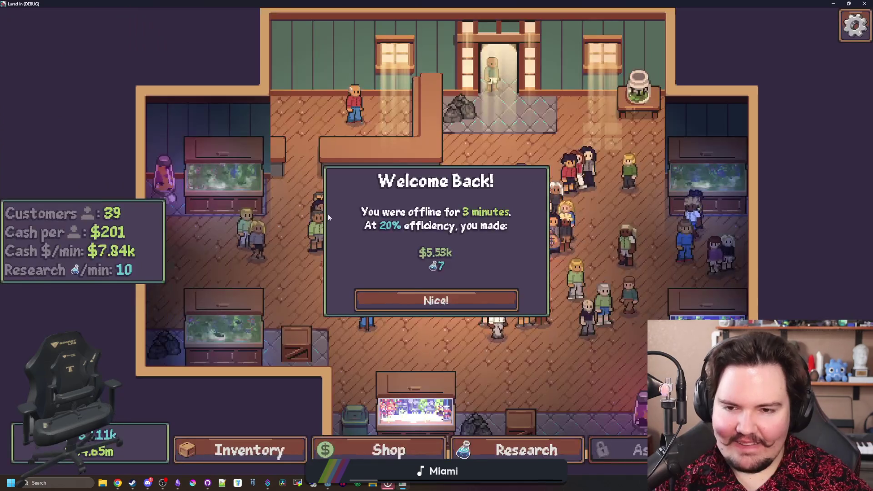
left_click(422, 293)
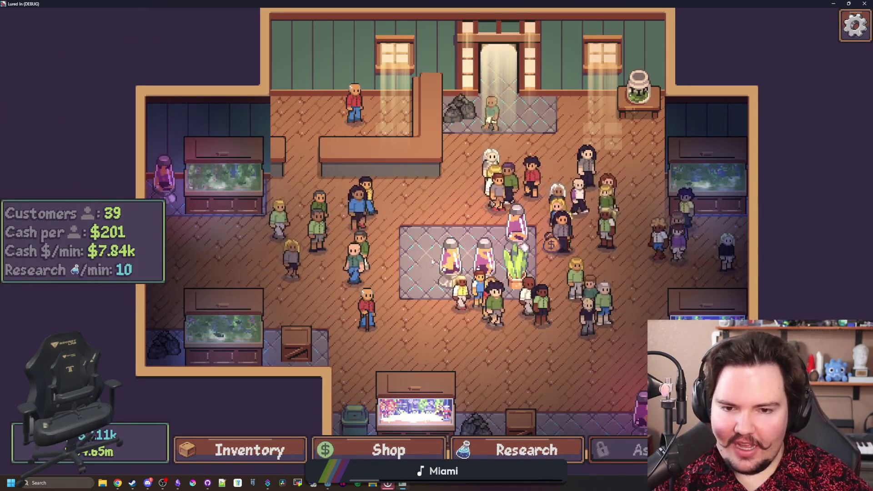
scroll(514, 233, "down", 2)
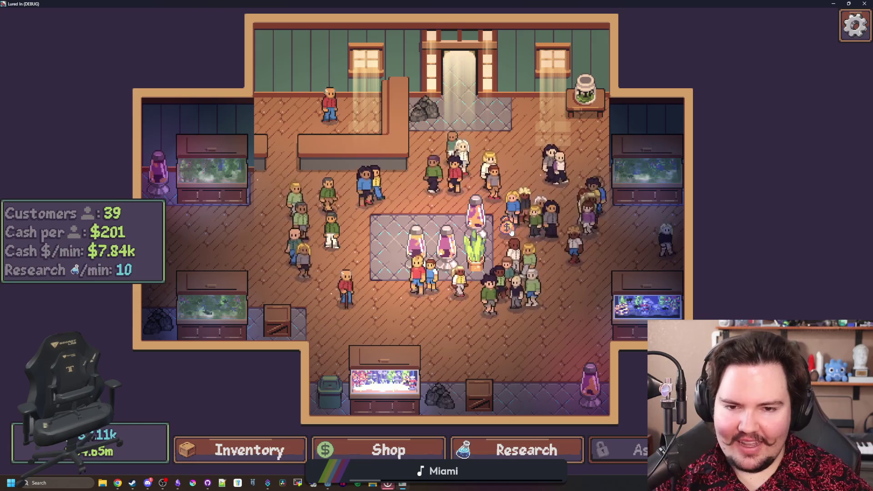
Turn on Stop Donations under Options > Gameplay, then return to aquarium.gd
key("Escape")
left_click(452, 240)
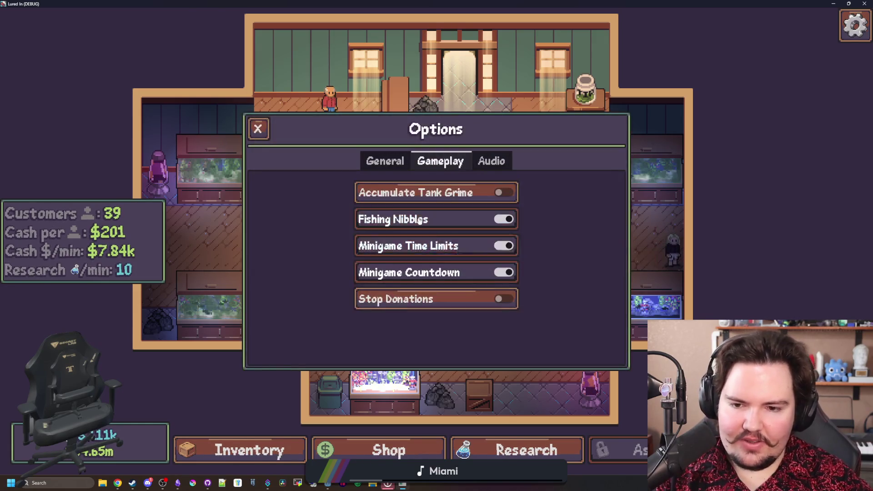
mouse_move(413, 302)
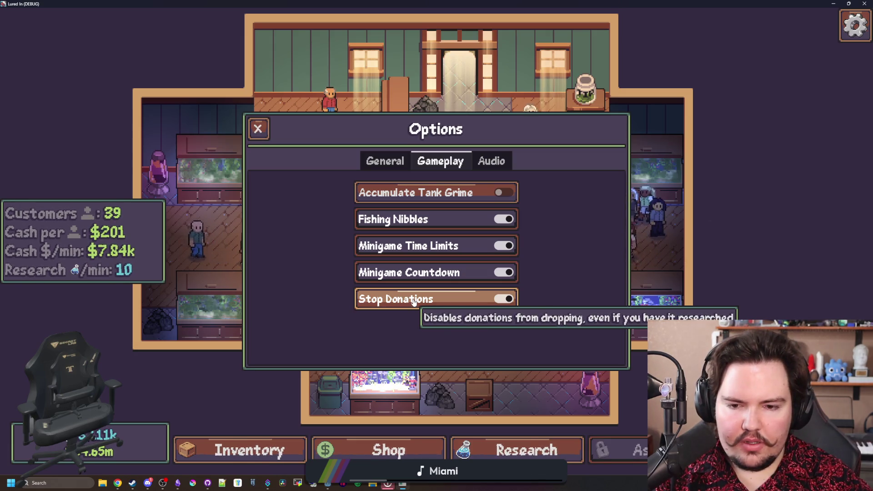
key("alt+Tab")
left_click(338, 216)
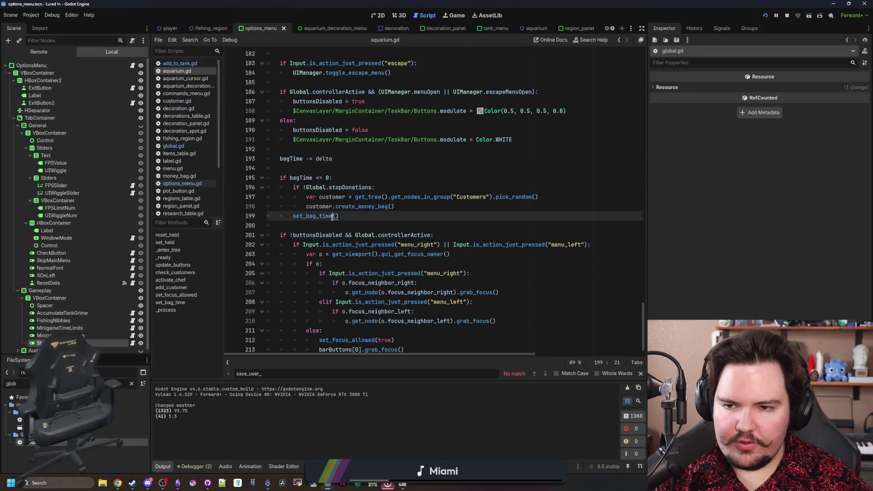
Inspect the StopDonations toggle node, save the scene, and close the game's Options and pause menus
scroll(69, 279, "down", 1)
left_click(42, 339)
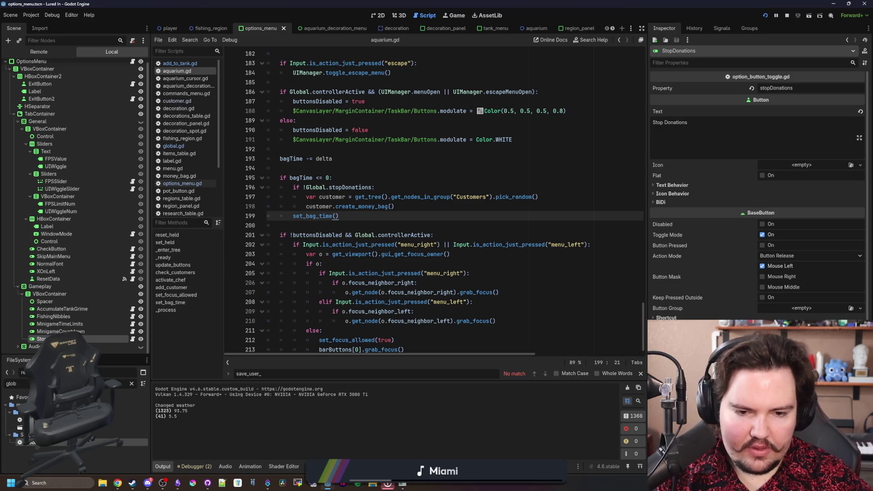
left_click(482, 301)
key("ctrl+s")
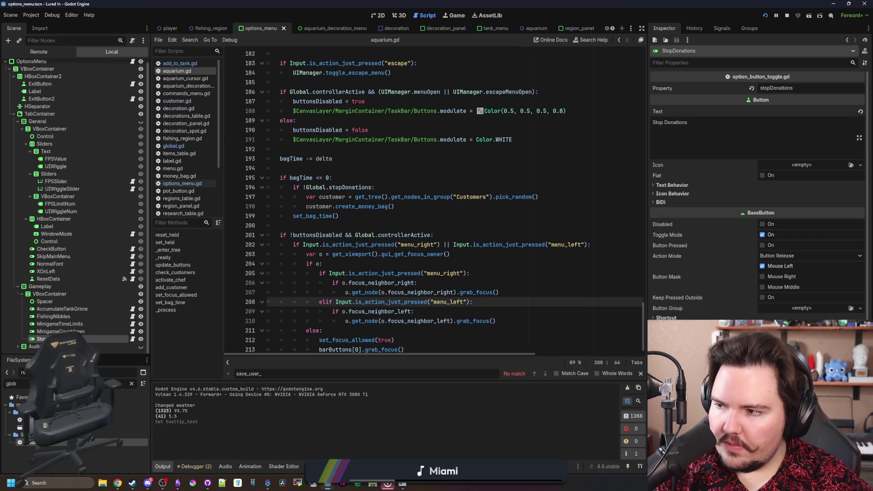
key("alt+Tab")
key("Escape")
key("Escape")
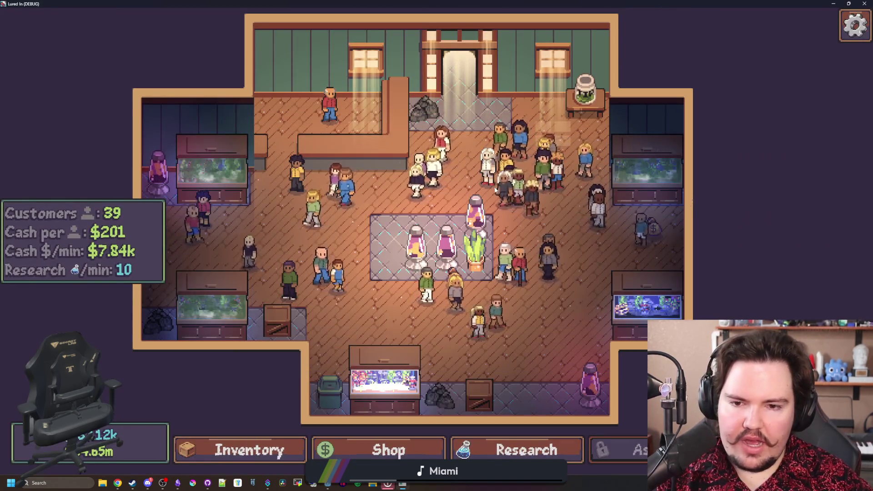
Stop the game and set the game speed to 16.0x
key("alt+Tab")
key("F5")
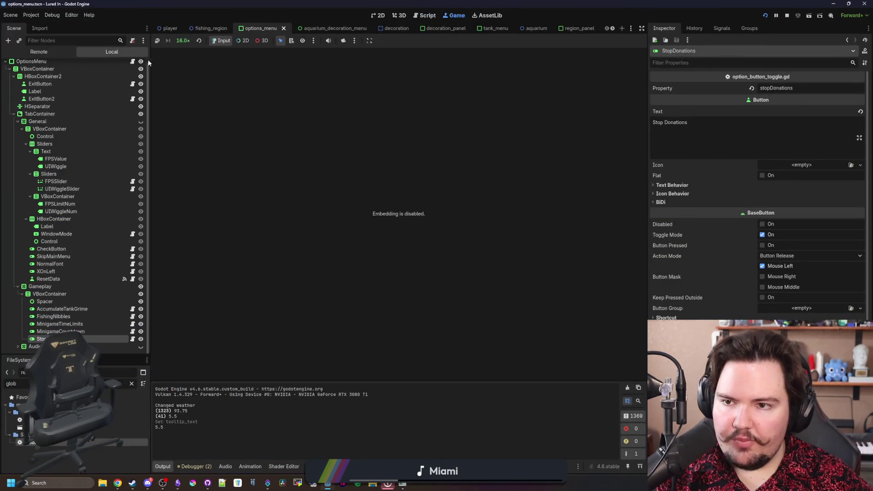
left_click(184, 42)
left_click(191, 99)
left_click(183, 41)
left_click(187, 152)
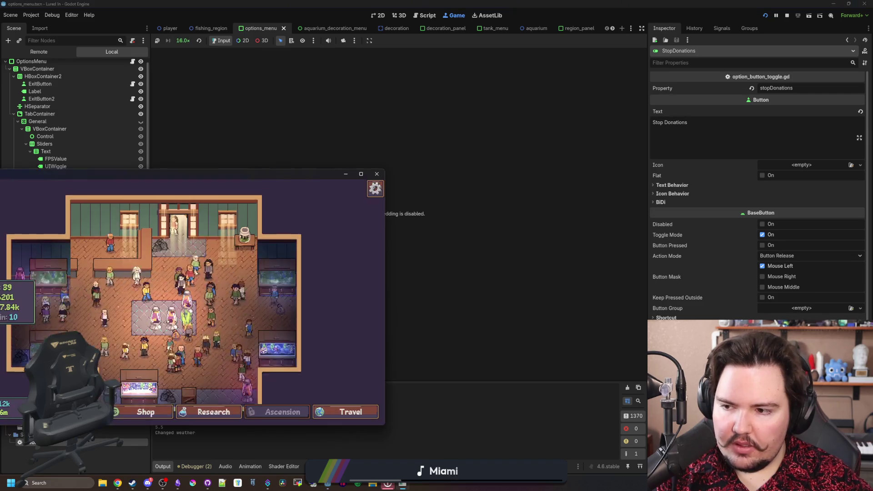
Maximize the game, open and close a lava lamp's edit panel and Gameplay options, then close it
double_click(158, 180)
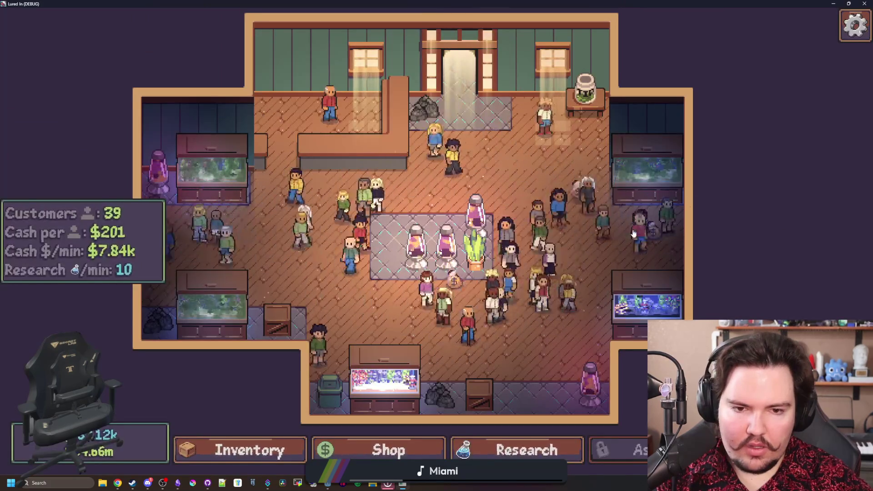
left_click(446, 268)
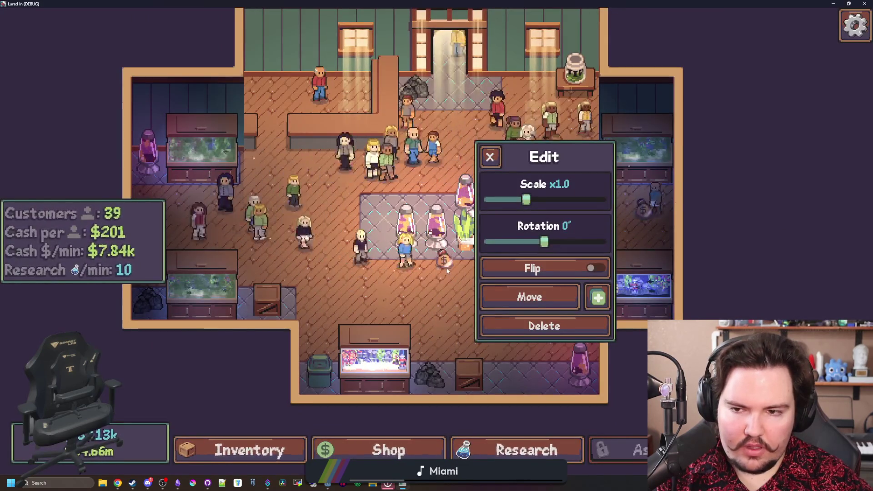
left_click(488, 157)
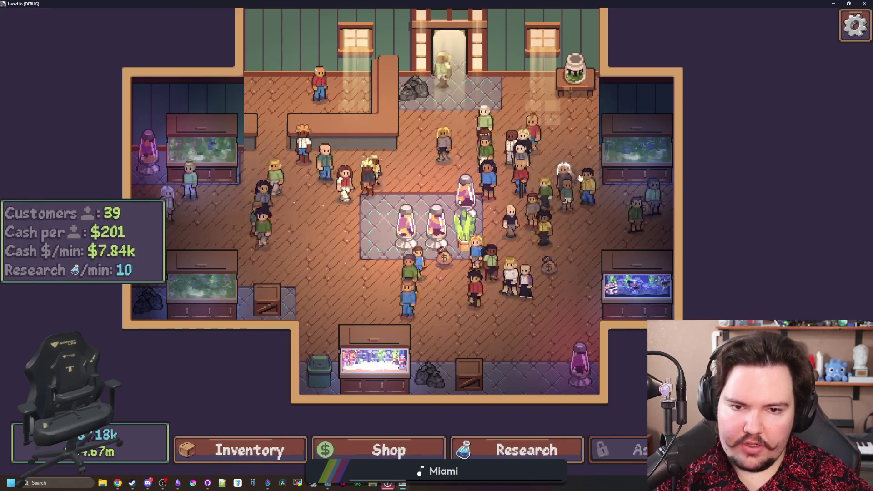
key("Escape")
left_click(496, 241)
key("Escape")
key("Escape")
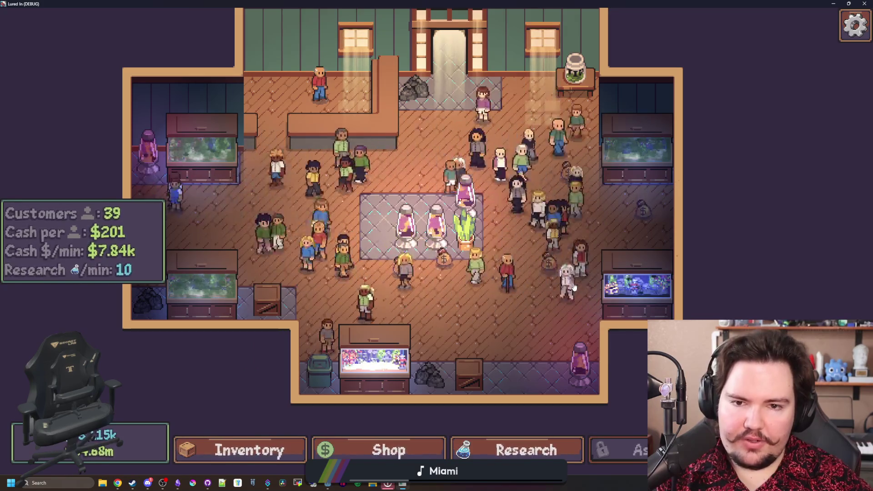
key("F8")
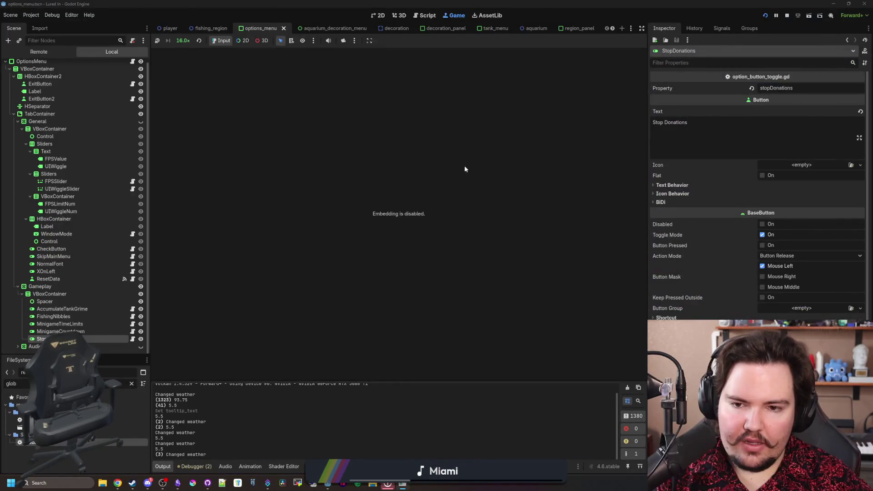
Open aquarium.gd and customer.gd through the FileSystem filter
left_click(131, 384)
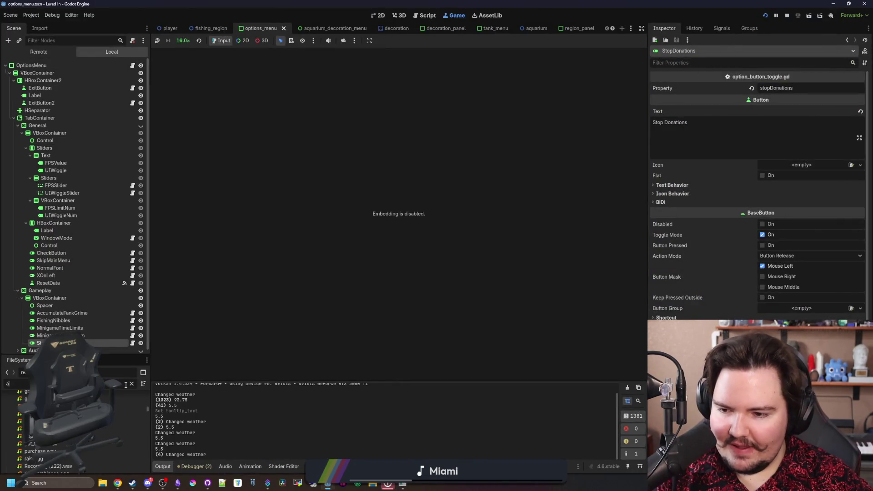
type("aquar")
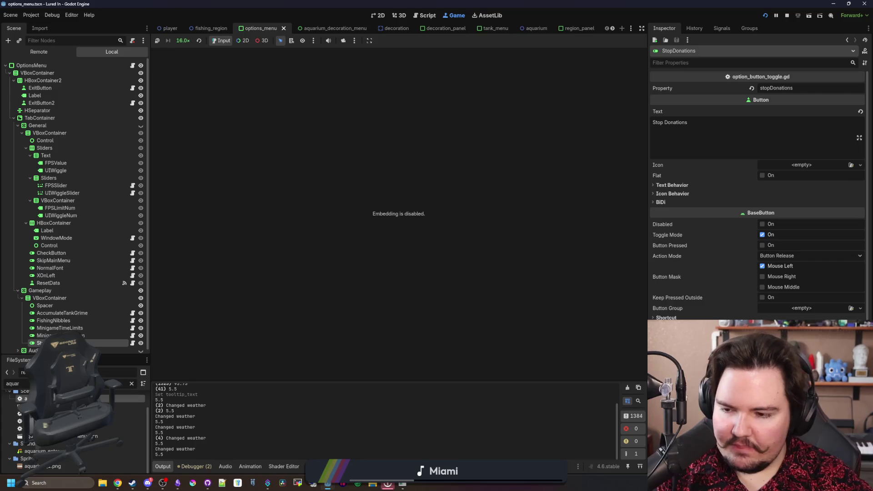
double_click(130, 398)
left_click(132, 383)
type("customer")
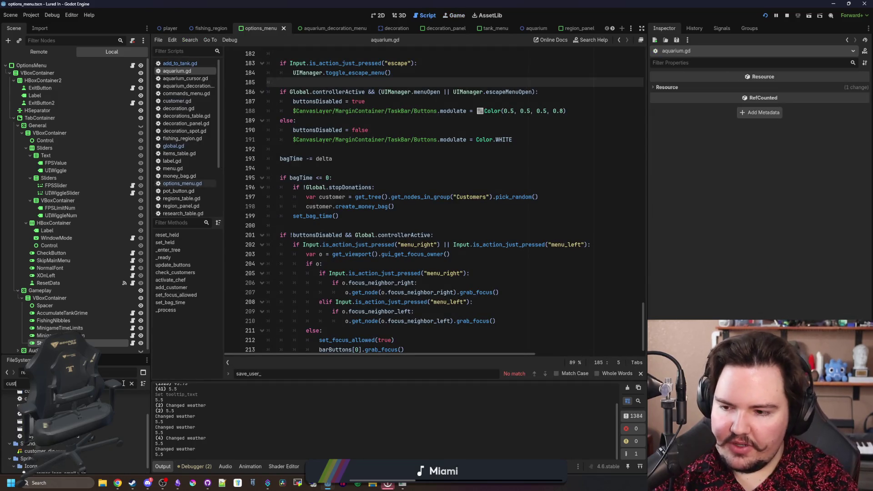
double_click(45, 405)
Delete the setup_money_bag_timer() call from _ready in customer.gd
key("ctrl+f")
type("_ready")
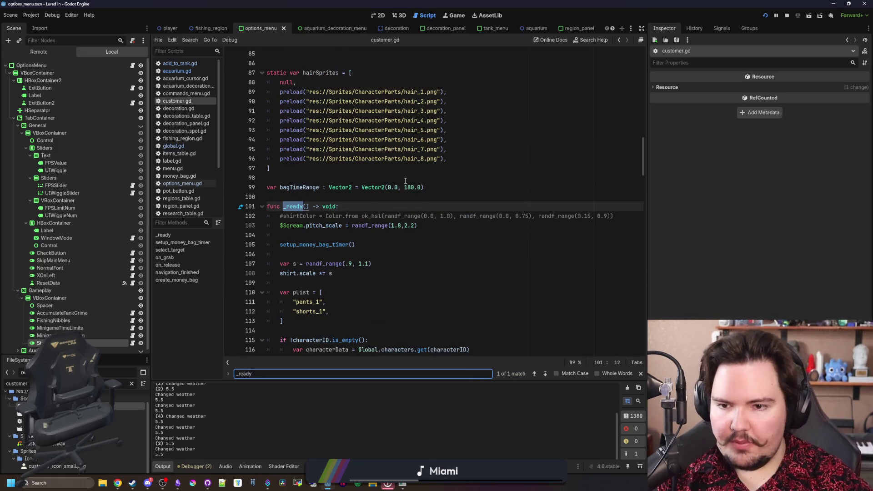
left_click(280, 245)
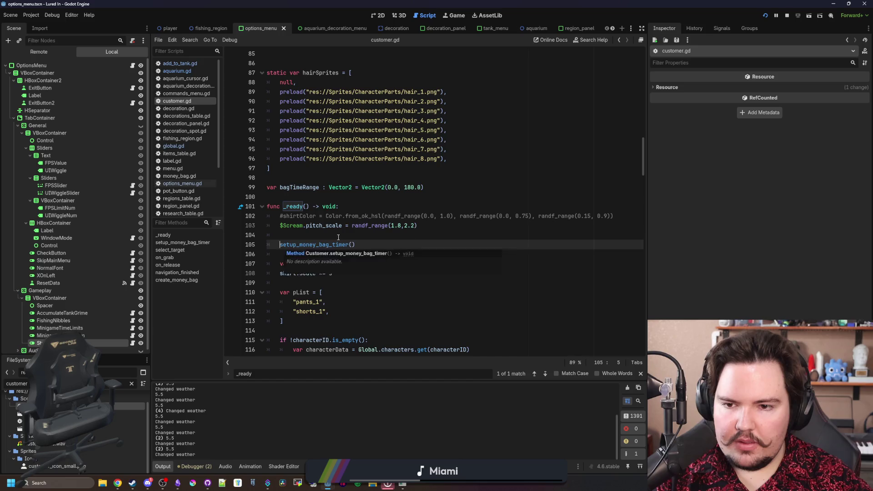
left_click_drag(355, 245, 244, 238)
key("ctrl+shift+k")
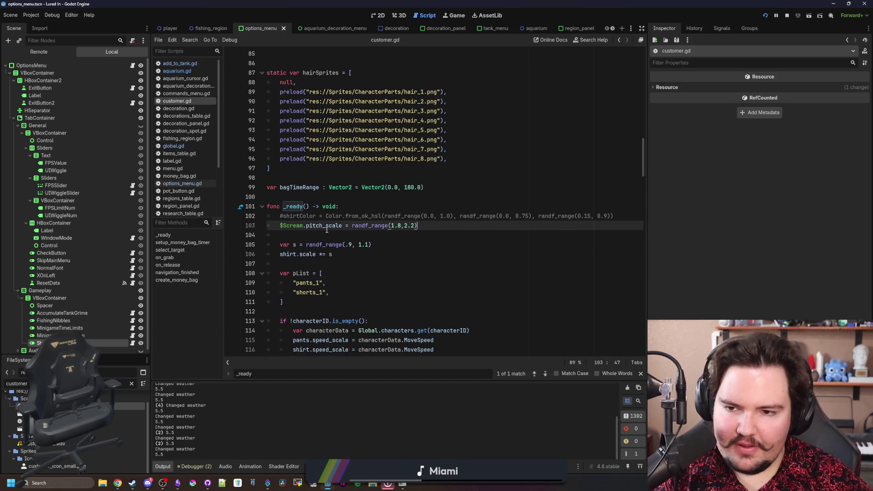
scroll(461, 219, "down", 7)
Delete the whole setup_money_bag_timer function
key("ctrl+f")
type("setup")
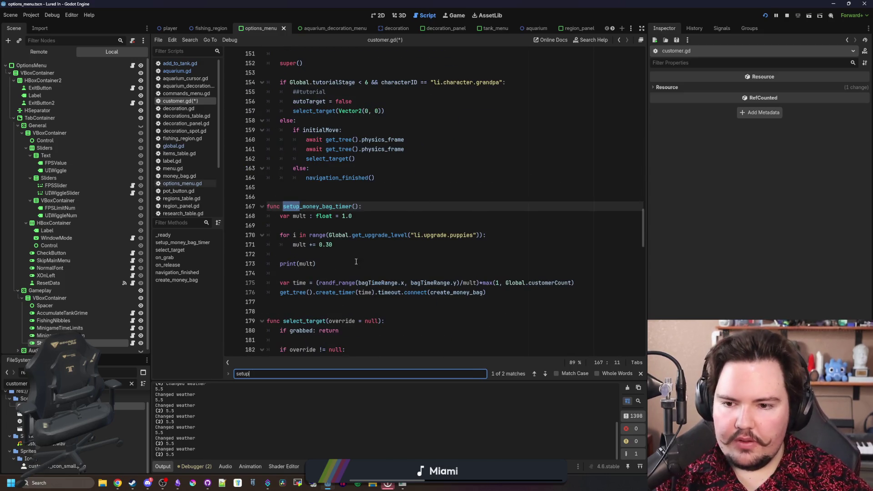
left_click(356, 261)
left_click(501, 292)
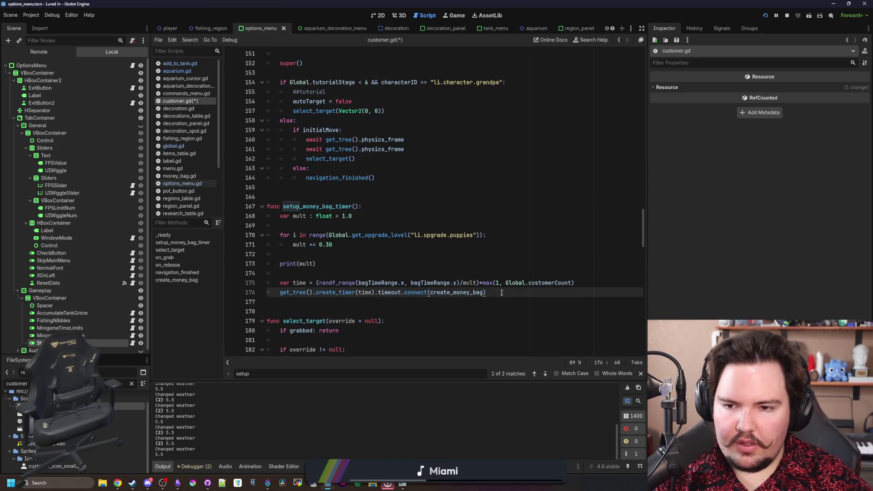
mouse_move(501, 292)
left_mouse_down()
mouse_move(273, 236)
mouse_move(220, 206)
left_mouse_up()
key("BackSpace")
key("BackSpace")
key("BackSpace")
left_click(345, 200)
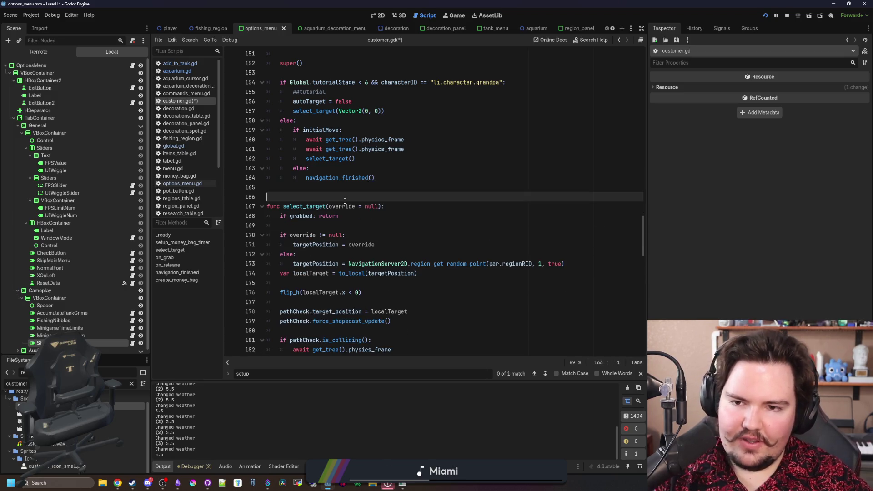
Remove the leftover setup_money_bag_timer() call and its blank line
key("ctrl+f")
type("money_")
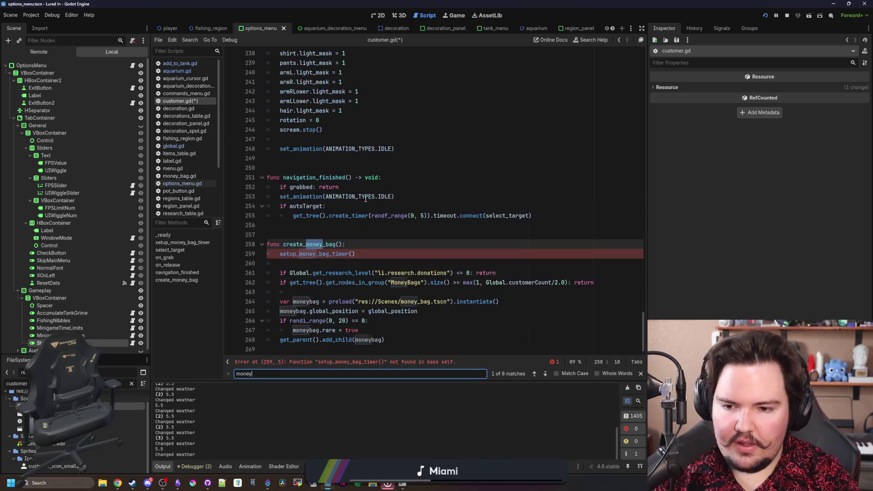
left_click(350, 253)
key("ctrl+x")
key("BackSpace")
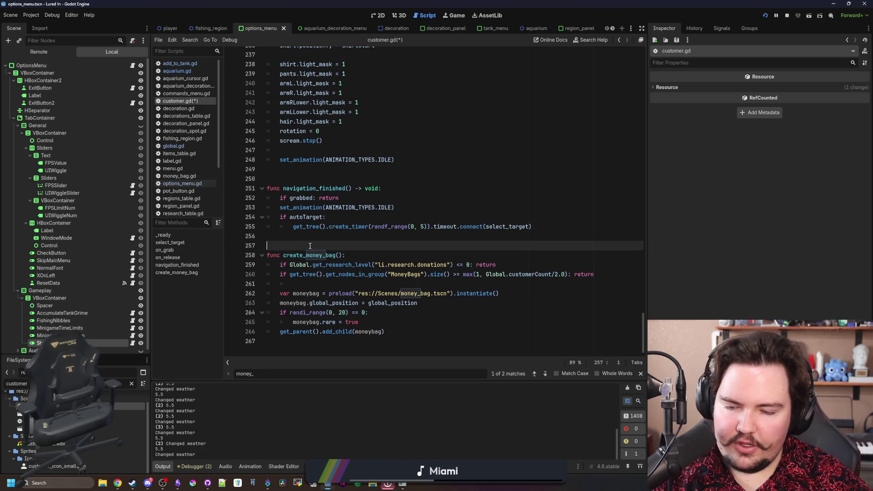
Check create_money_bag, save customer.gd, and launch the game back to its main menu
key("ctrl+f")
type("create_")
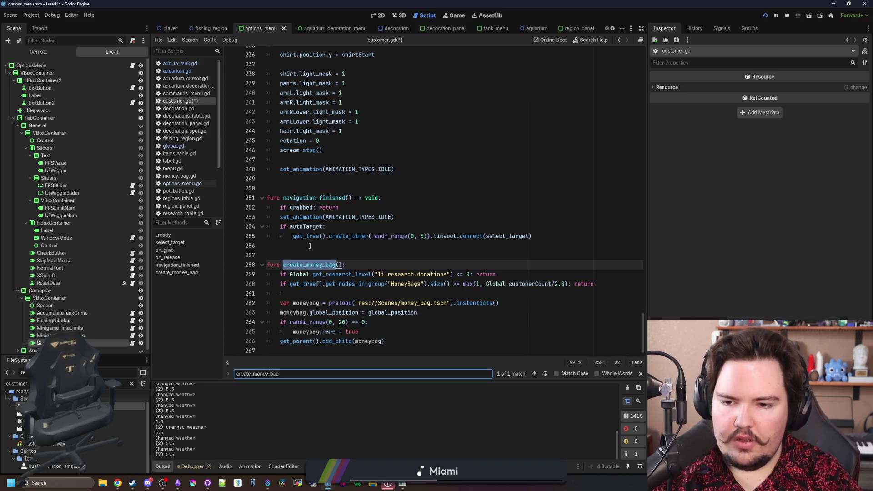
left_click(309, 246)
key("ctrl+s")
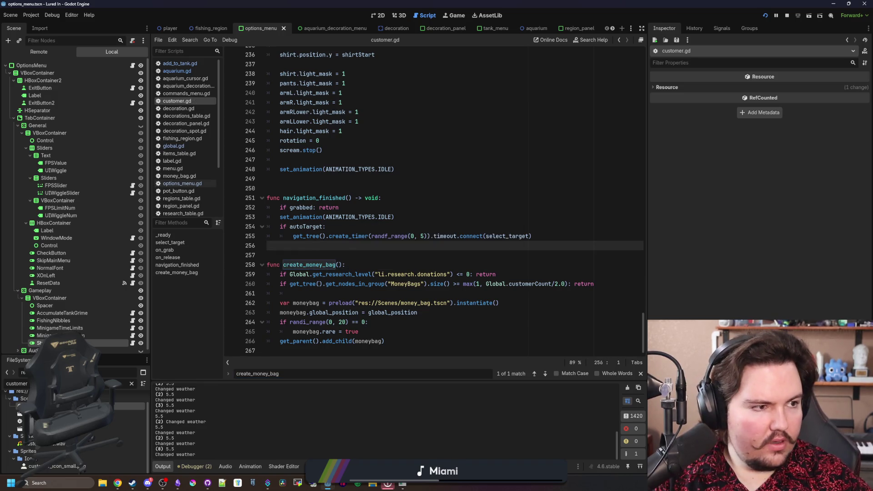
key("F5")
key("Escape")
left_click(436, 273)
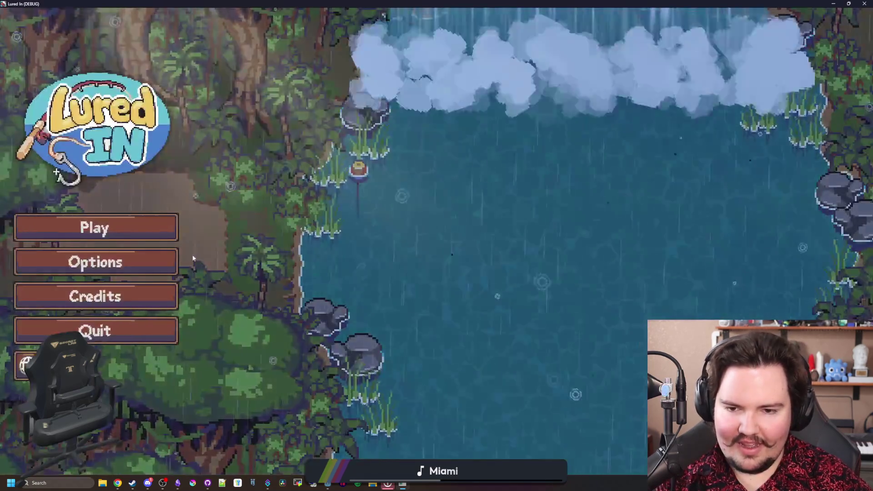
Play into the shop and confirm Stop Donations appears in the Gameplay options
left_click(143, 230)
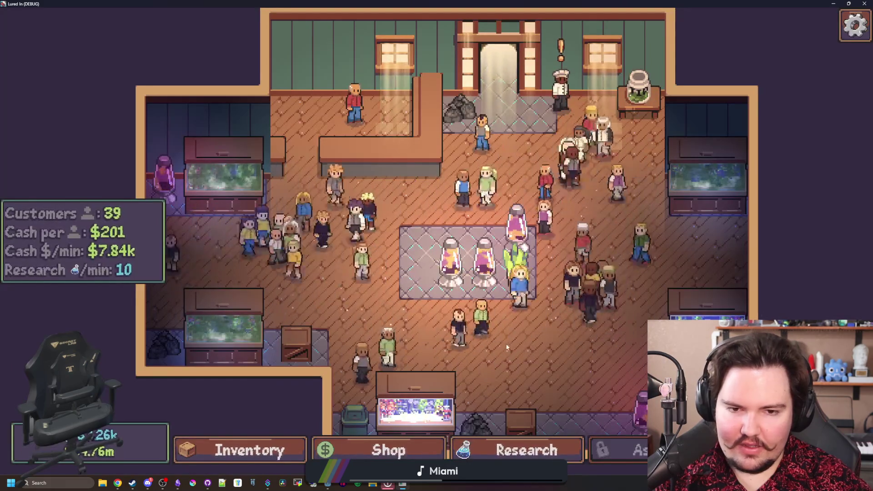
scroll(507, 348, "down", 2)
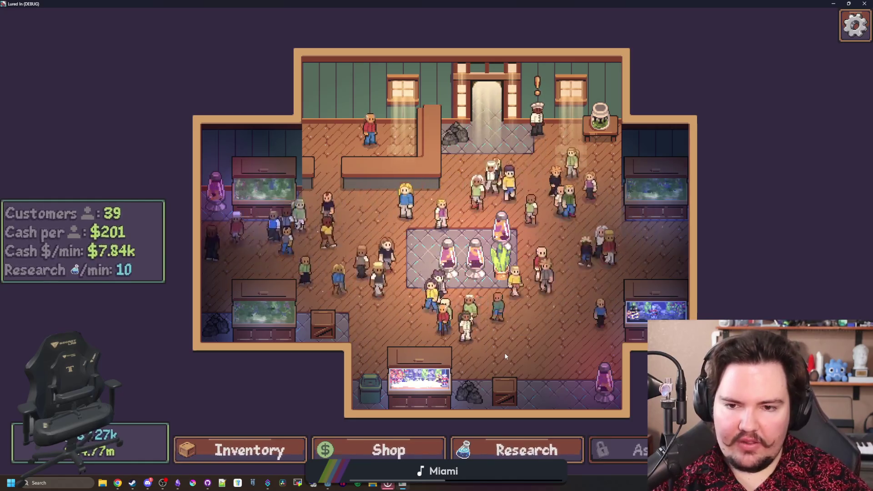
key("Escape")
left_click(466, 242)
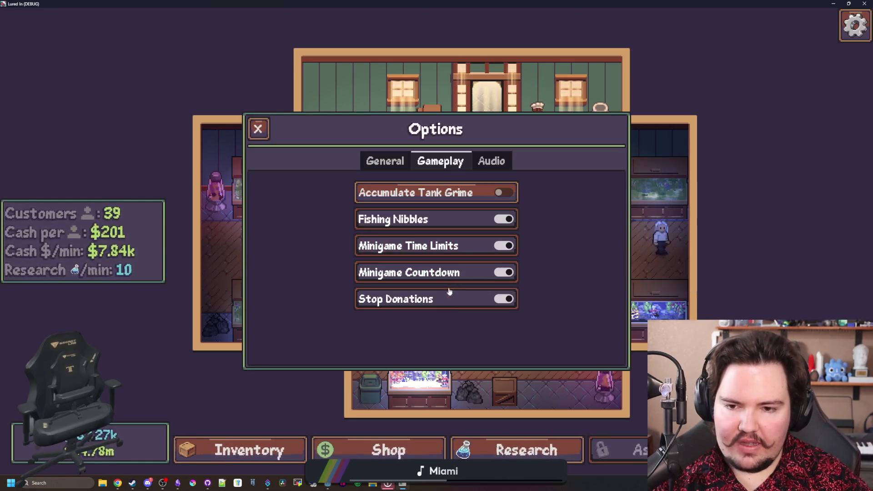
key("Escape")
key("Escape")
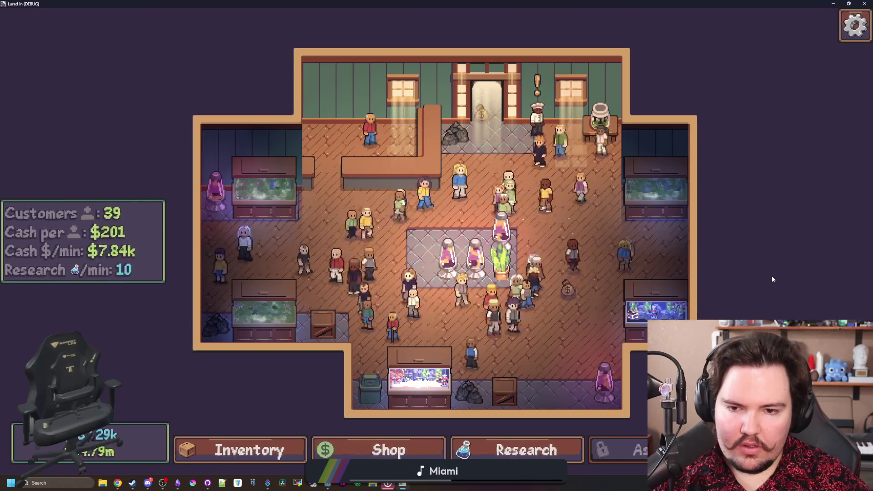
Close the game, relaunch it, and switch to the Lured In notes
double_click(505, 3)
key("alt+F4")
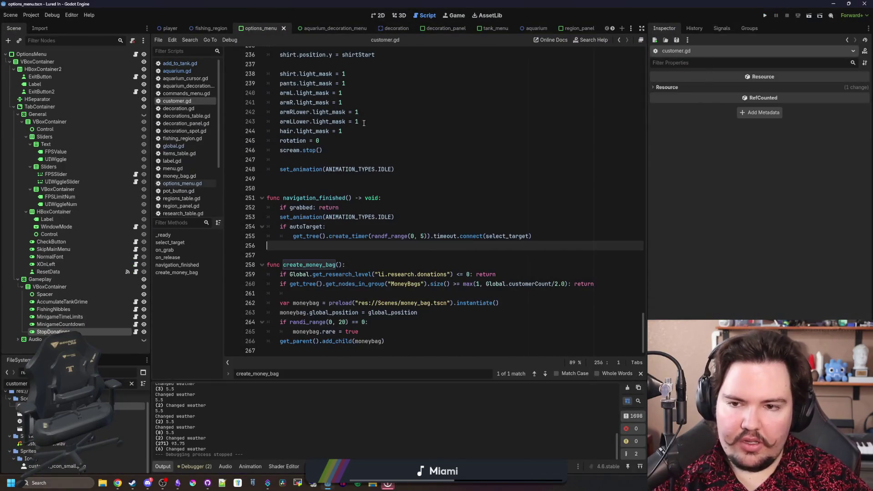
left_click(374, 122)
left_click(766, 15)
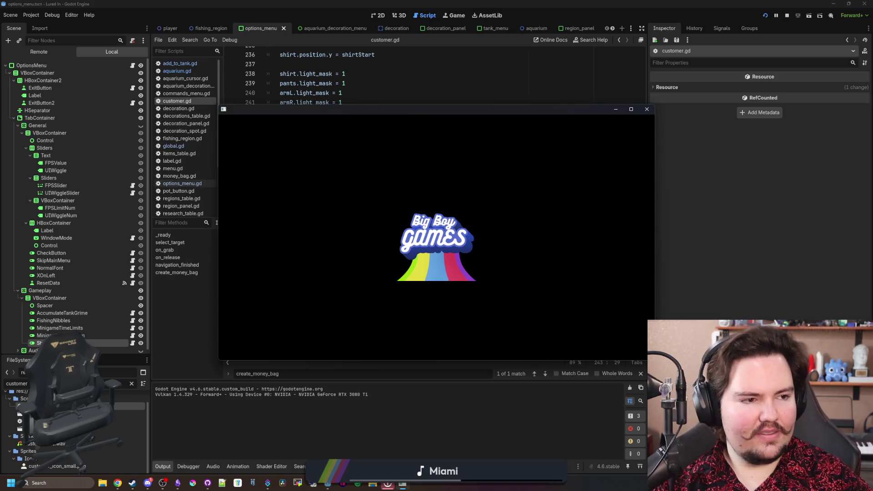
key("alt+Tab")
scroll(420, 260, "down", 6)
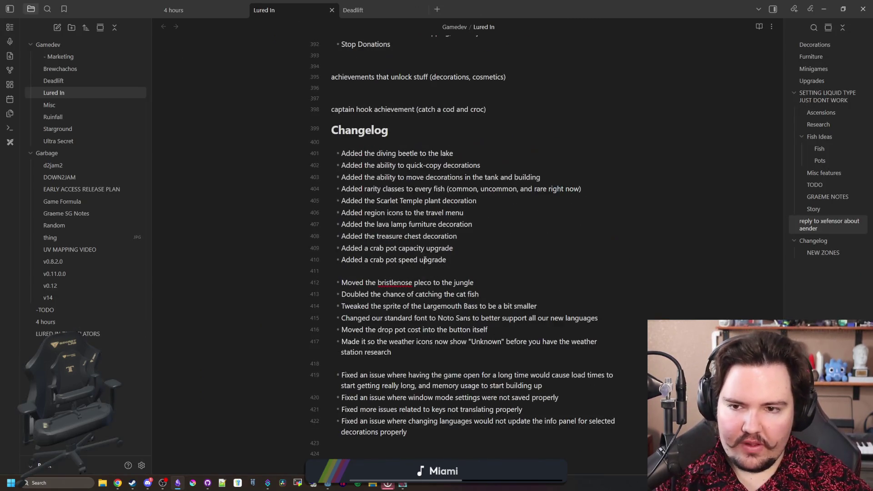
Add a Changelog bullet after the crab pot speed line: donations research lets customers drop cash bags
left_click(467, 262)
key("Return")
type("A")
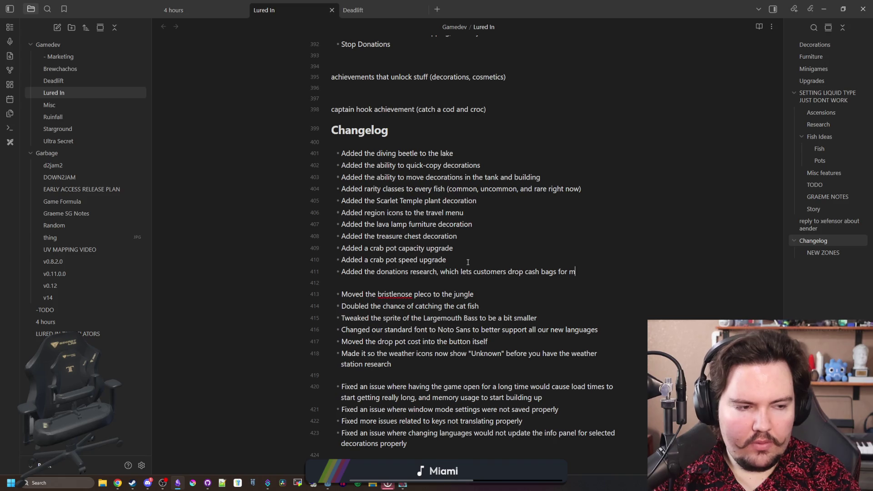
type("st")
key("Return")
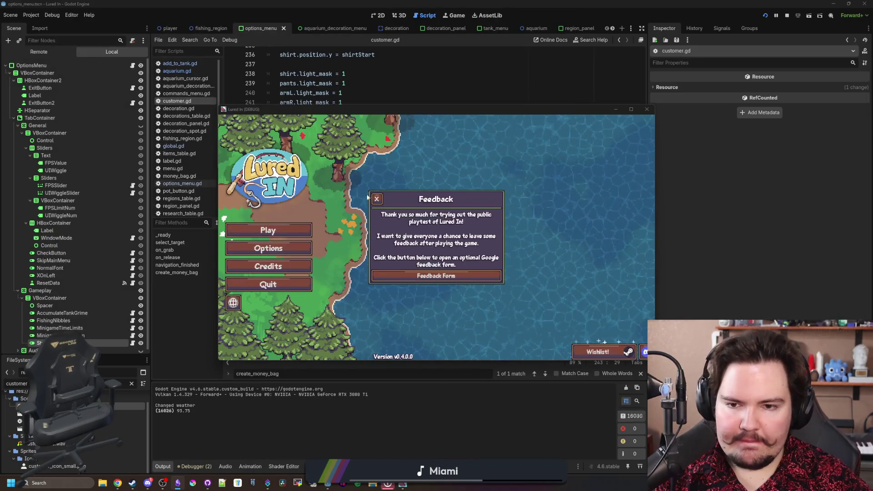
Run the game full screen, dismiss the Welcome Back popup, then close the game
left_click(280, 228)
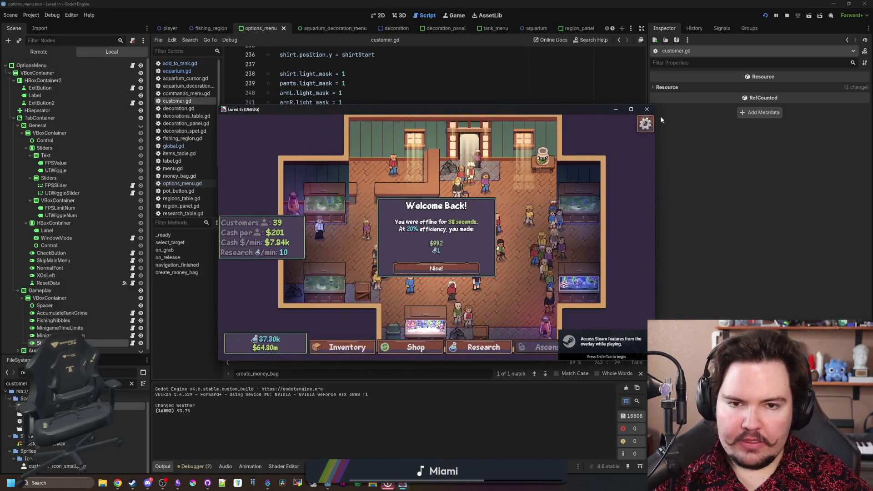
left_click(631, 109)
left_click(433, 303)
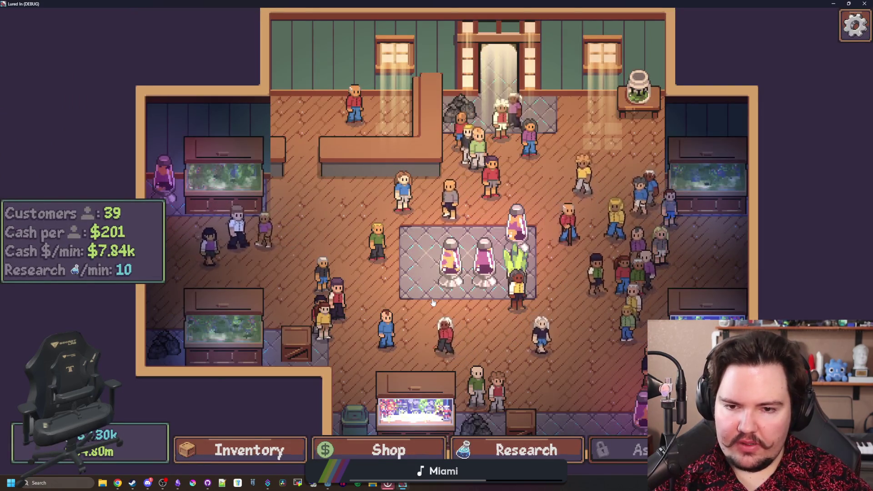
key("alt+F4")
Search the whole project for print( calls with Find in Files
left_click(380, 187)
key("ctrl+shift+f")
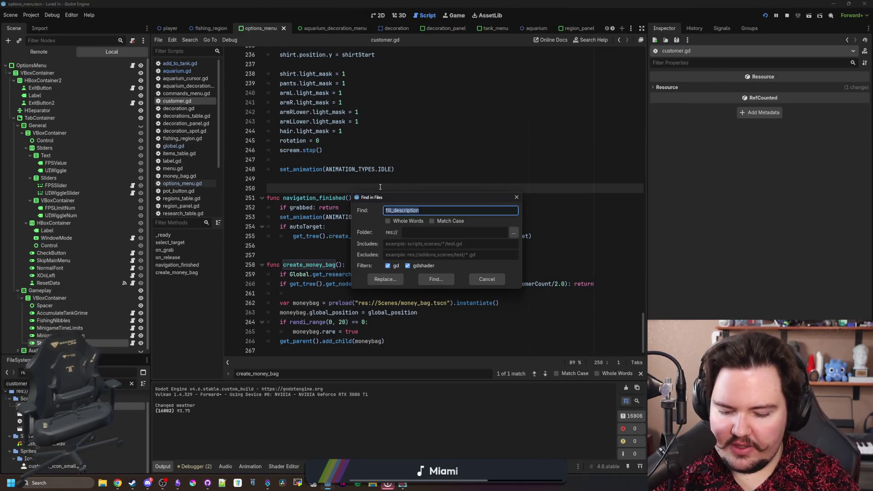
type("(")
key("Return")
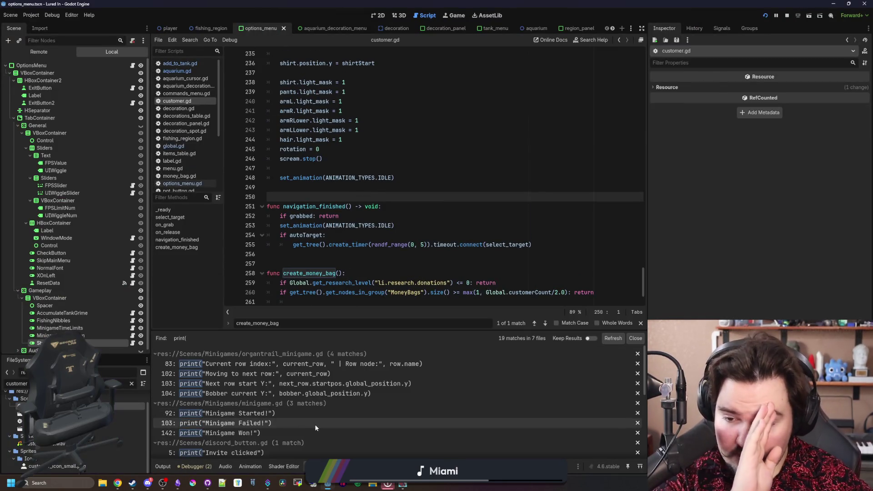
Browse the 19 print( matches in 7 files and open fishing_region.gd at line 191
scroll(316, 428, "down", 3)
scroll(316, 428, "down", 3)
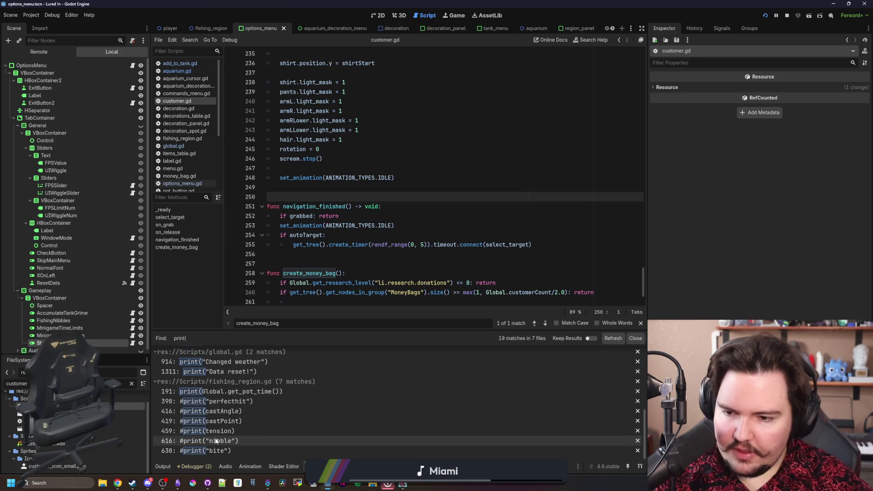
scroll(231, 422, "up", 4)
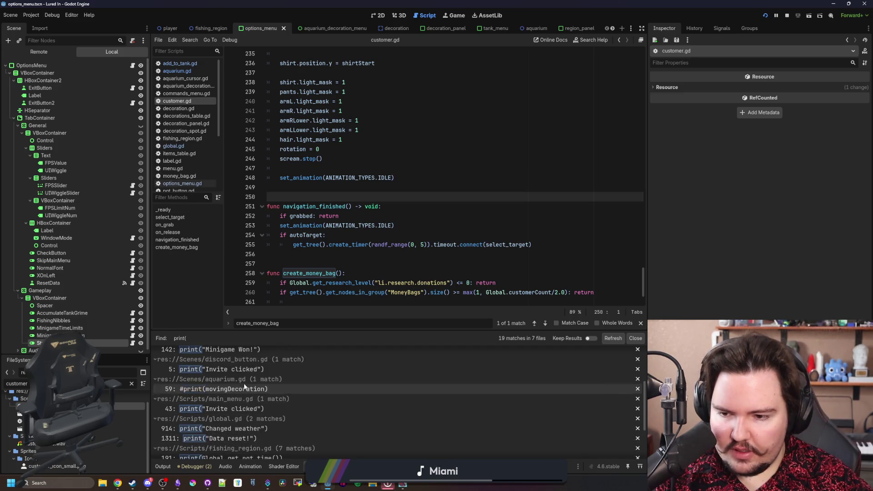
scroll(236, 399, "up", 7)
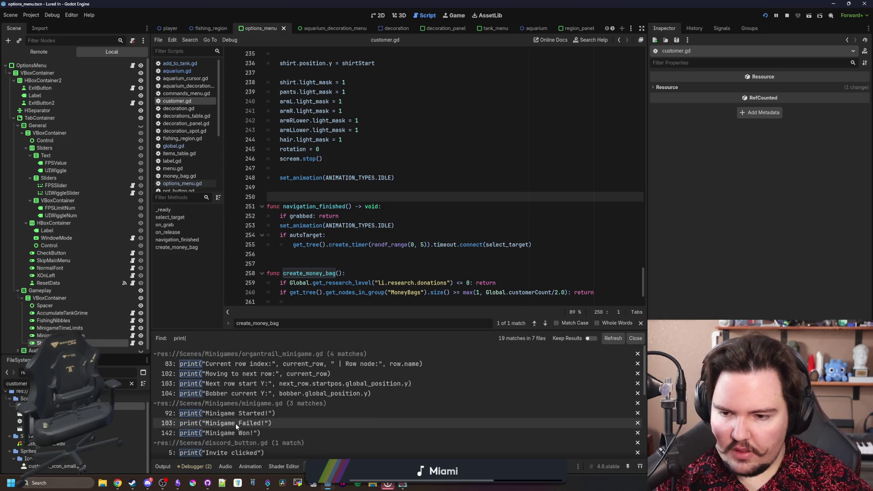
scroll(253, 380, "down", 8)
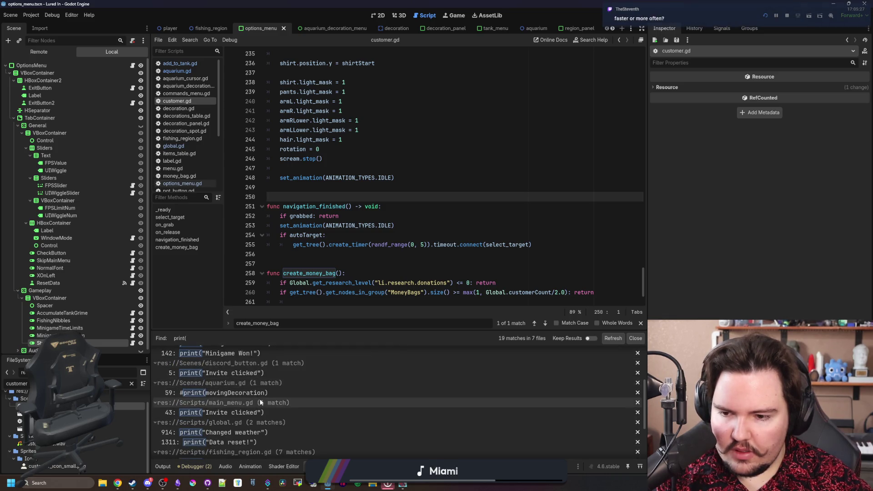
scroll(271, 388, "down", 5)
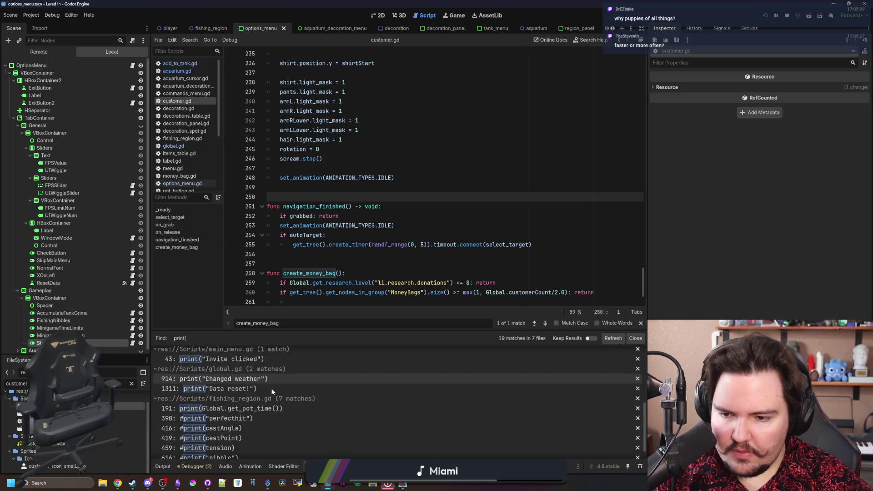
scroll(282, 378, "down", 1)
left_click(279, 391)
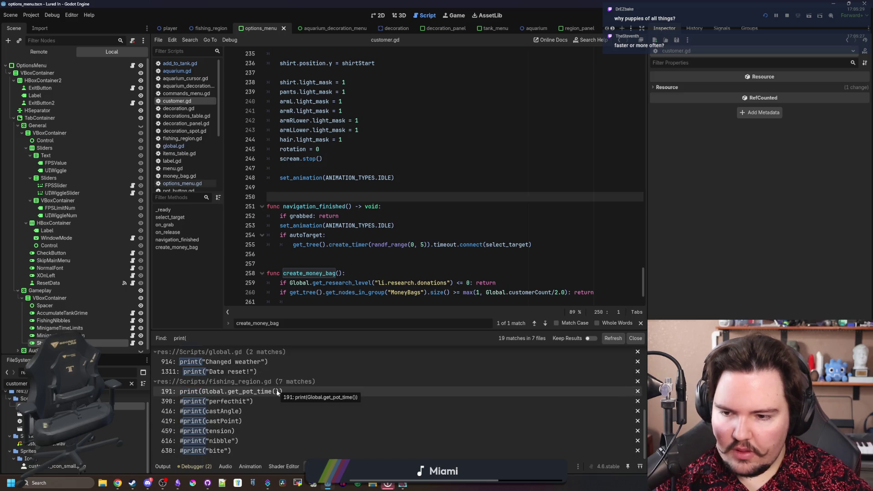